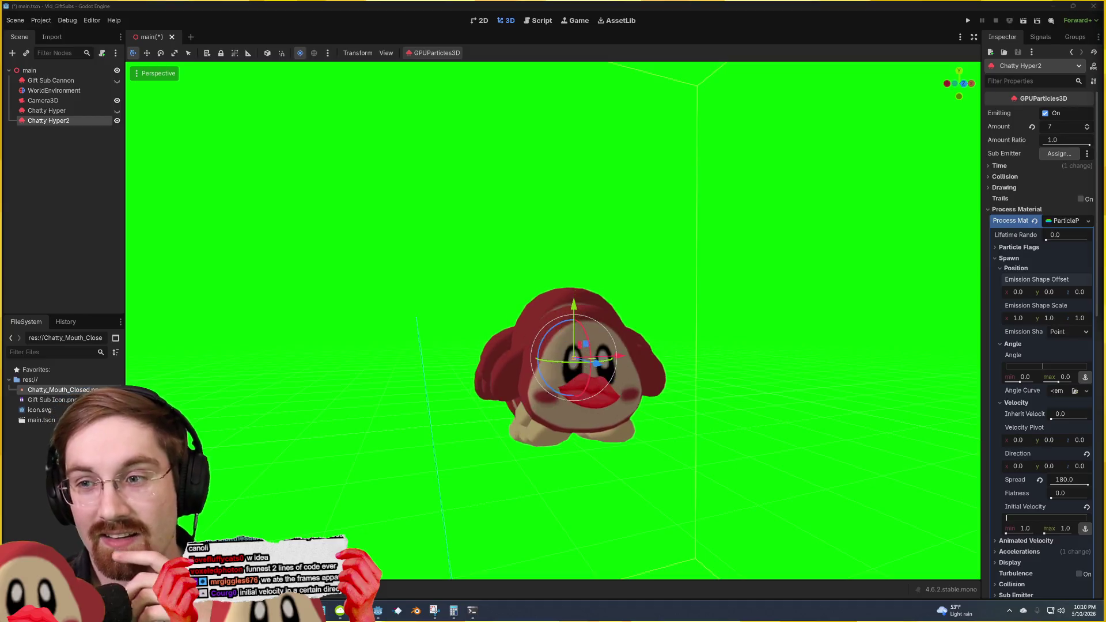
Step: Try raising Chatty Hyper's initial velocity to 21.4, then undo the change
left_click(889, 315)
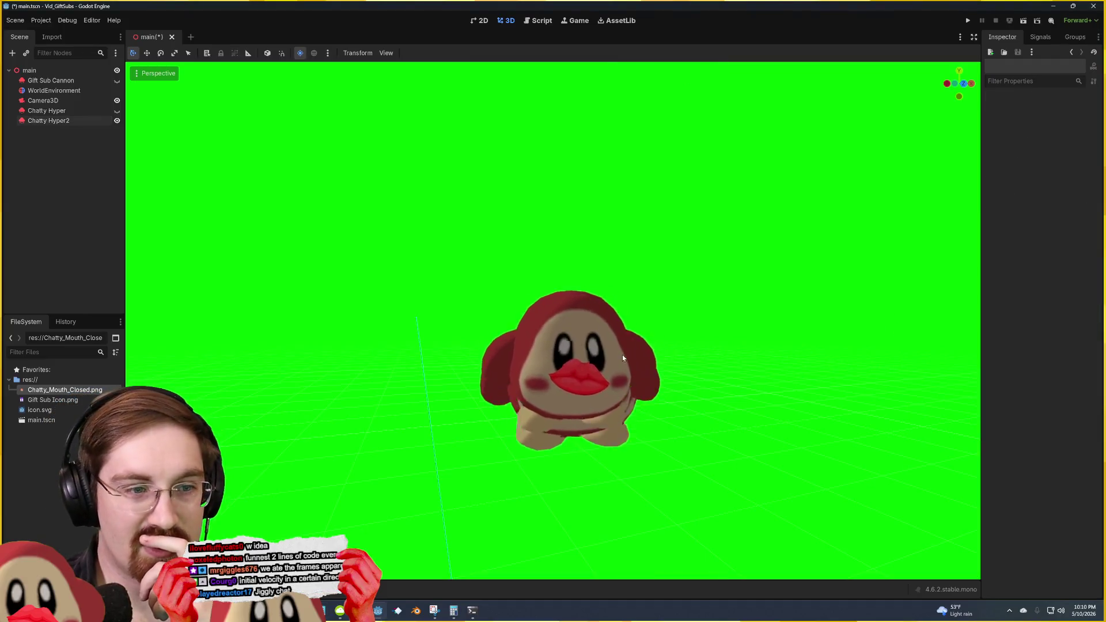
left_click(570, 358)
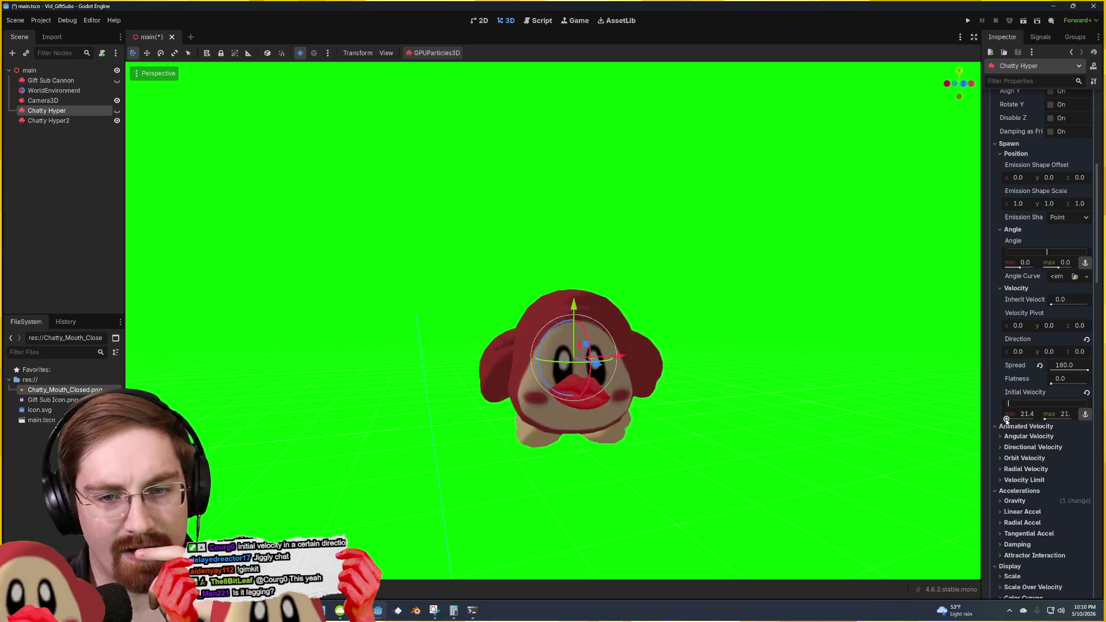
left_click_drag(1005, 420, 1006, 420)
left_click(1006, 426)
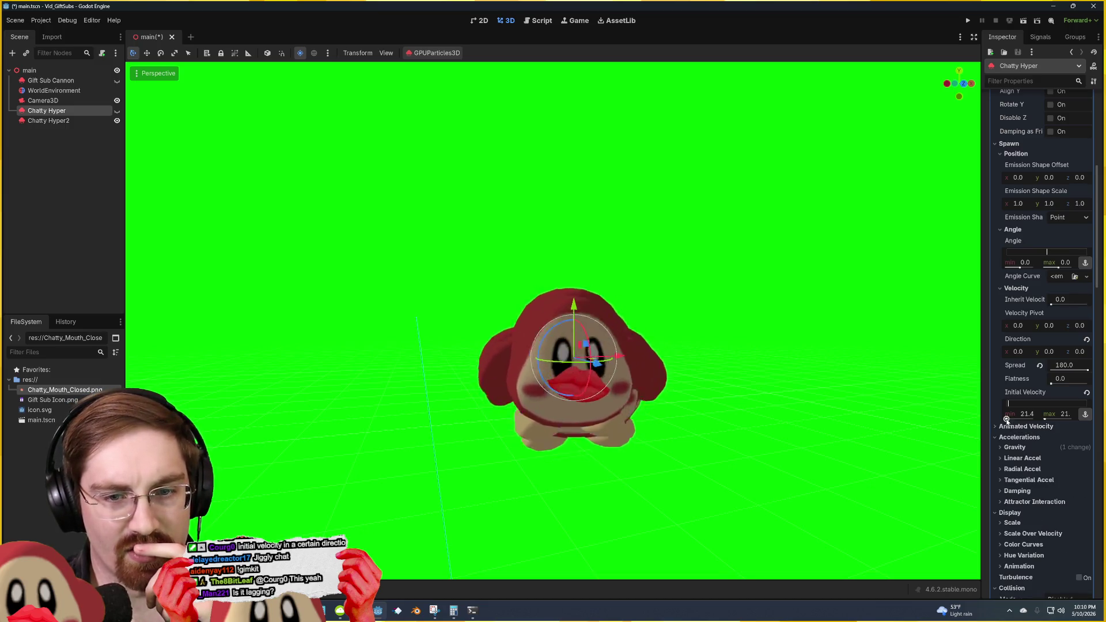
key("ctrl+z")
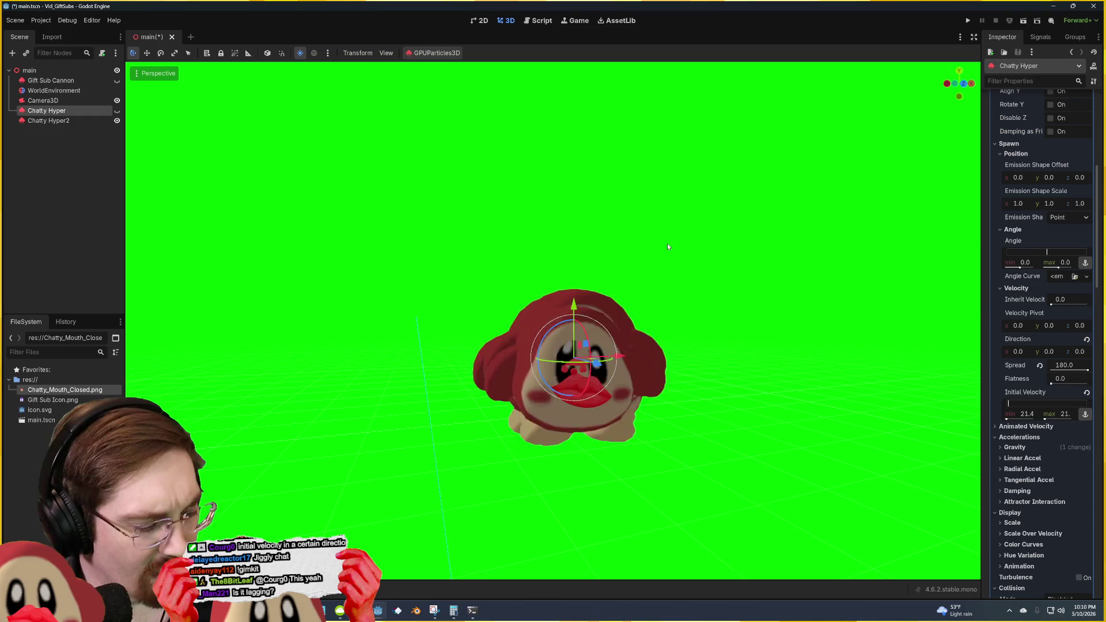
Step: On Chatty Hyper2, undo the Direction y and Spread edits with Ctrl+Z
left_click(79, 121)
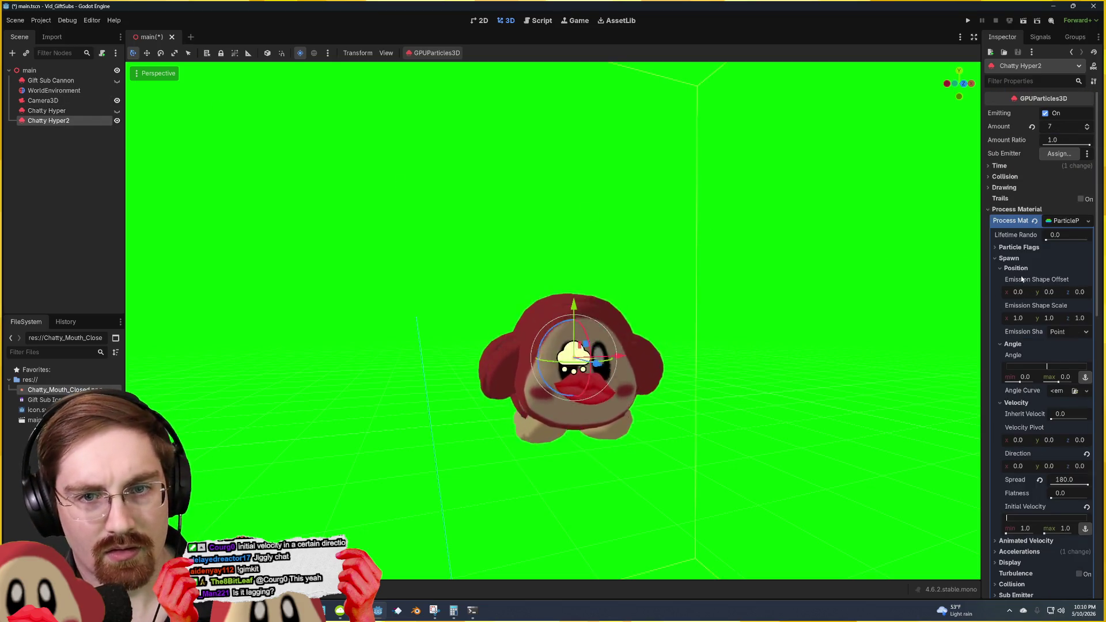
scroll(1000, 294, "down", 2)
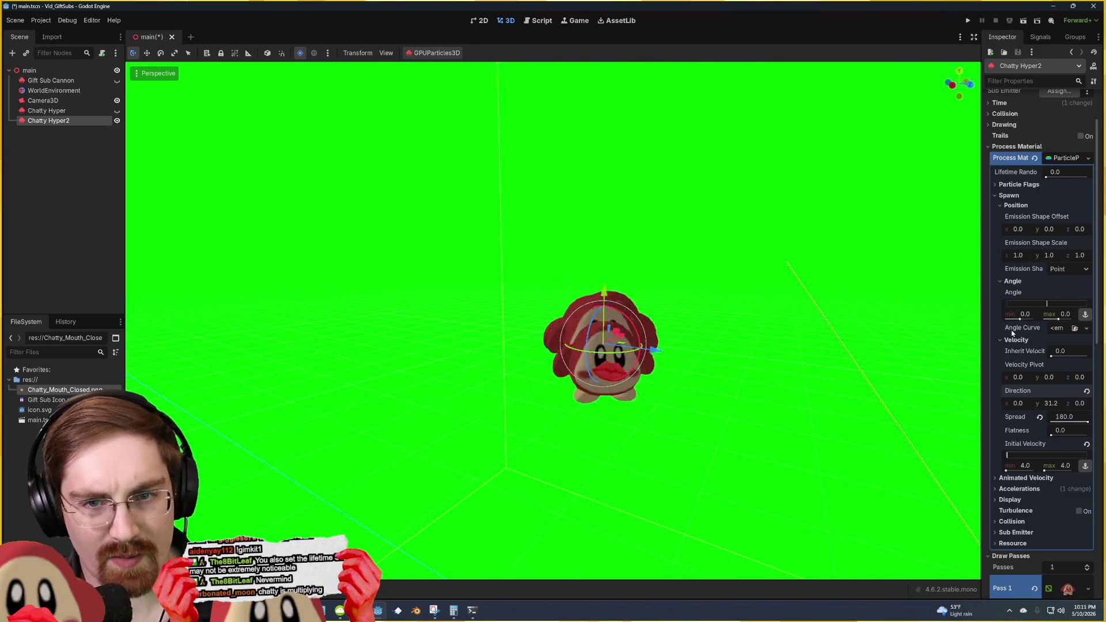
key("ctrl+z")
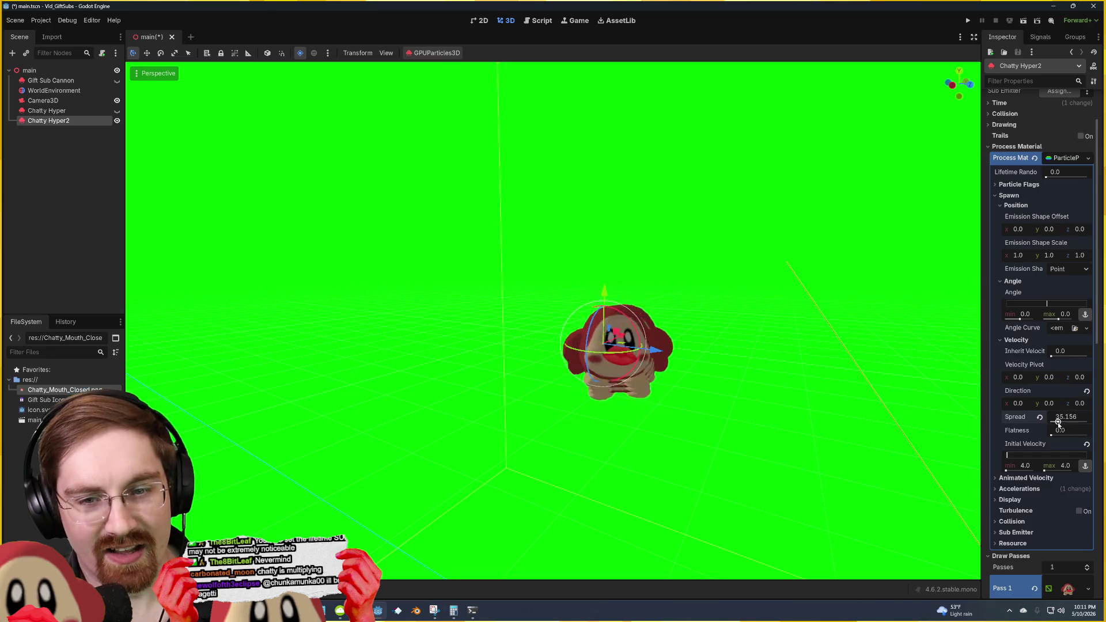
key("ctrl+z")
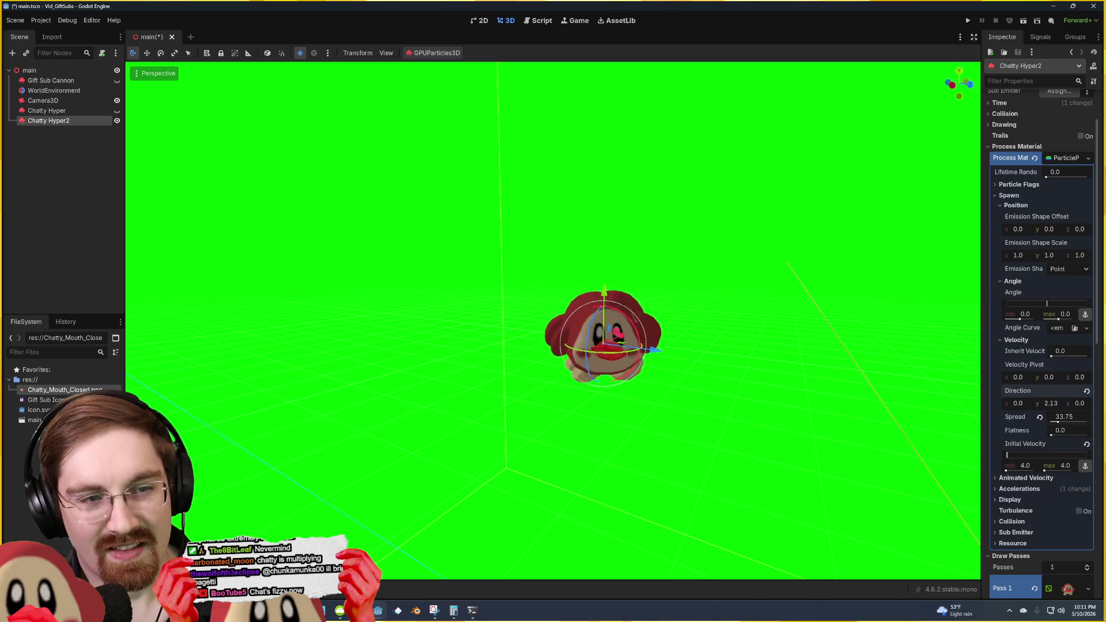
scroll(1013, 173, "up", 3)
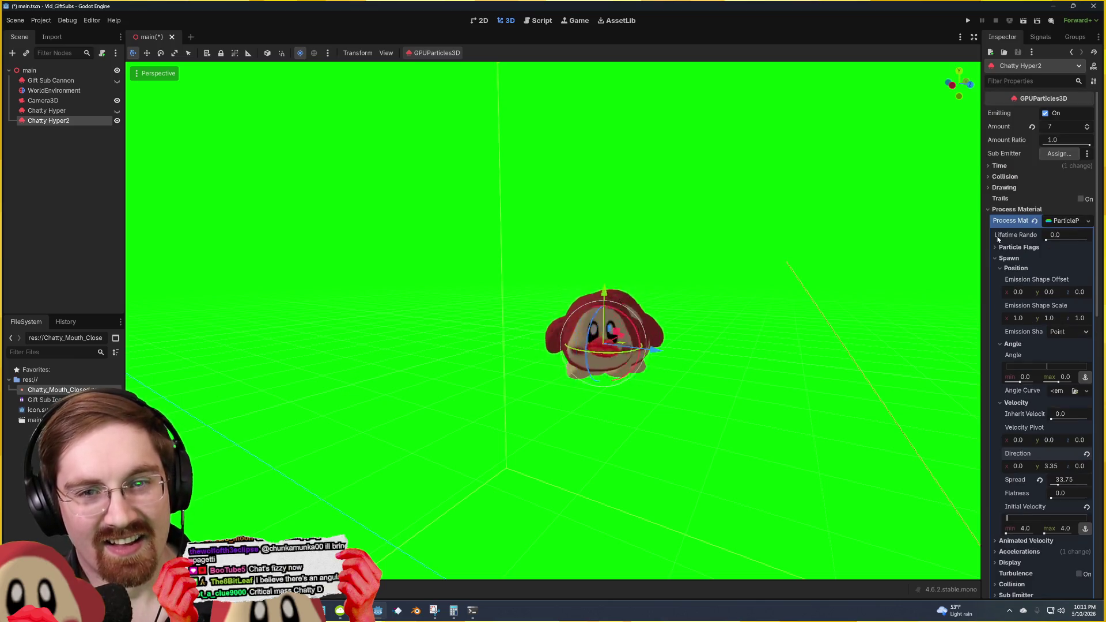
Step: Set Chatty Hyper2's particle lifetime to 1.91 and orbit around the rising column
left_click(1002, 166)
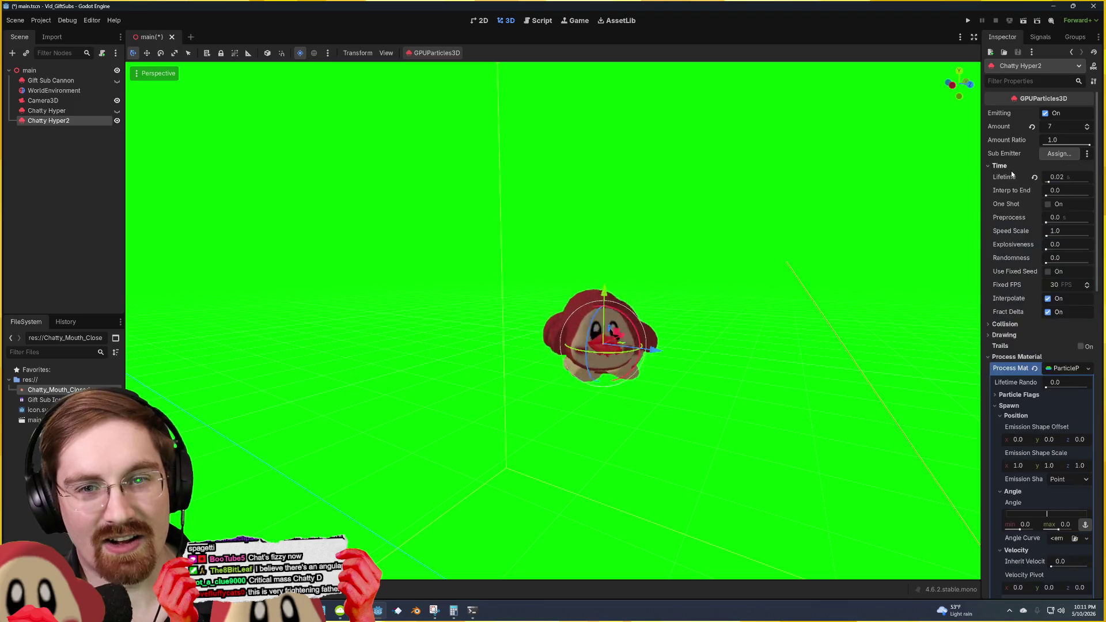
left_click_drag(1053, 182, 1066, 179)
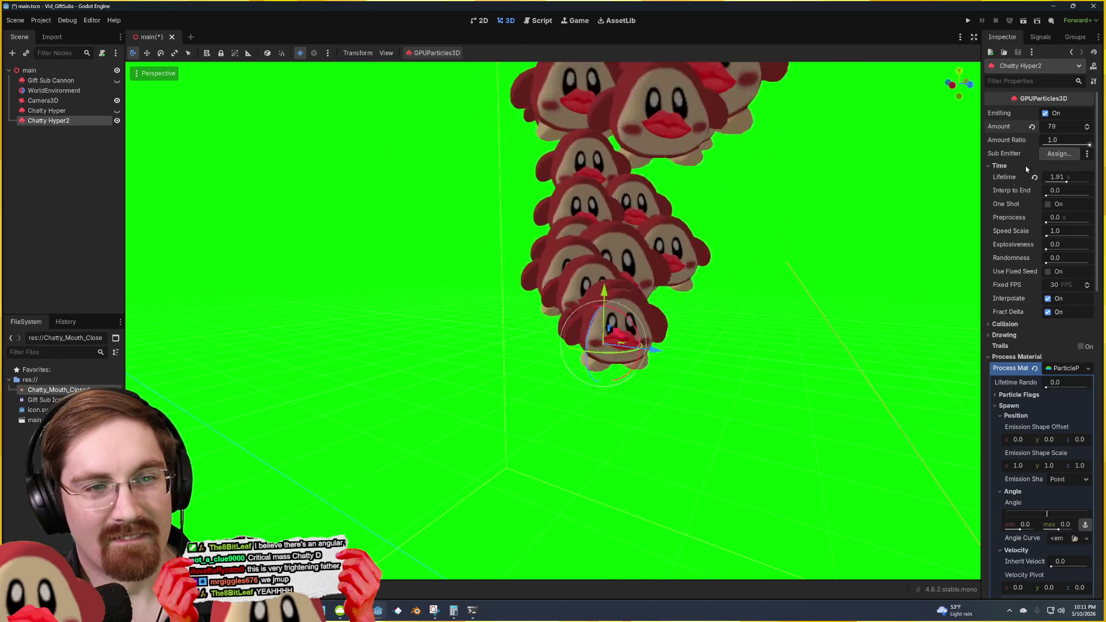
mouse_move(553, 322)
left_mouse_down()
mouse_move(634, 299)
mouse_move(587, 308)
mouse_move(588, 241)
mouse_move(542, 253)
mouse_move(576, 254)
mouse_move(550, 259)
left_mouse_up()
scroll(553, 346, "up", 5)
scroll(553, 345, "up", 3)
left_click_drag(525, 368, 547, 368)
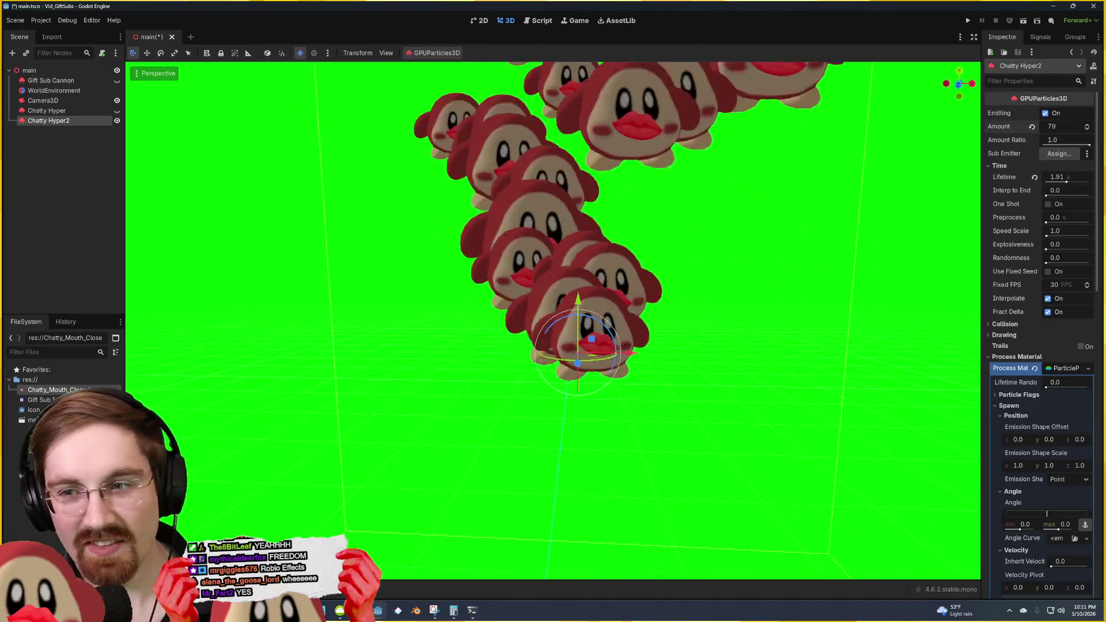
Step: Save the scene and reframe the view on the particle column
key("ctrl+s")
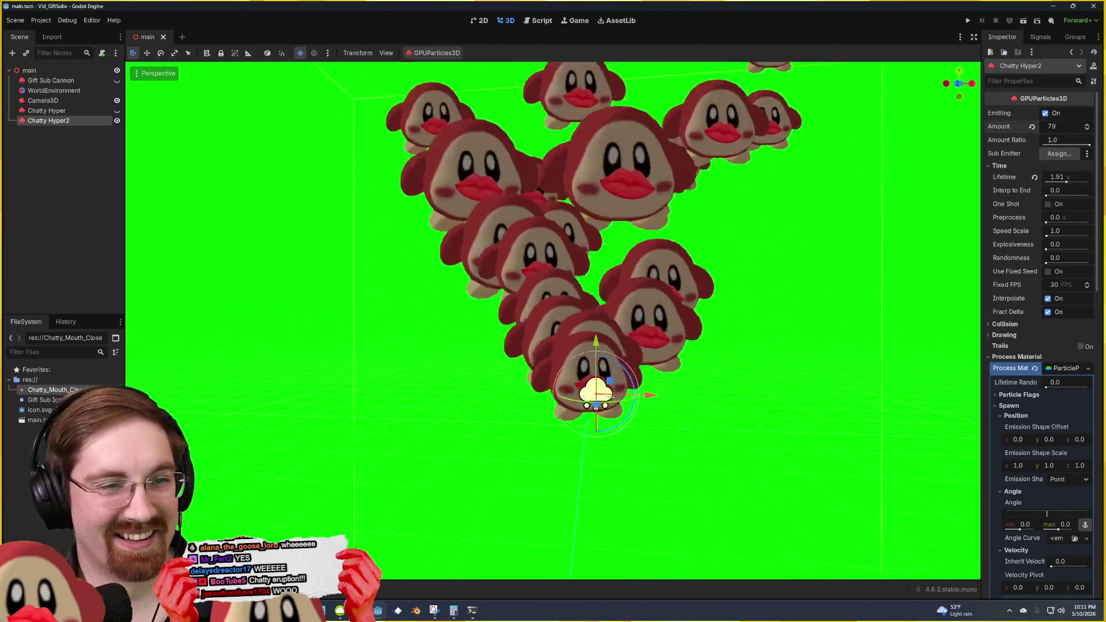
mouse_move(596, 392)
left_mouse_down()
mouse_move(576, 398)
mouse_move(555, 432)
left_mouse_up()
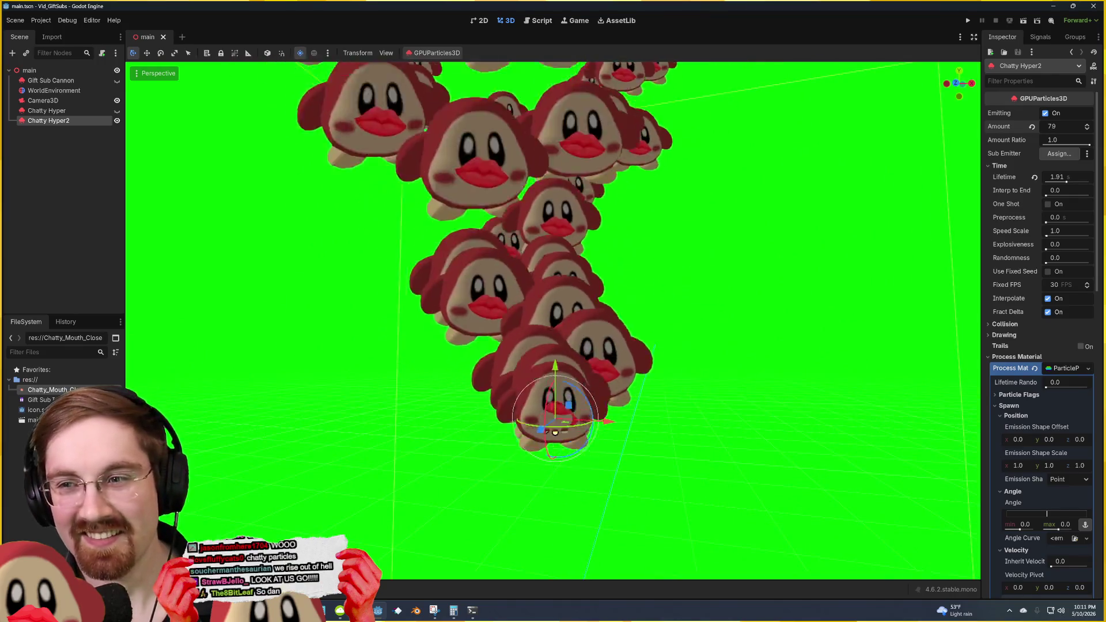
scroll(769, 294, "down", 2)
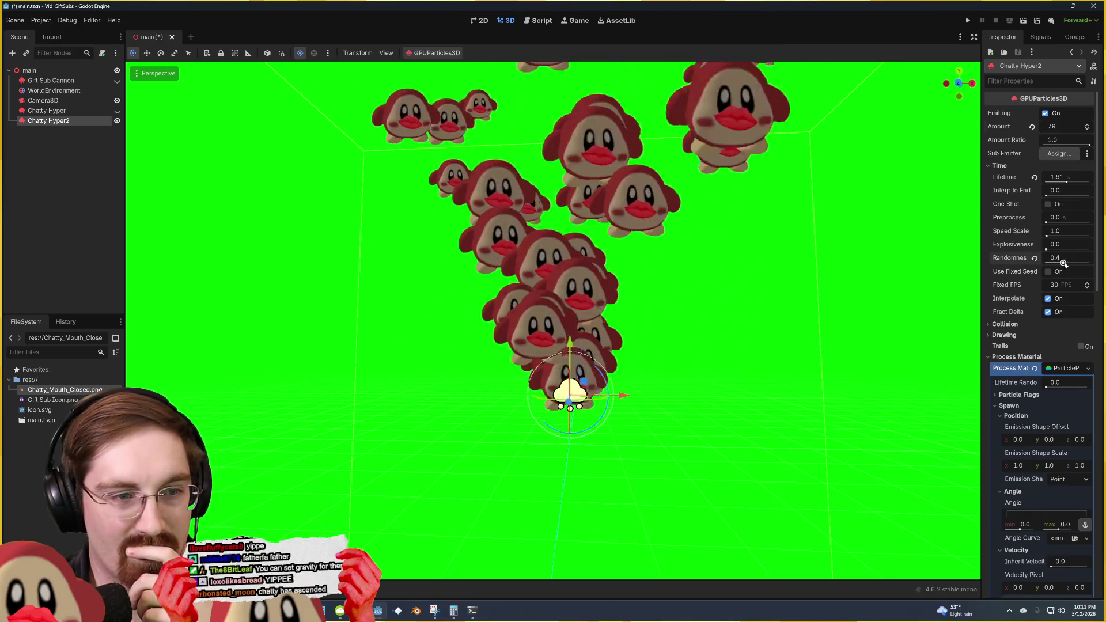
Step: Enable Turbulence on Chatty Hyper2, with noise scale 9.0 and influence 0.1
scroll(1004, 278, "down", 5)
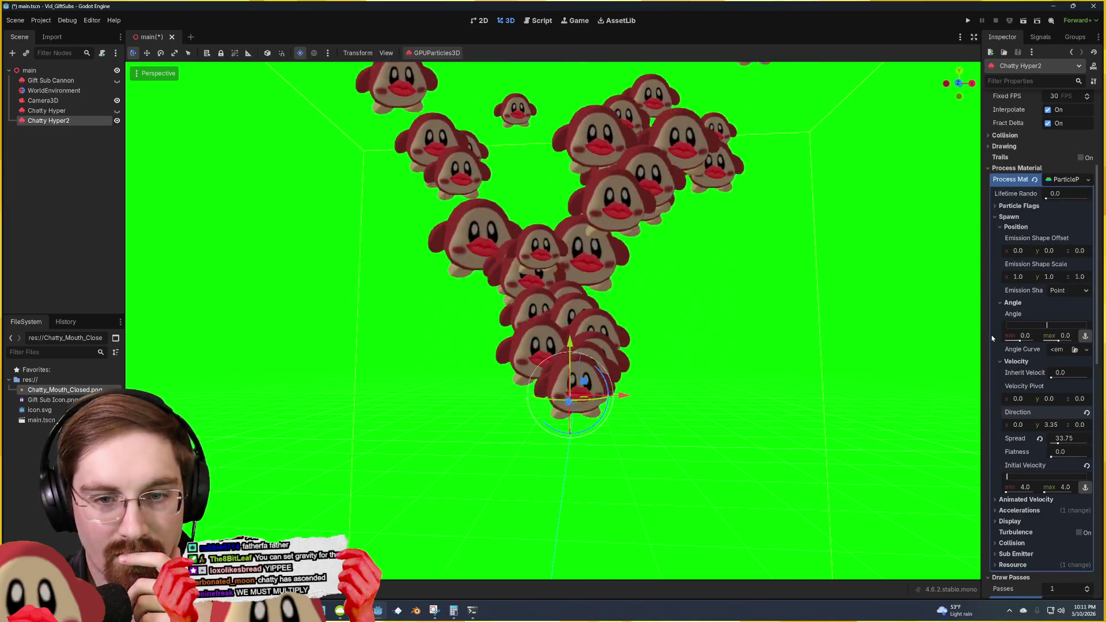
scroll(992, 338, "down", 2)
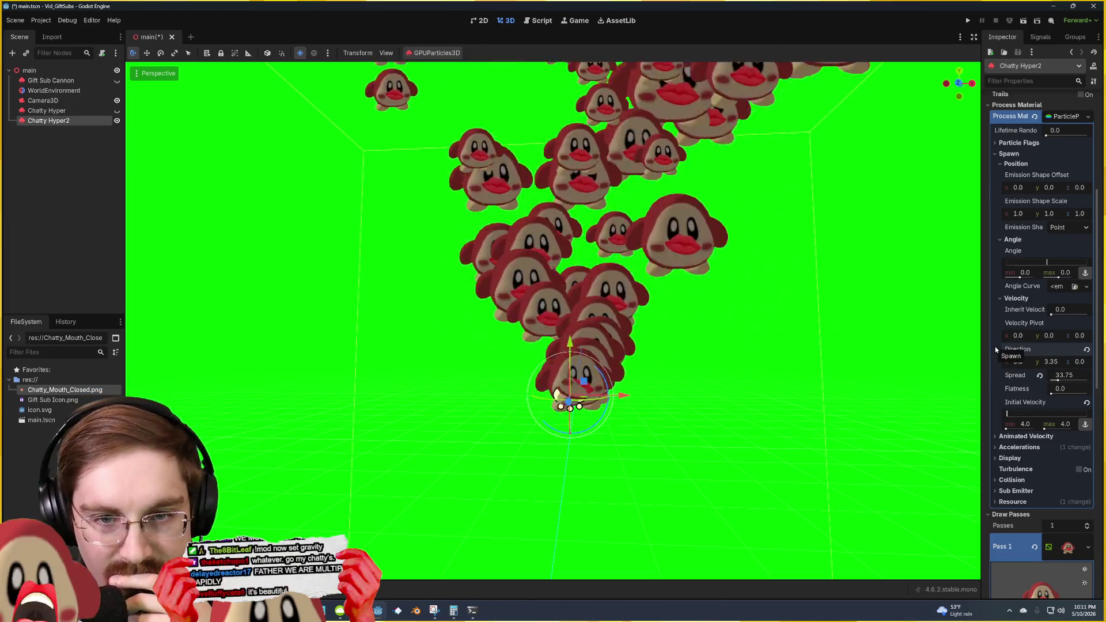
scroll(995, 347, "up", 2)
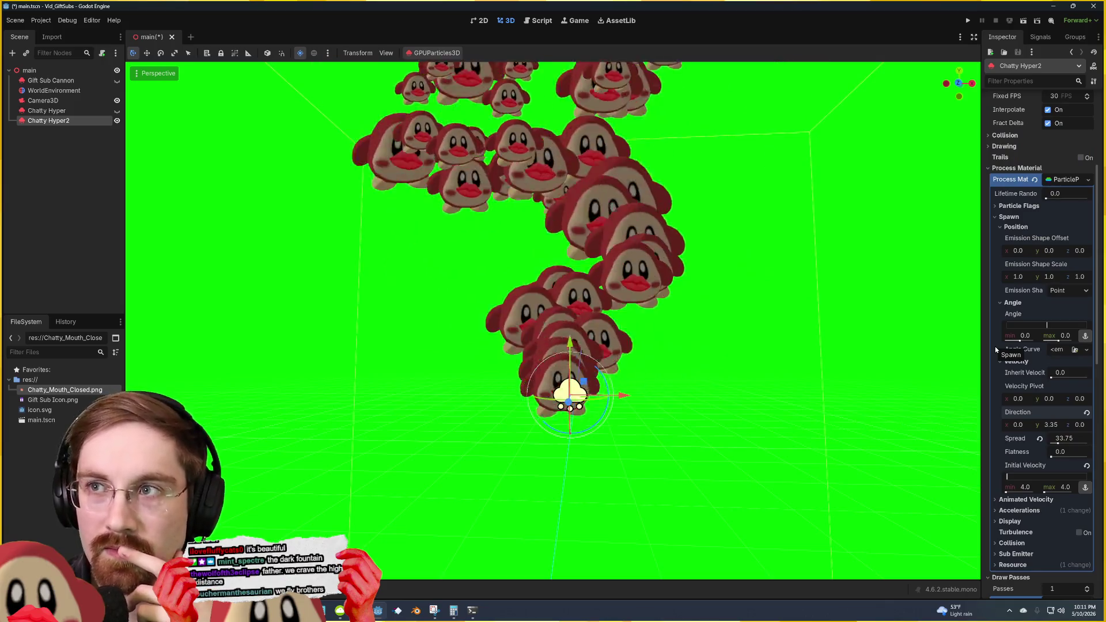
scroll(997, 374, "down", 4)
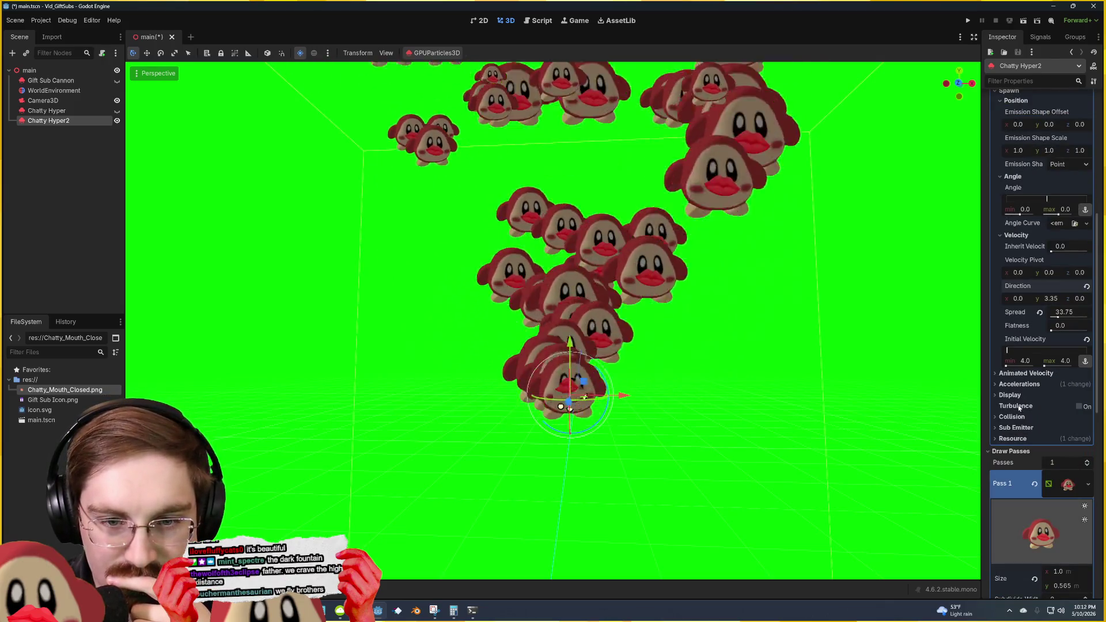
left_click(1018, 384)
left_click(1017, 385)
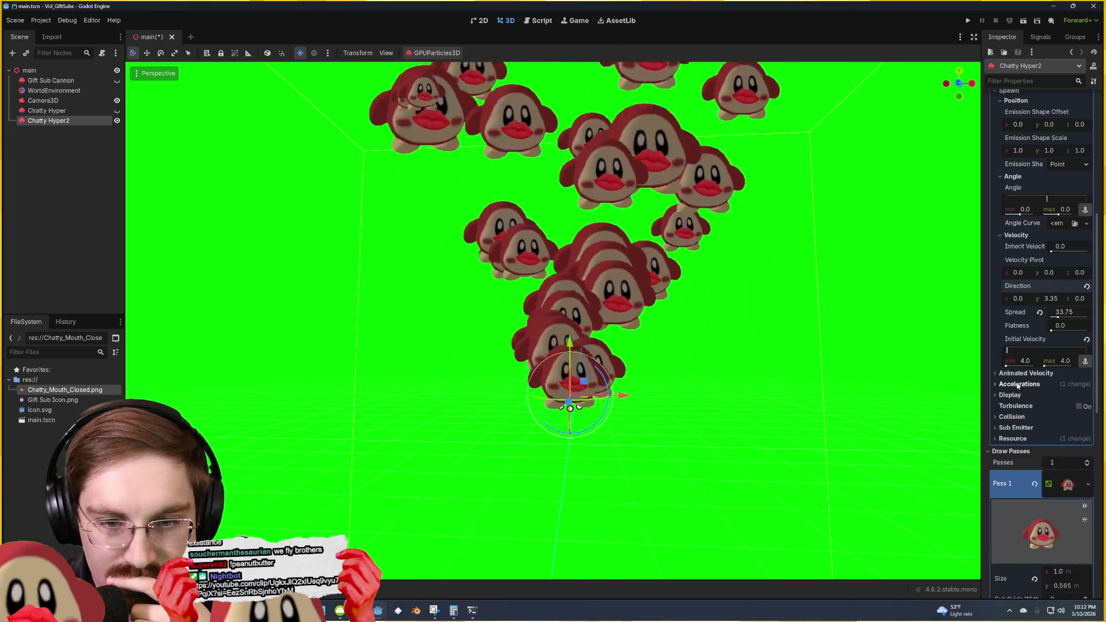
left_click(1017, 375)
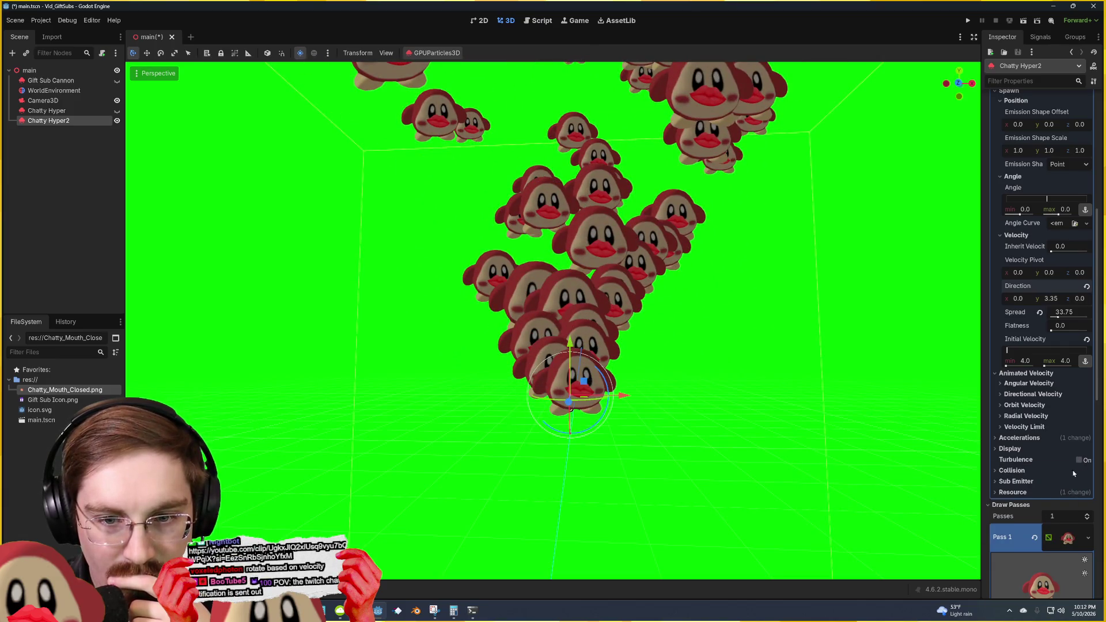
left_click(1078, 460)
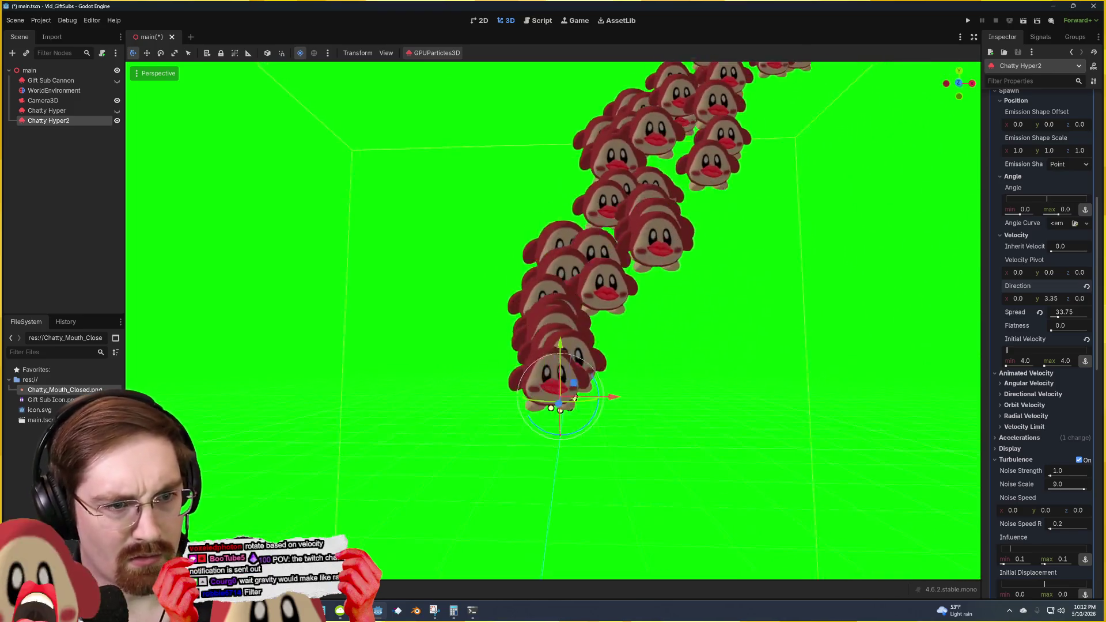
scroll(553, 319, "down", 5)
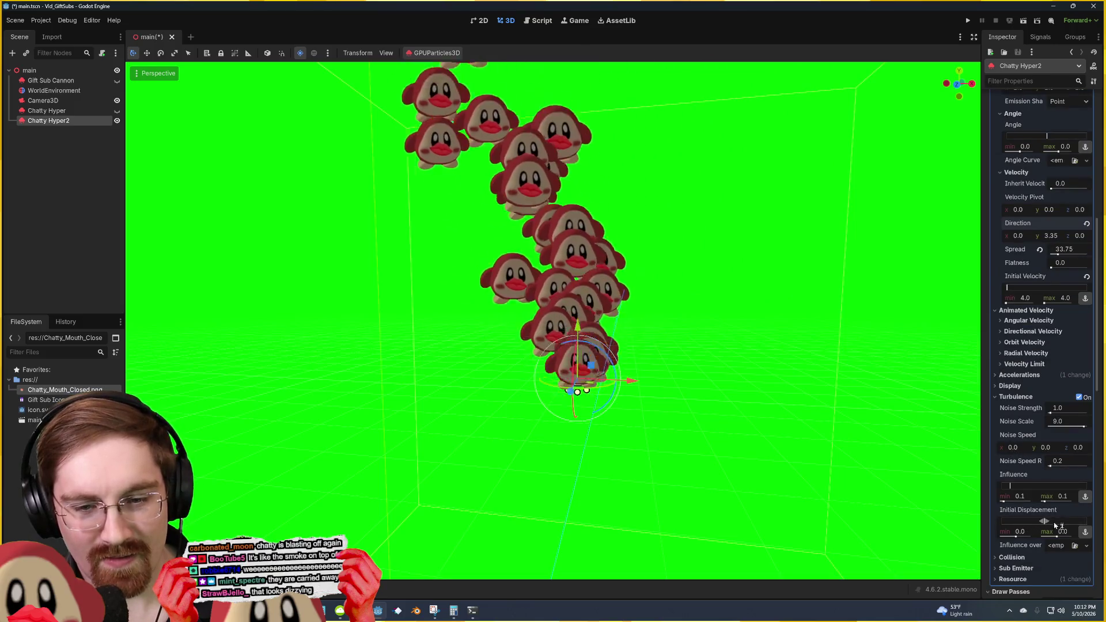
scroll(1053, 522, "down", 3)
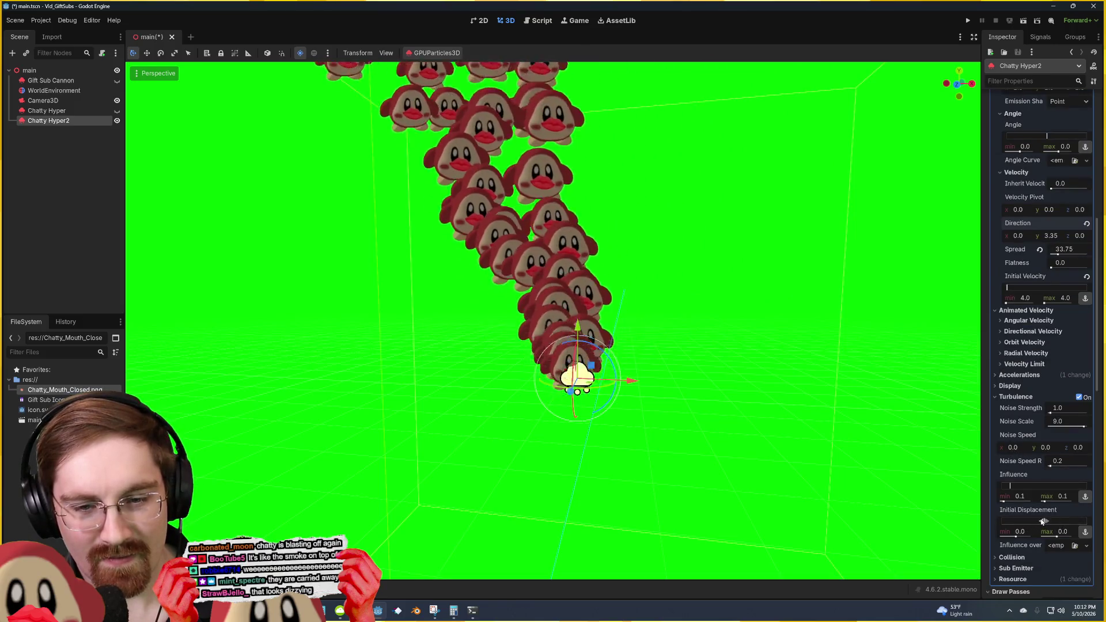
Step: Turn turbulence off and drag the radial velocity up and back down
left_click(1078, 397)
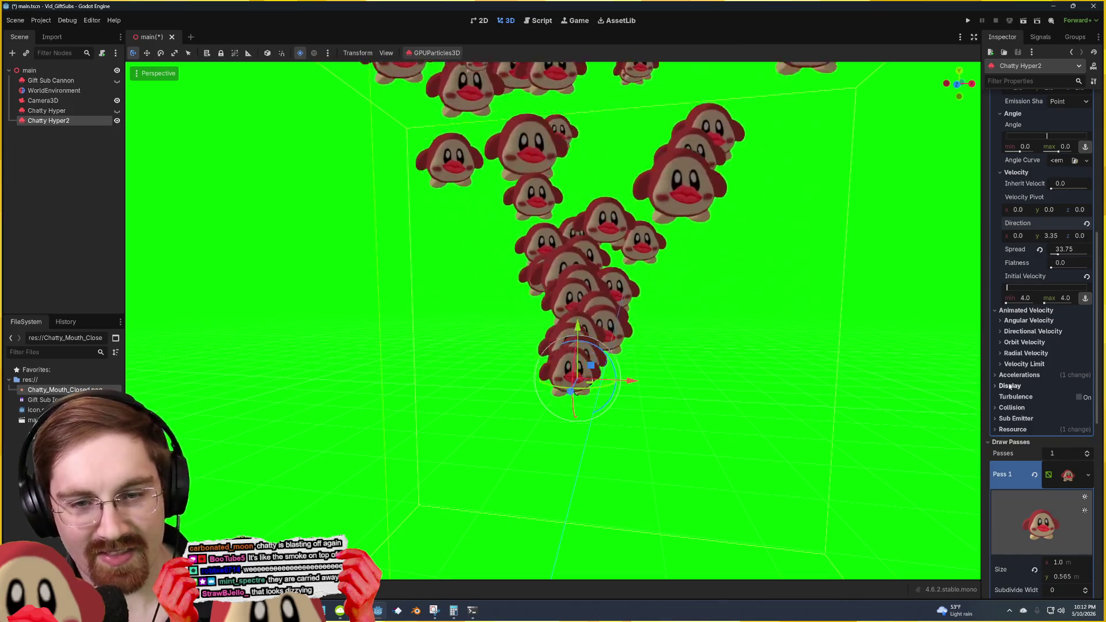
left_click(1026, 353)
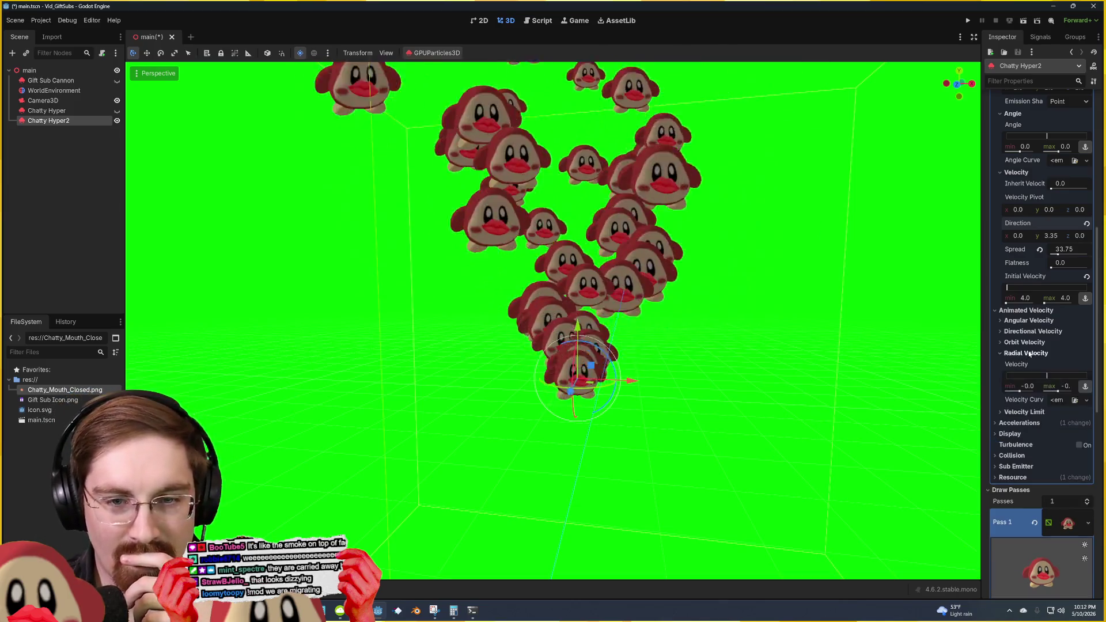
left_click_drag(1028, 390, 1032, 392)
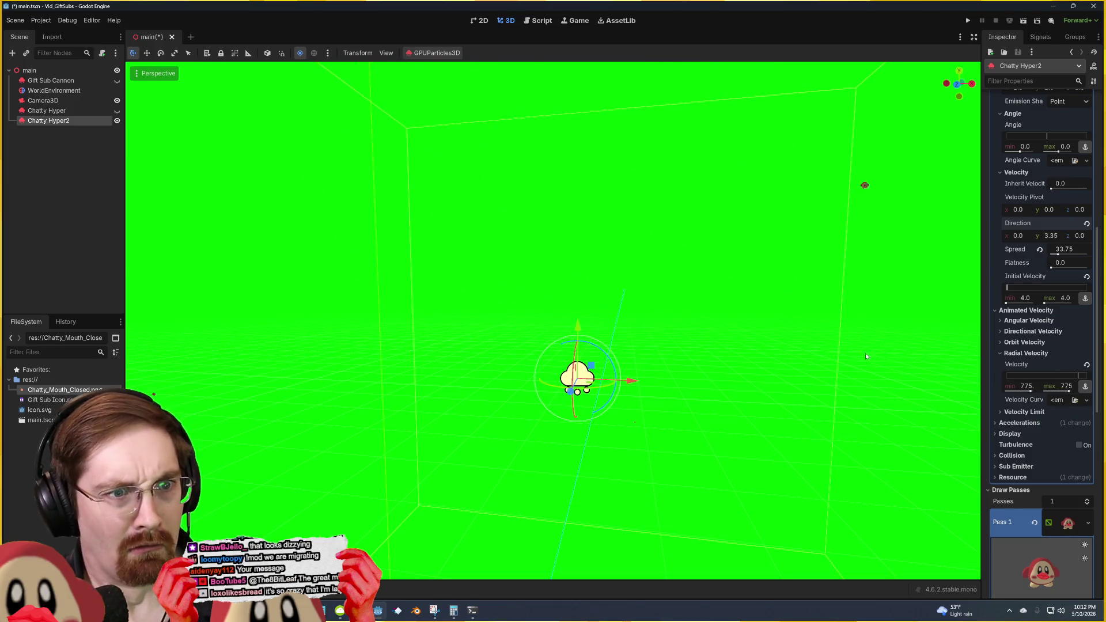
scroll(865, 356, "down", 2)
mouse_move(553, 406)
left_mouse_down()
mouse_move(716, 432)
mouse_move(572, 395)
mouse_move(530, 400)
left_mouse_up()
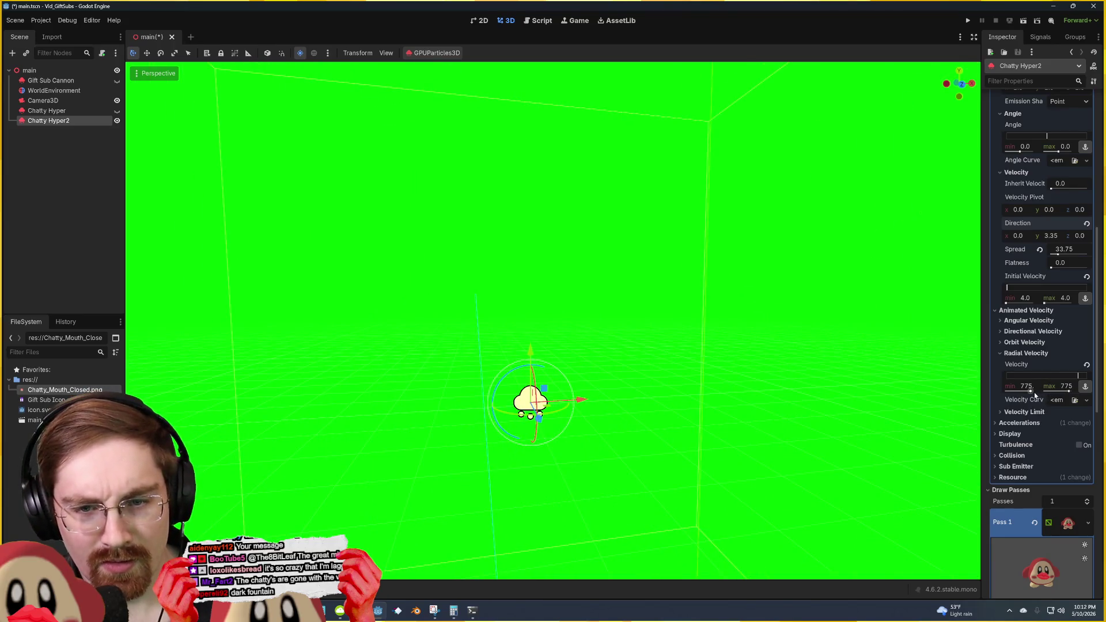
left_click_drag(1033, 396, 1024, 392)
key("ctrl+z")
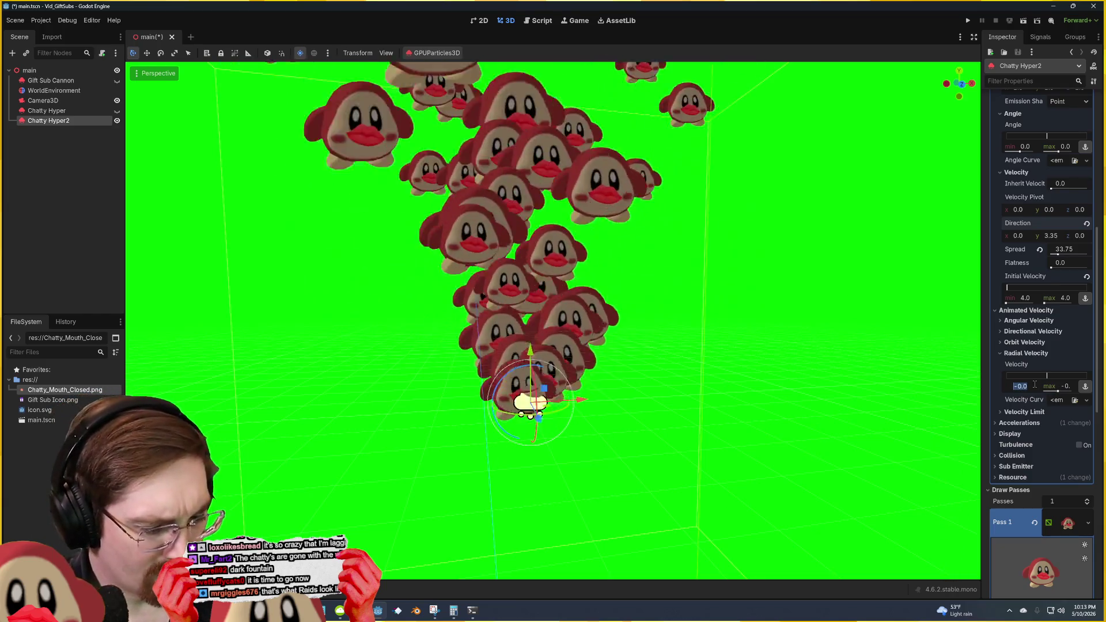
key("Return")
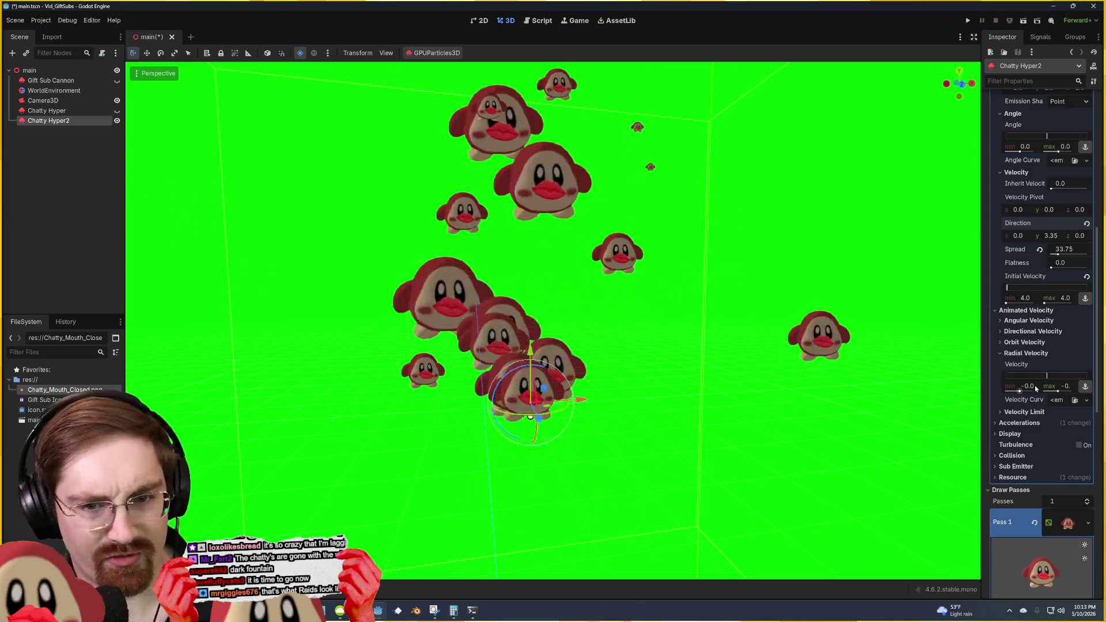
Step: Try radial velocity minimums of 1 and 4, then undo back to -0.0
left_click(1020, 389)
type("1")
key("Return")
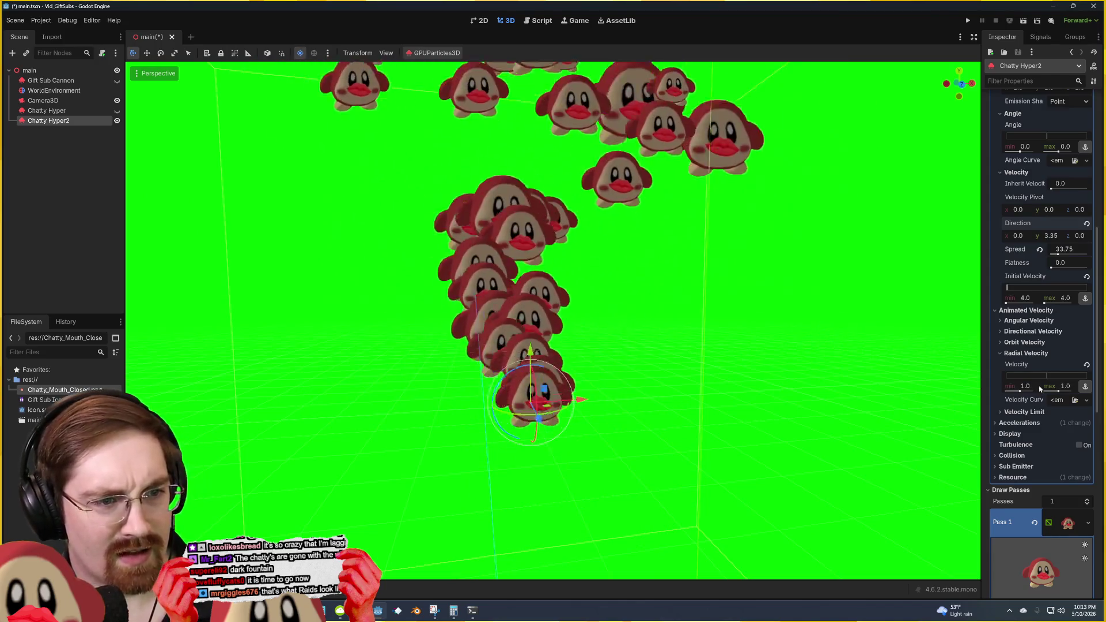
left_click(1029, 386)
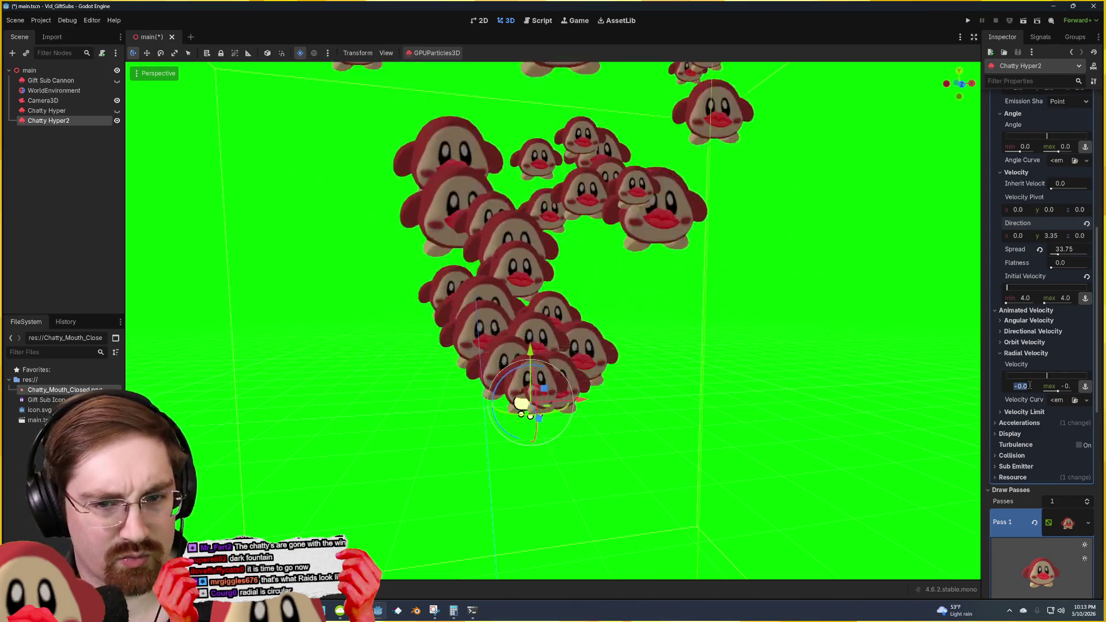
type("4")
key("ctrl+z")
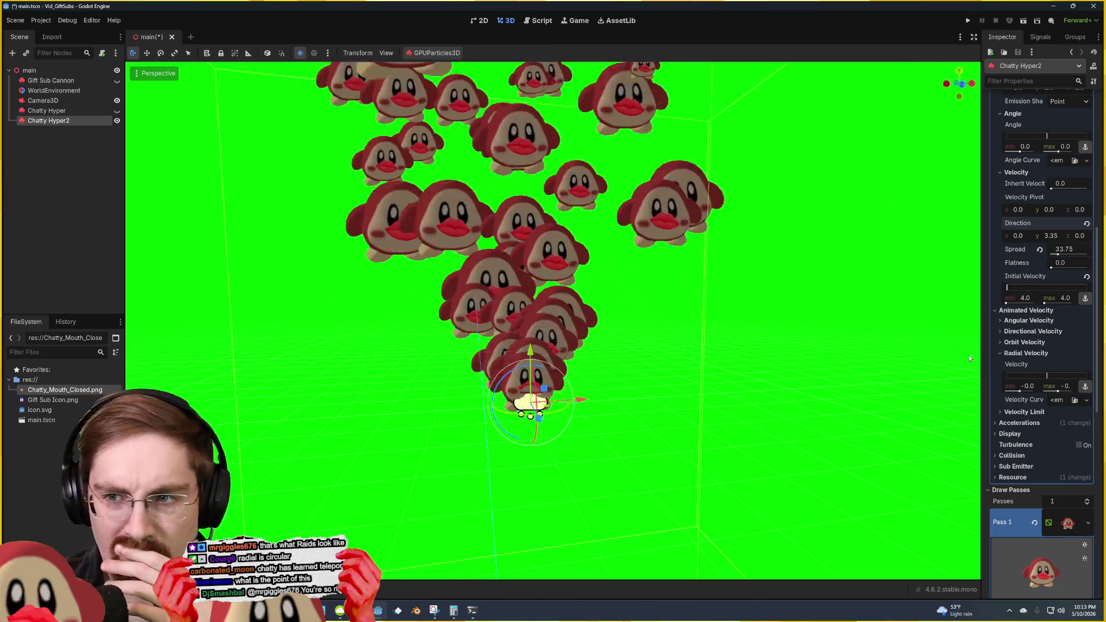
Step: Raise the particles' directional velocity to about 7.5
left_click(1012, 353)
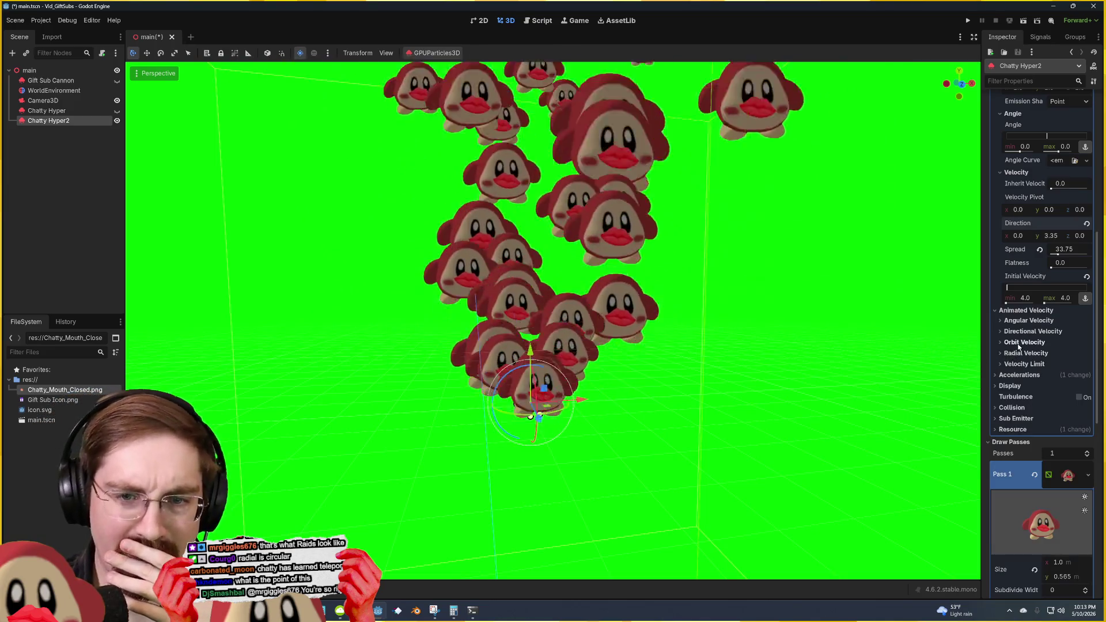
left_click(1029, 321)
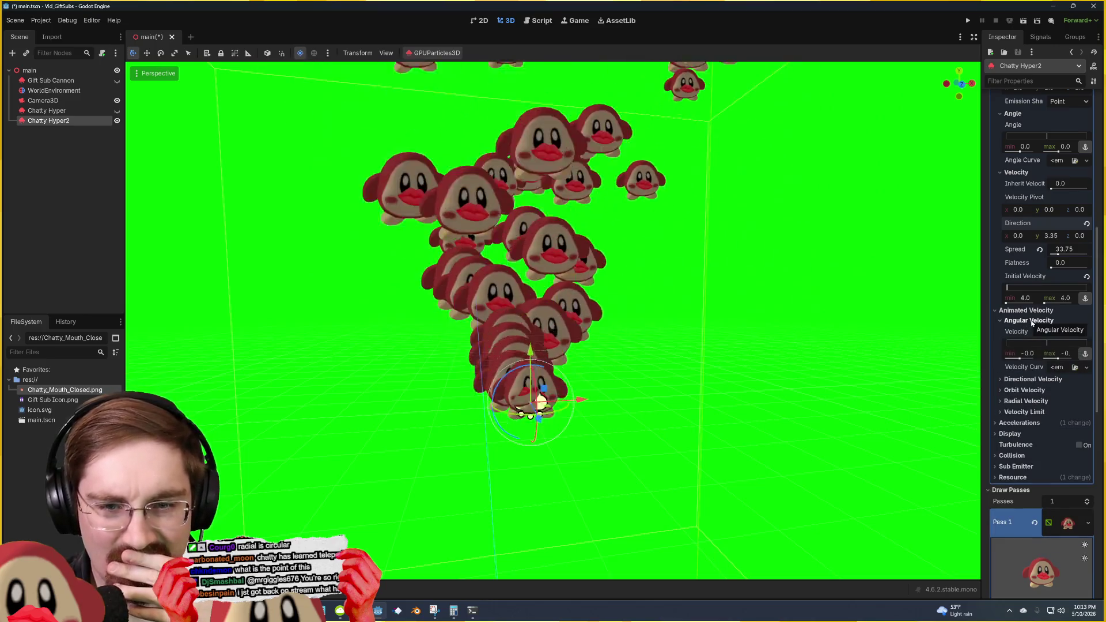
left_click(1029, 321)
left_click(1033, 331)
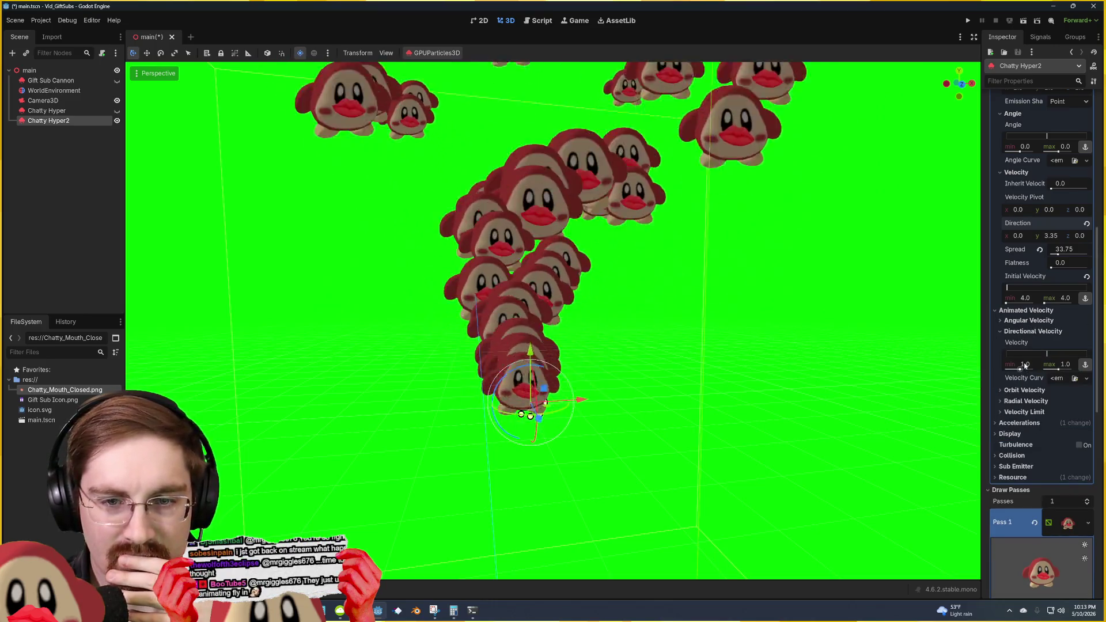
left_click_drag(1020, 368, 1004, 377)
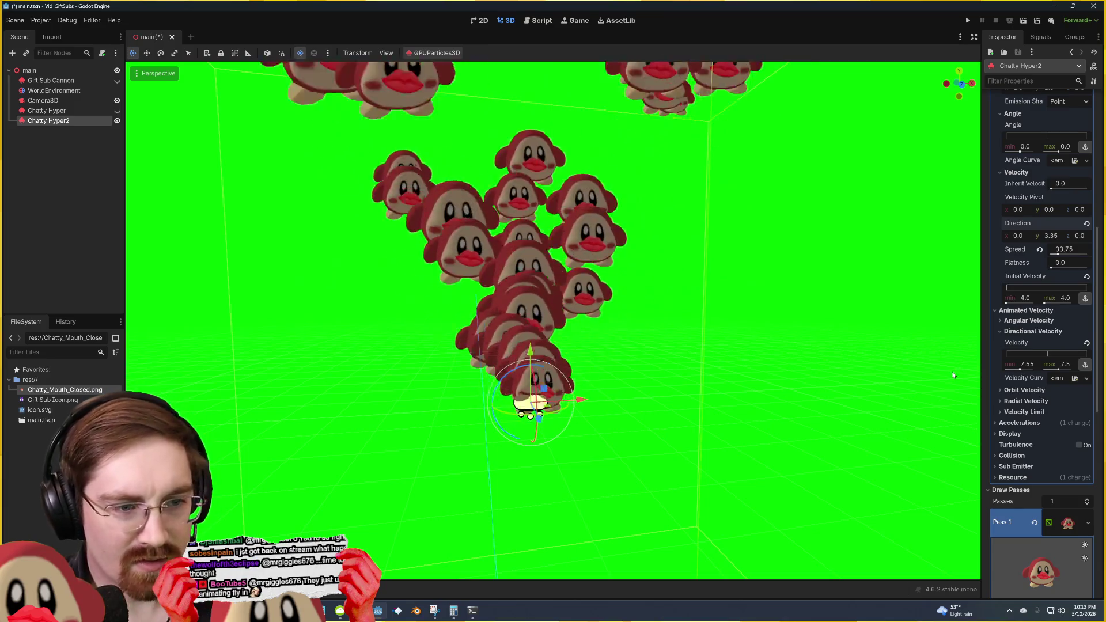
left_click(1030, 332)
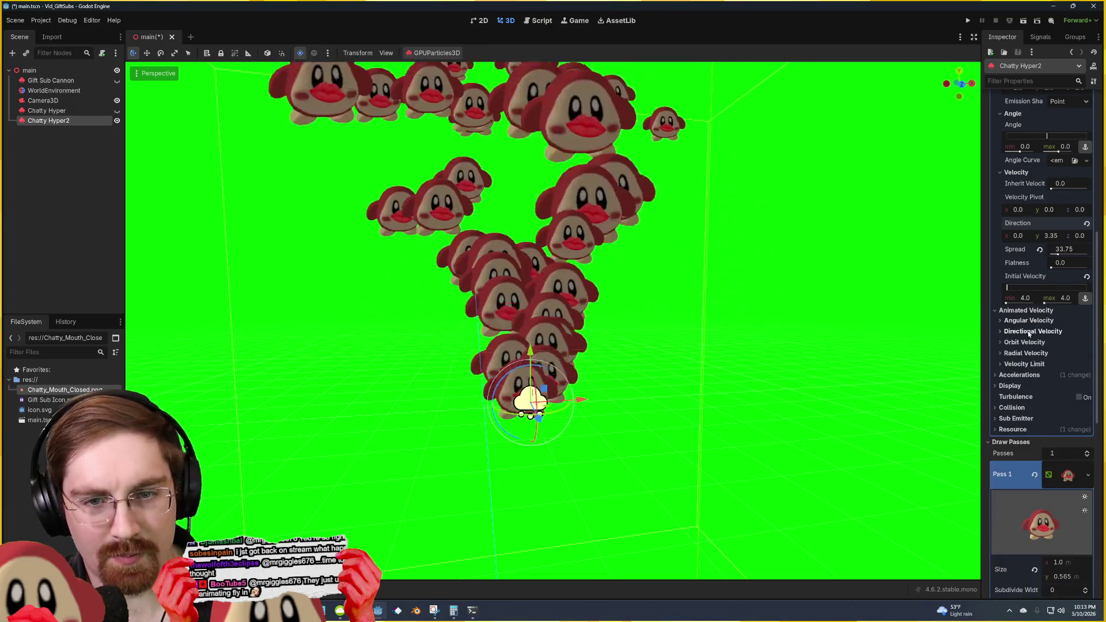
Step: Reset flatness to zero and widen the starting angle range to -37 to 428
scroll(1014, 337, "up", 5)
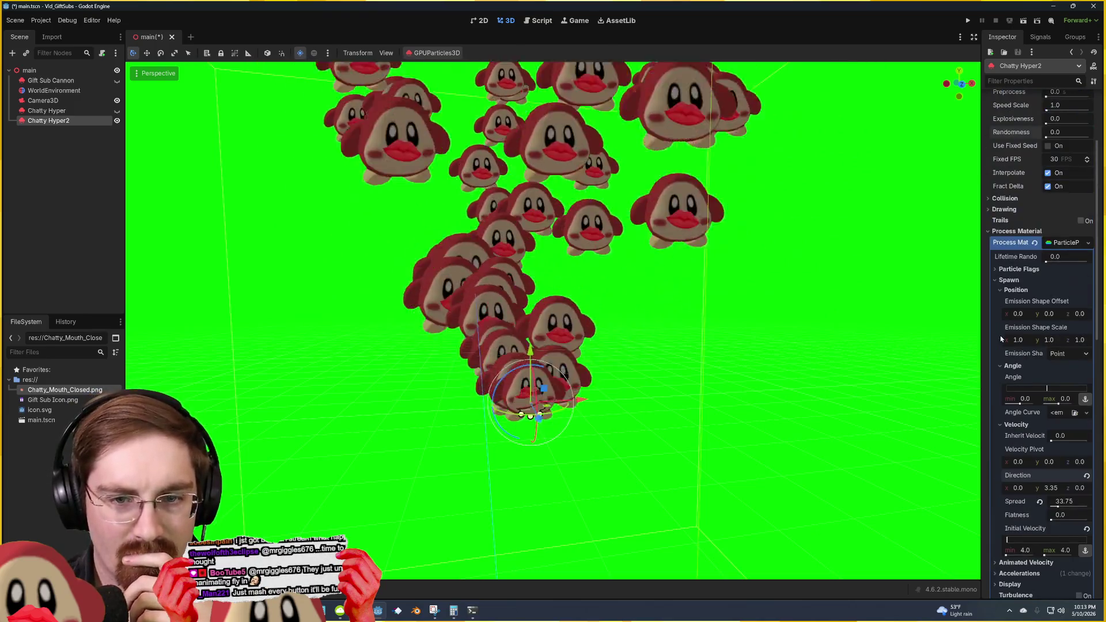
scroll(1001, 346, "down", 1)
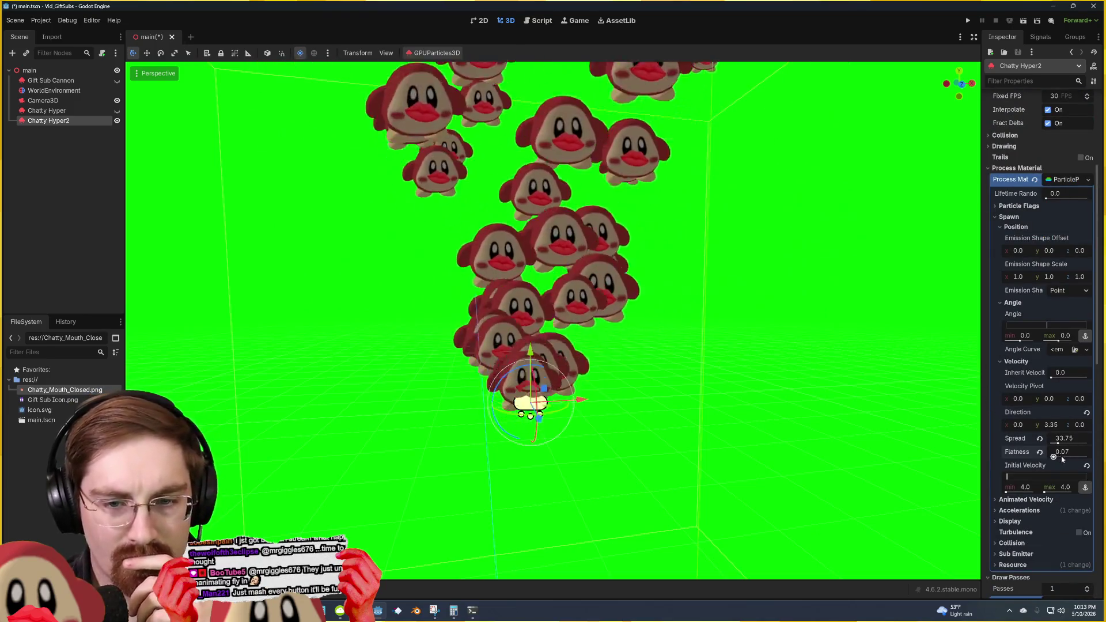
left_click_drag(1063, 458, 1089, 459)
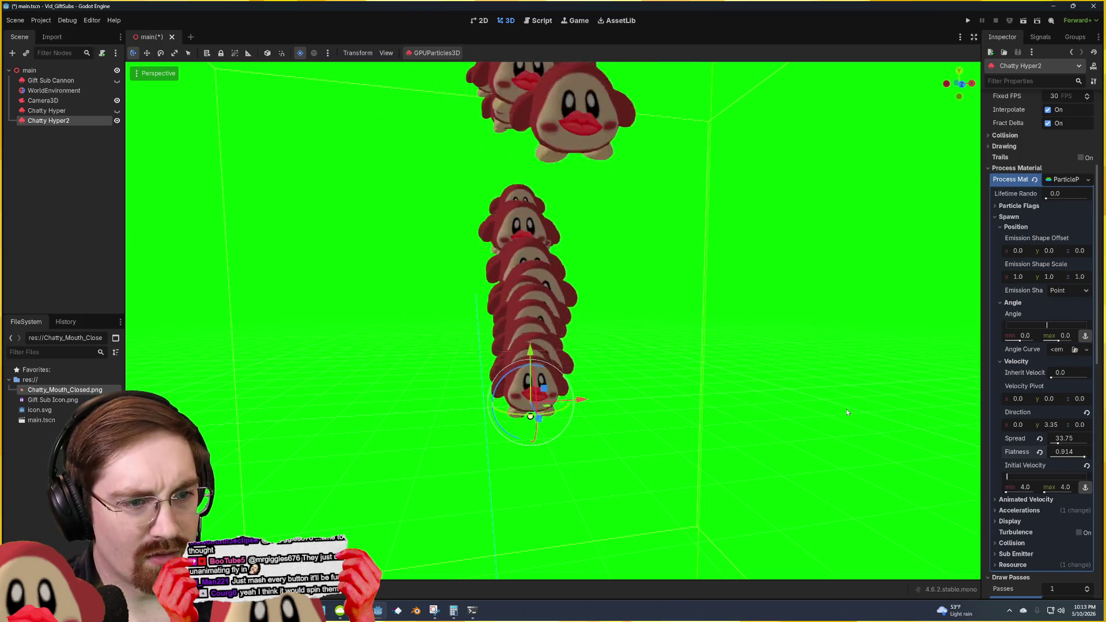
mouse_move(845, 409)
left_mouse_down()
mouse_move(642, 408)
mouse_move(750, 380)
left_mouse_up()
left_click(1040, 451)
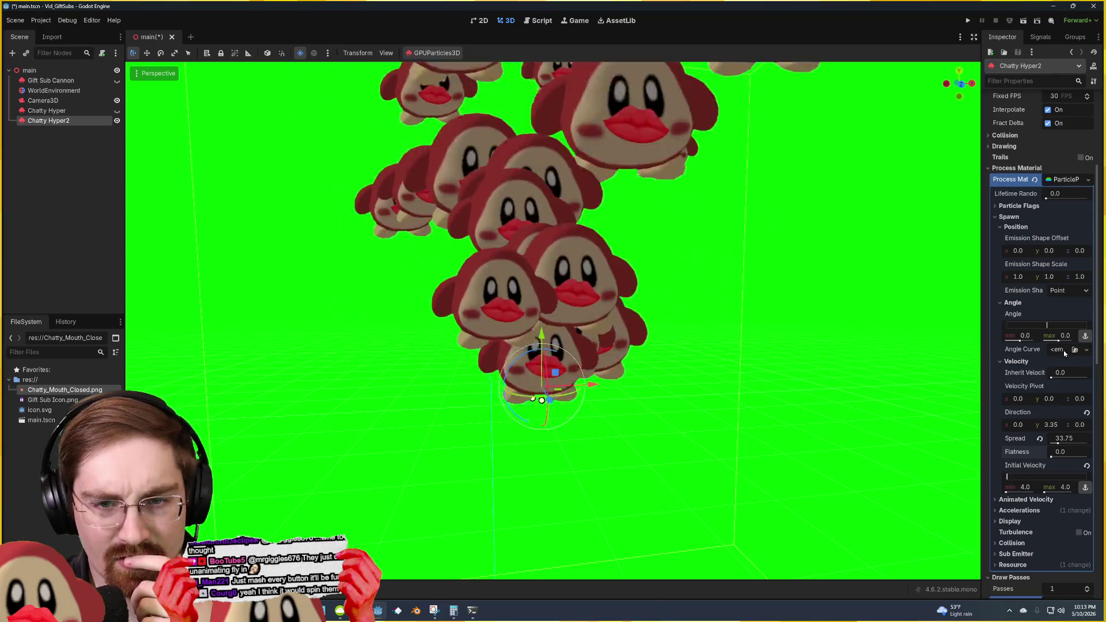
mouse_move(1046, 327)
left_mouse_down()
mouse_move(1032, 326)
mouse_move(1091, 328)
mouse_move(1079, 328)
left_mouse_up()
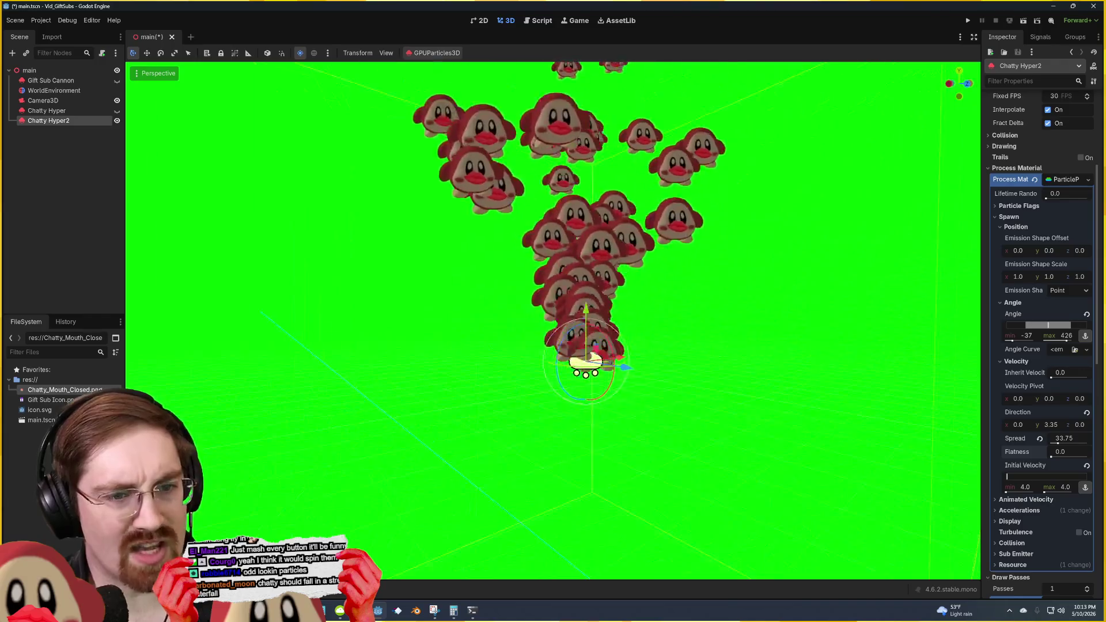
Step: Revert the spawn angle to 0–0 and inspect the Particle Flags and Collision sections
key("ctrl+z")
key("ctrl+z")
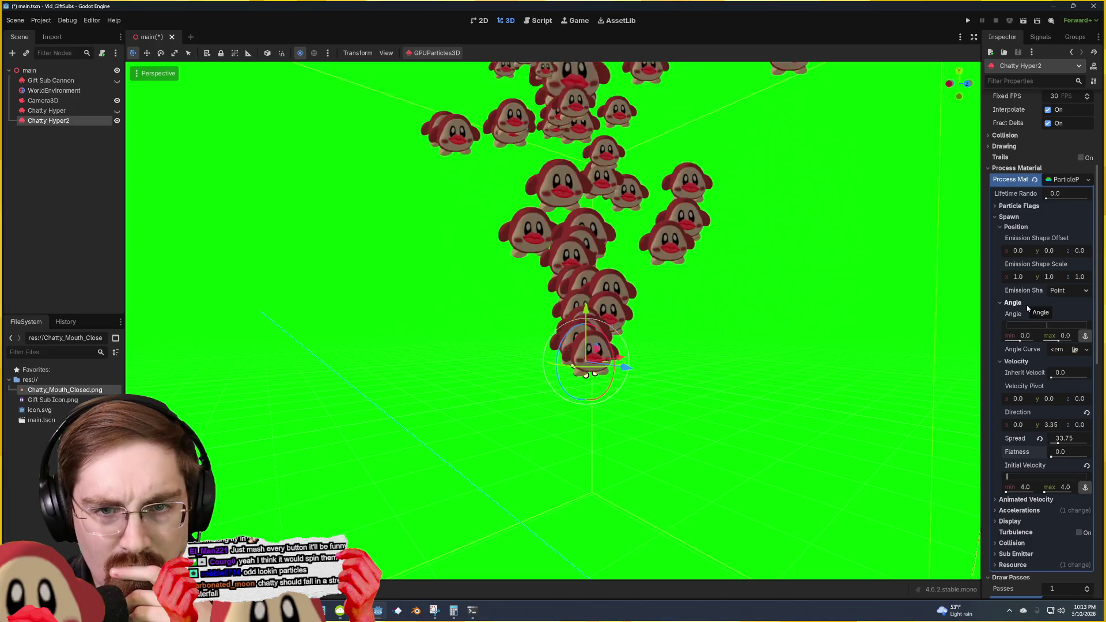
scroll(1034, 306, "up", 2)
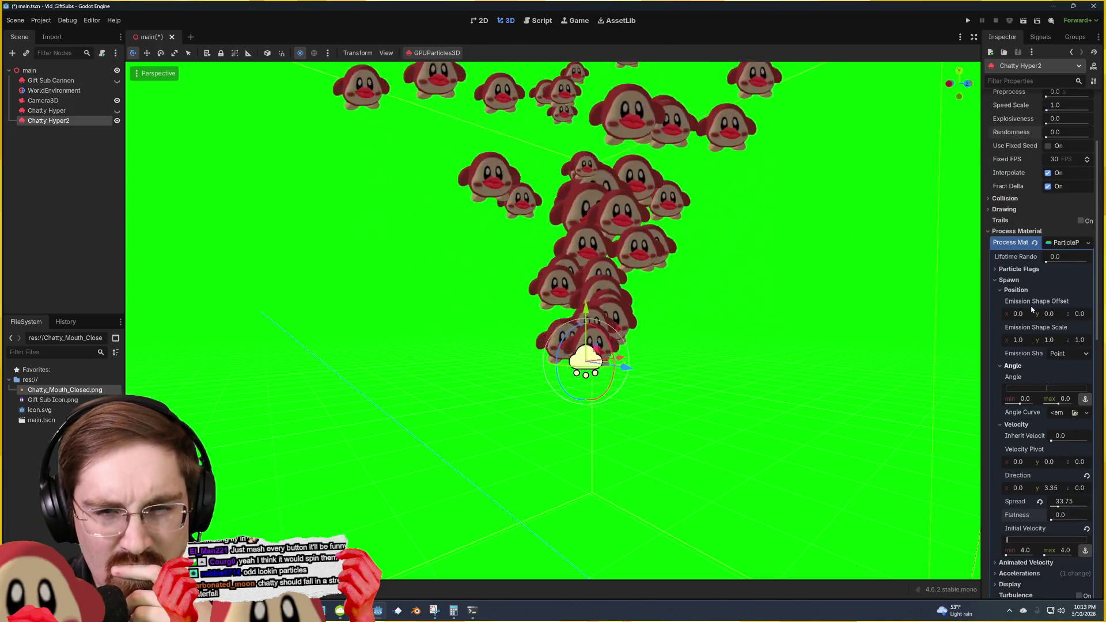
left_click(1014, 273)
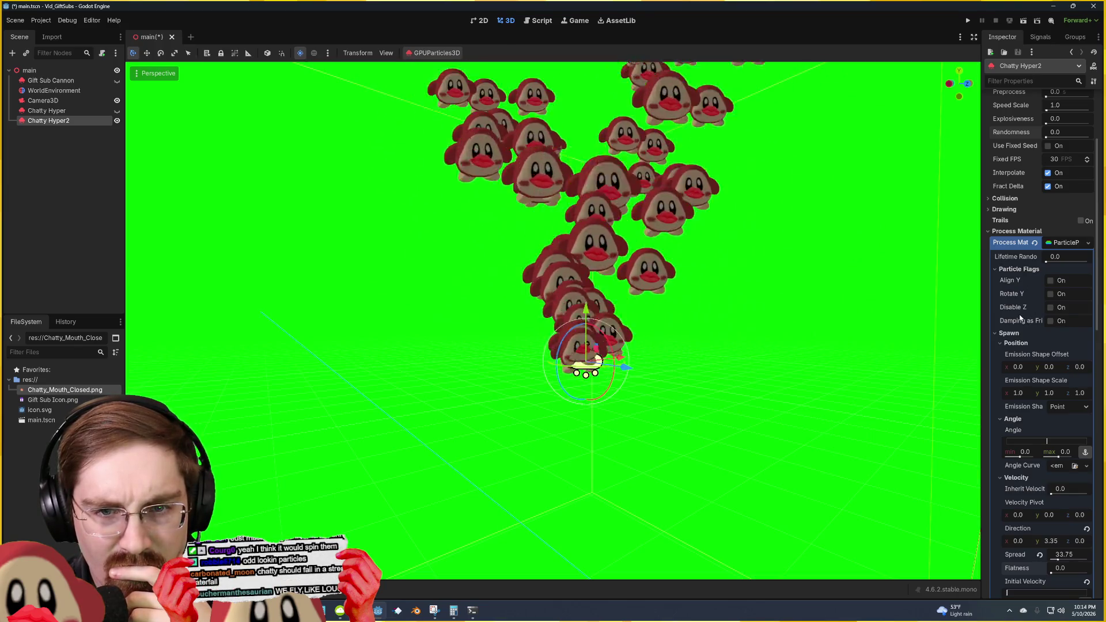
scroll(1019, 318, "up", 2)
scroll(1017, 309, "up", 2)
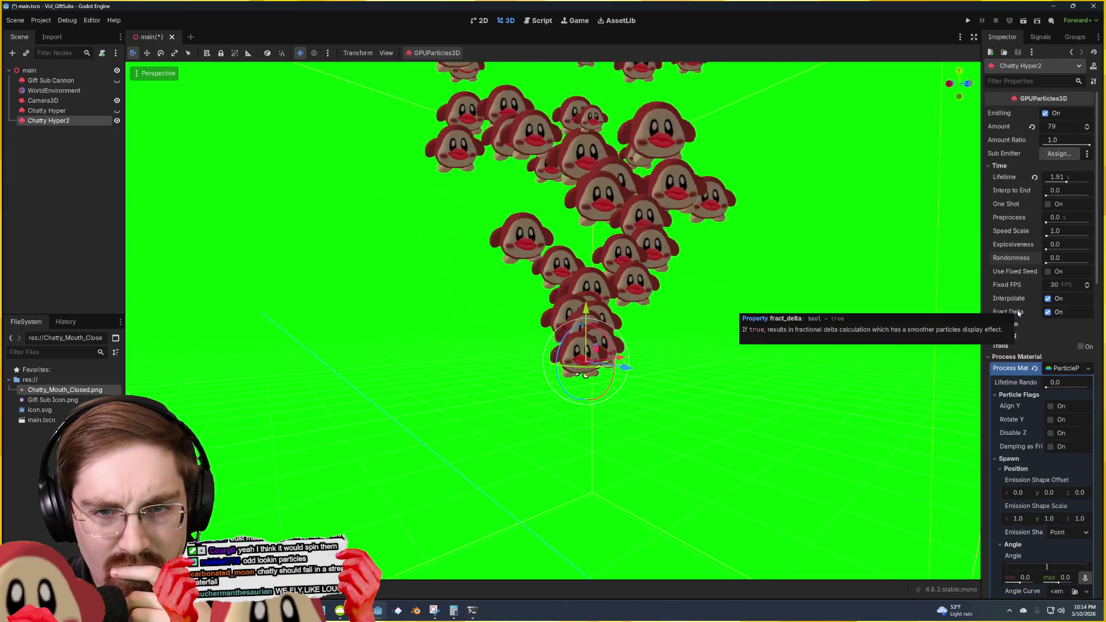
left_click(1015, 324)
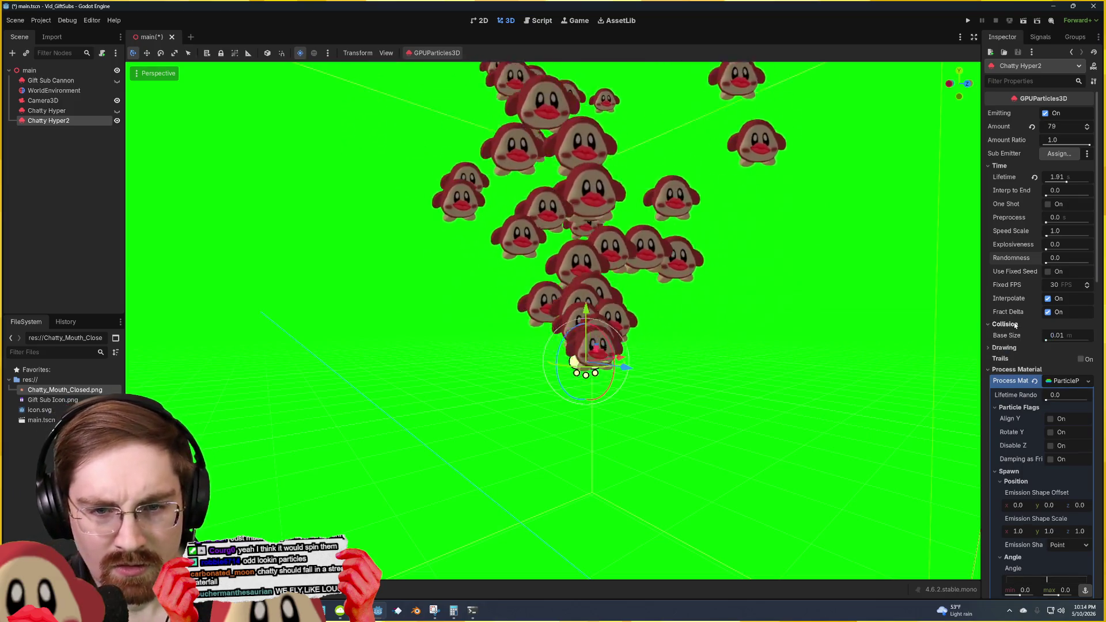
left_click(1015, 325)
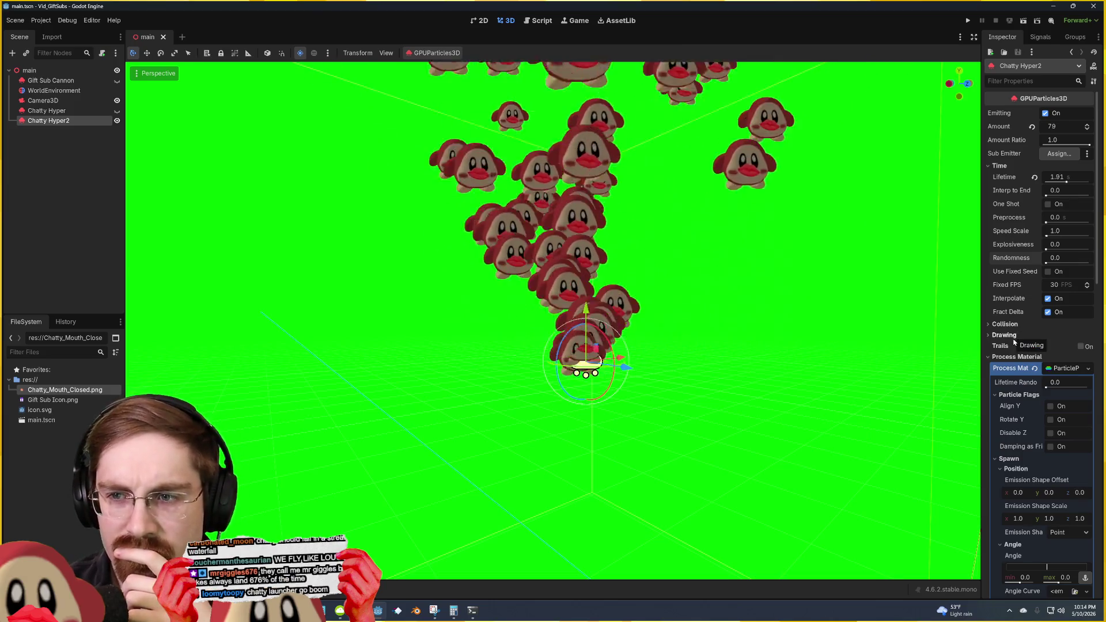
scroll(1014, 342, "down", 3)
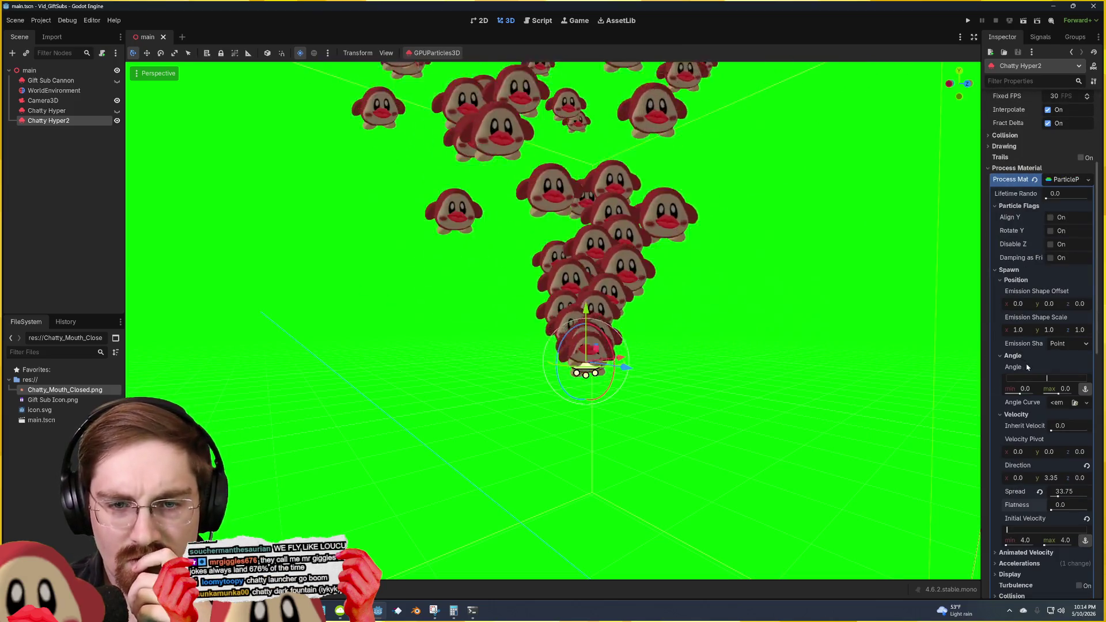
scroll(1035, 367, "down", 1)
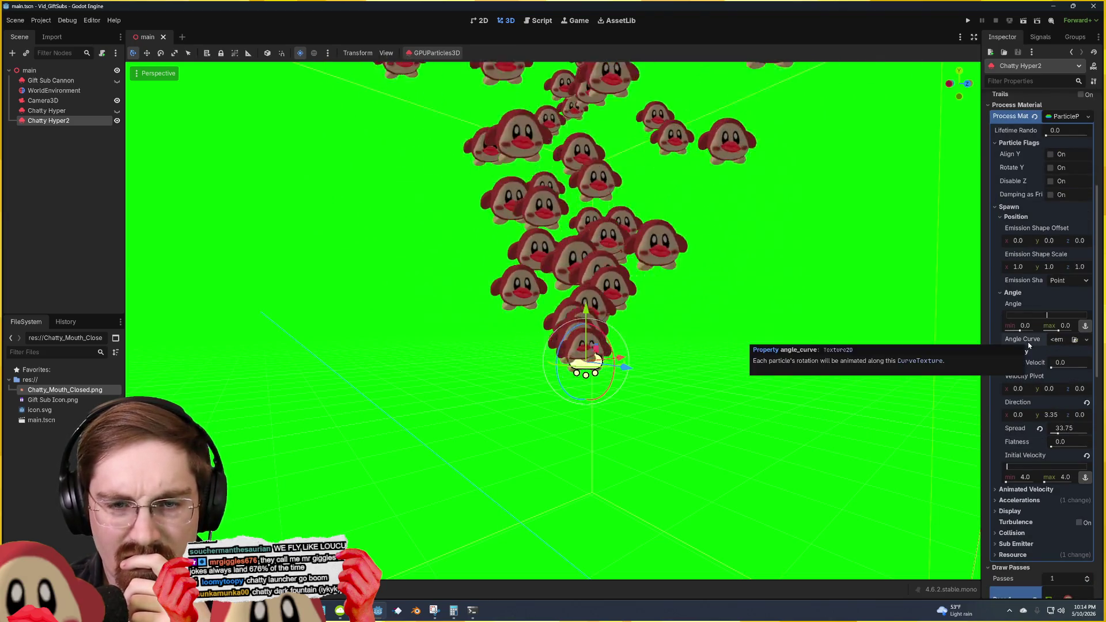
scroll(1031, 340, "down", 1)
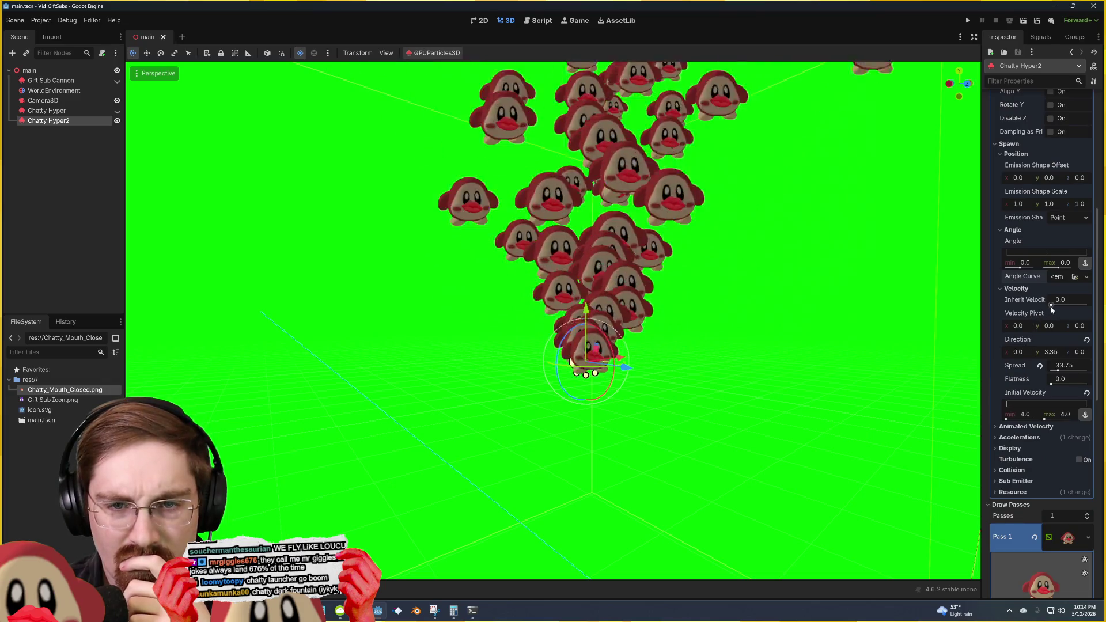
Step: Try inherit velocity 0.5, undo it, and look through the Display settings
left_click_drag(1069, 309, 1070, 310)
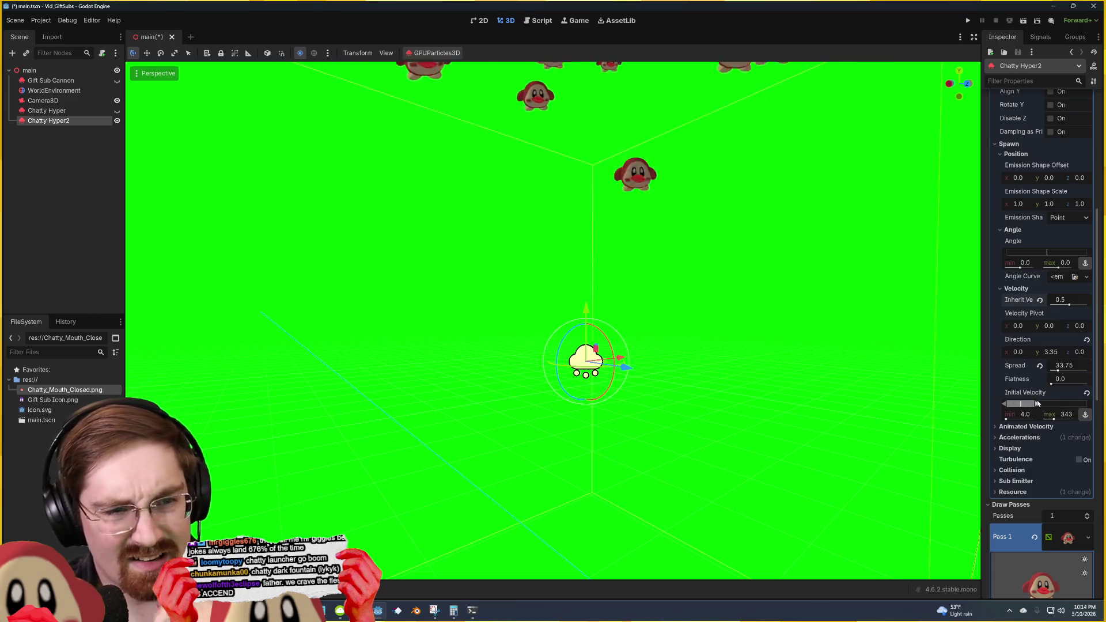
key("ctrl+z")
key("ctrl+z")
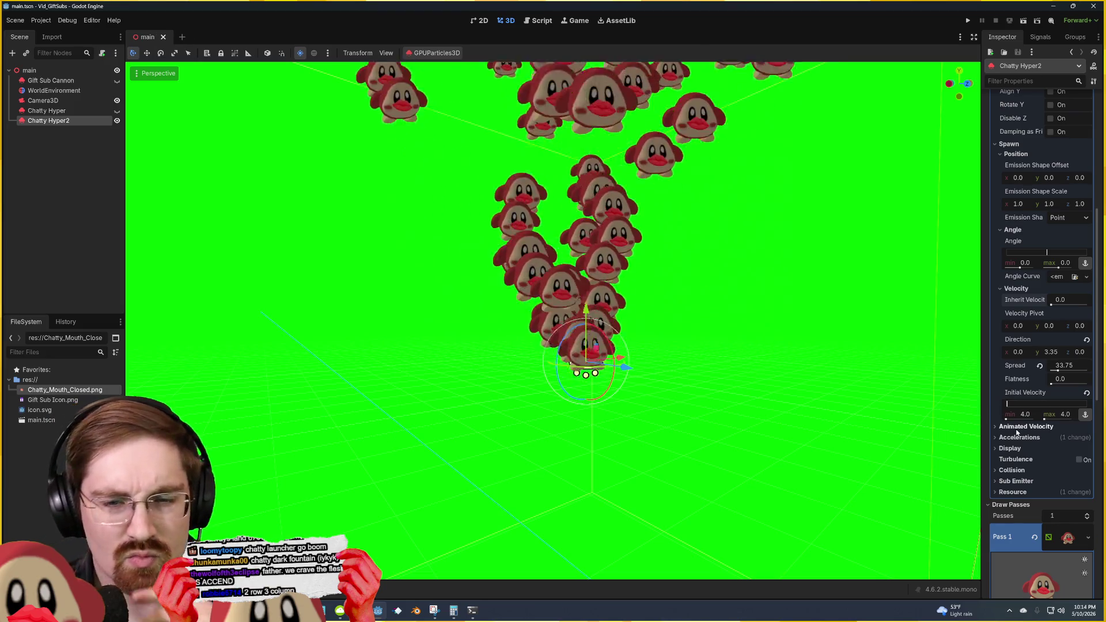
left_click(1011, 448)
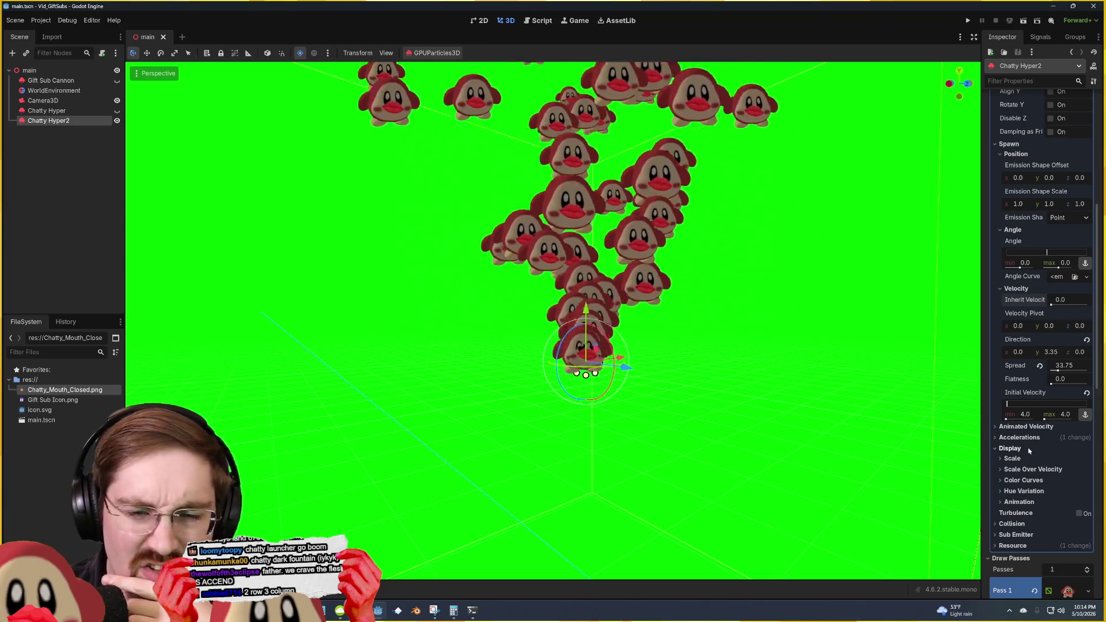
scroll(1029, 450, "down", 3)
left_click(1010, 386)
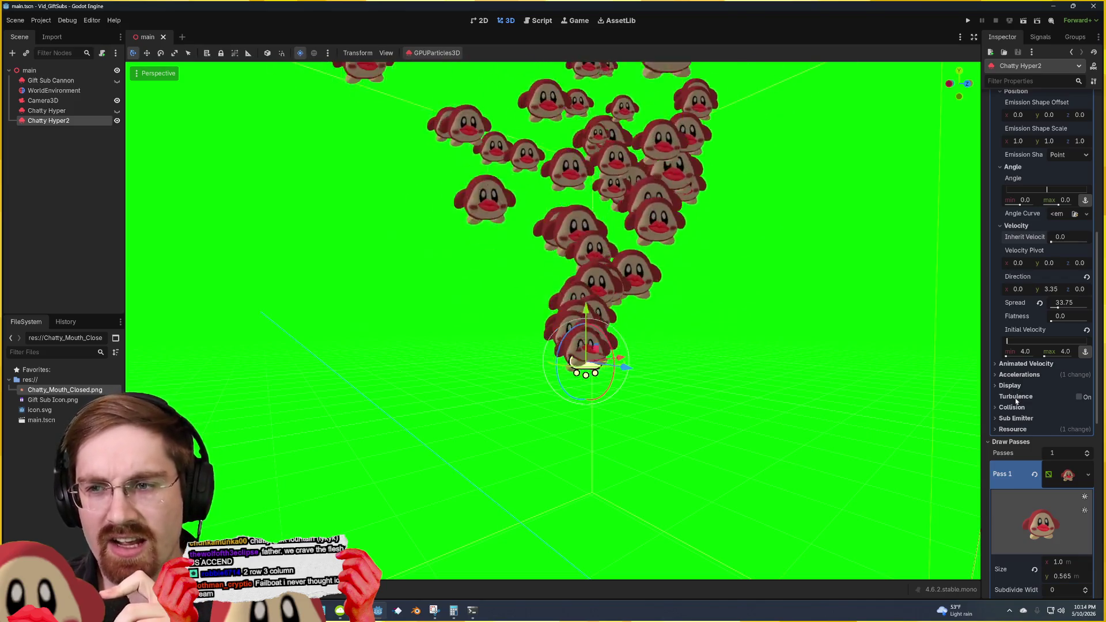
mouse_move(1017, 401)
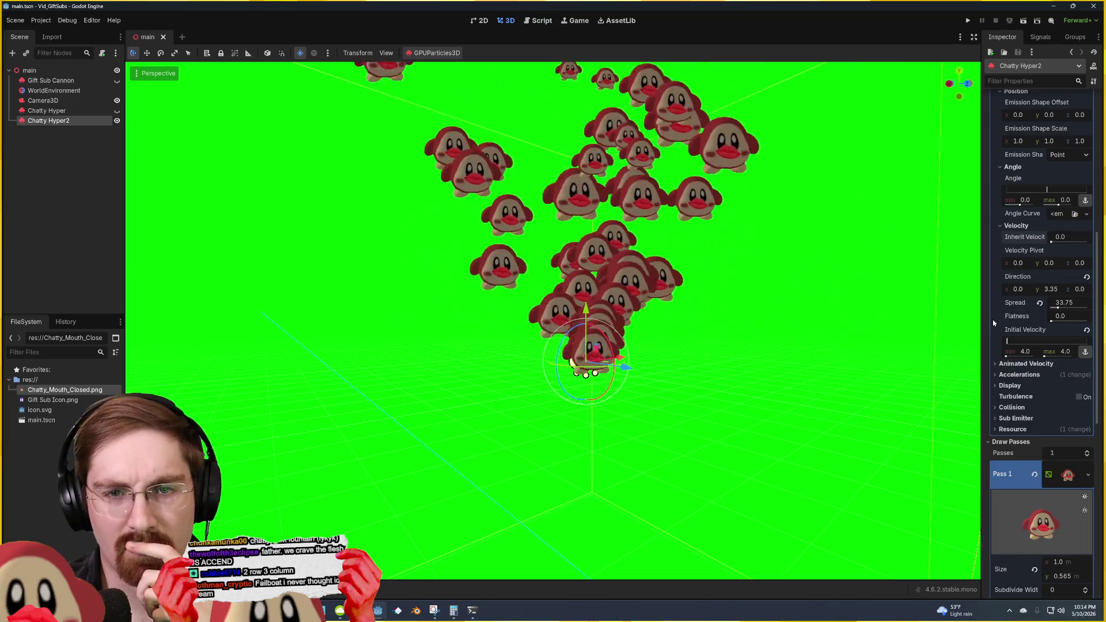
Step: Review the Process Material, opening and closing the Accelerations section
scroll(993, 323, "up", 3)
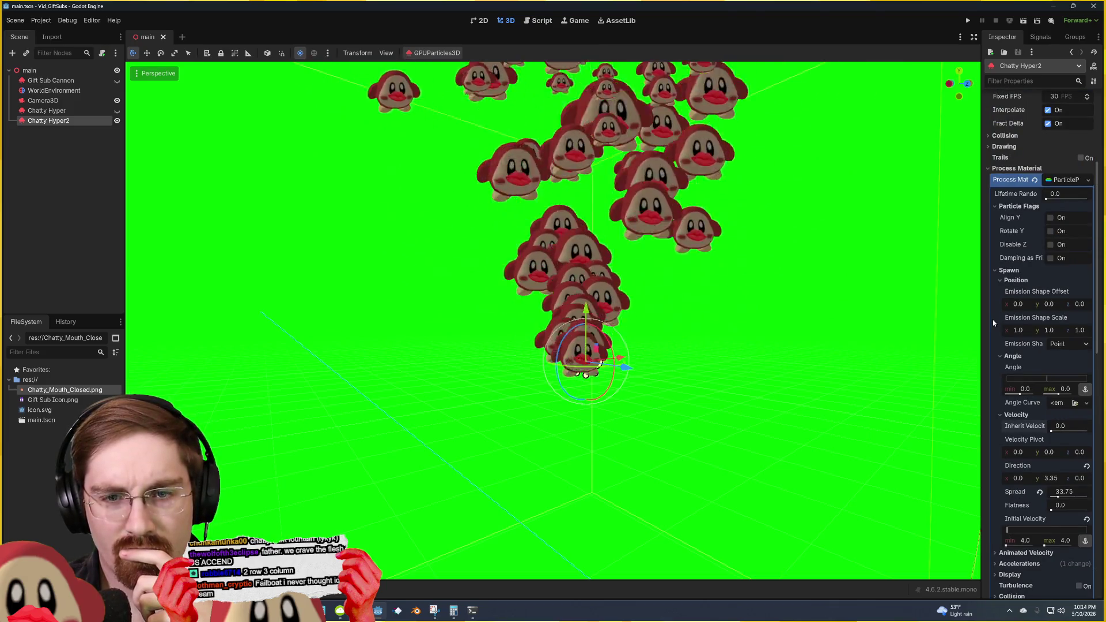
scroll(993, 323, "up", 2)
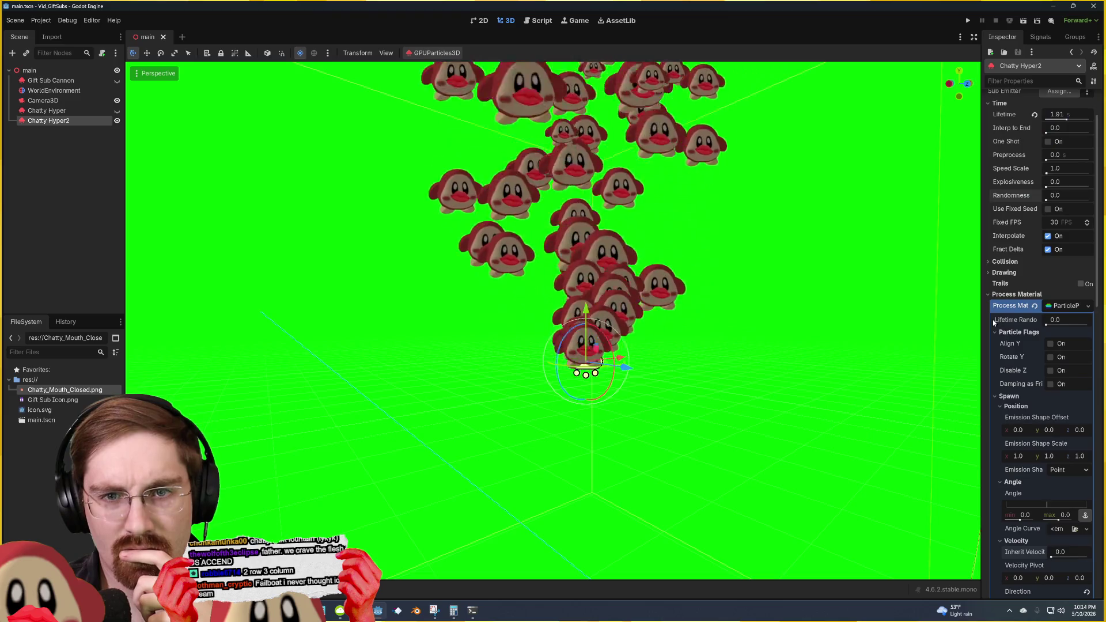
scroll(993, 323, "up", 1)
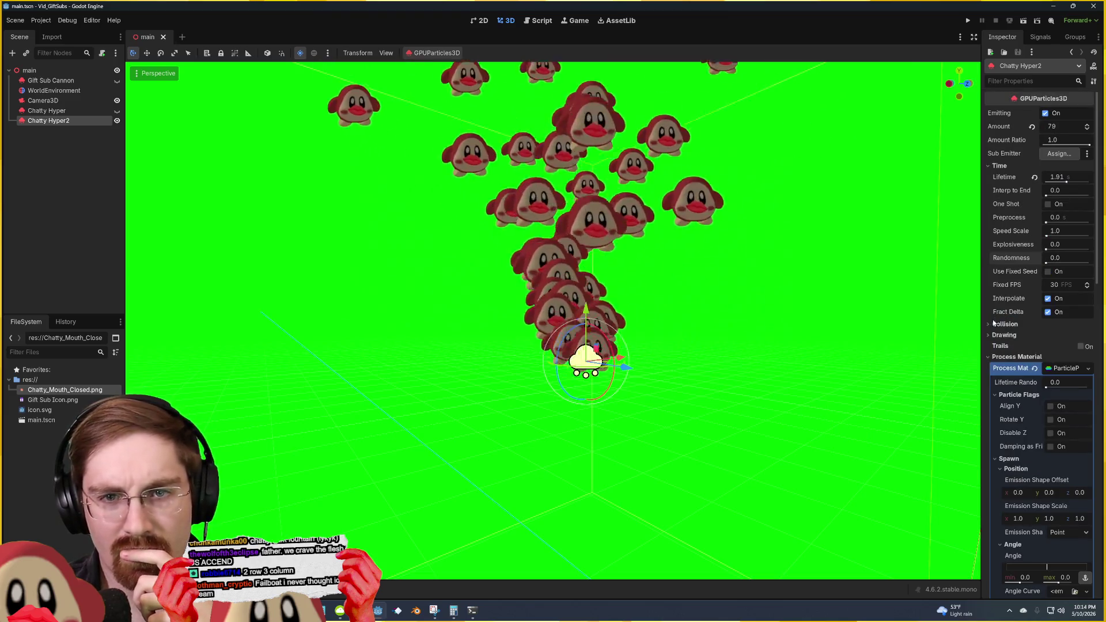
scroll(993, 324, "down", 1)
scroll(993, 323, "down", 1)
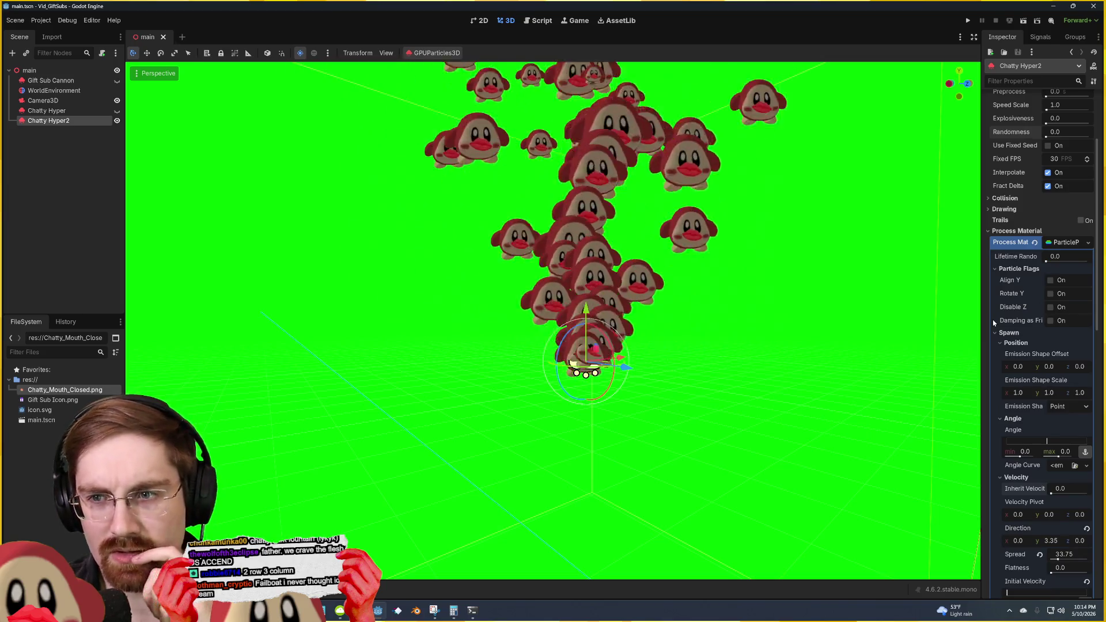
scroll(993, 323, "down", 2)
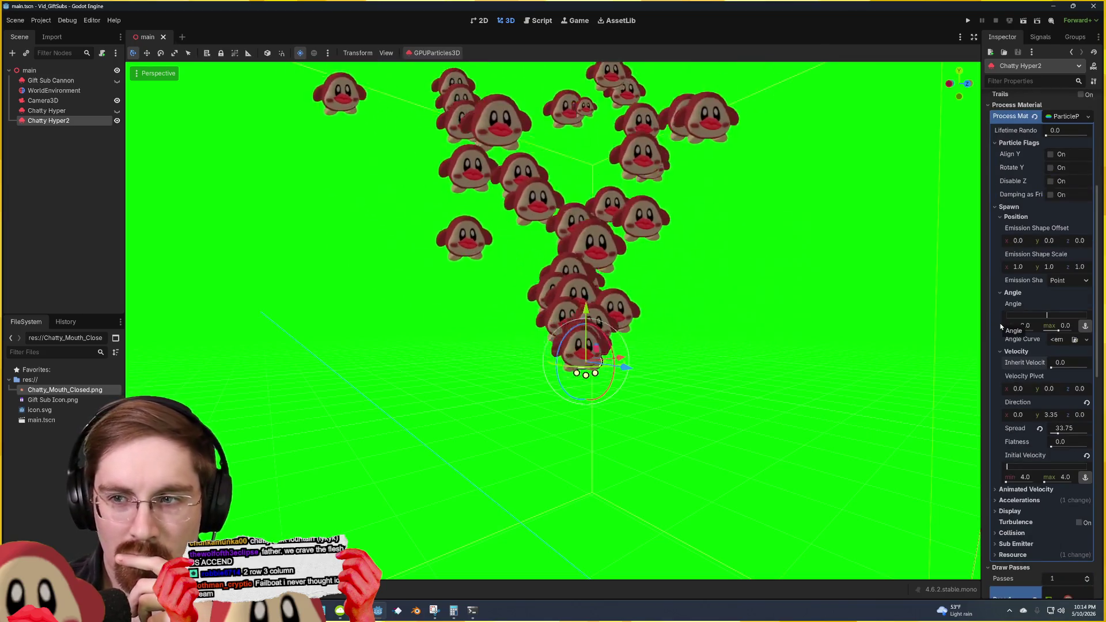
scroll(1000, 327, "down", 3)
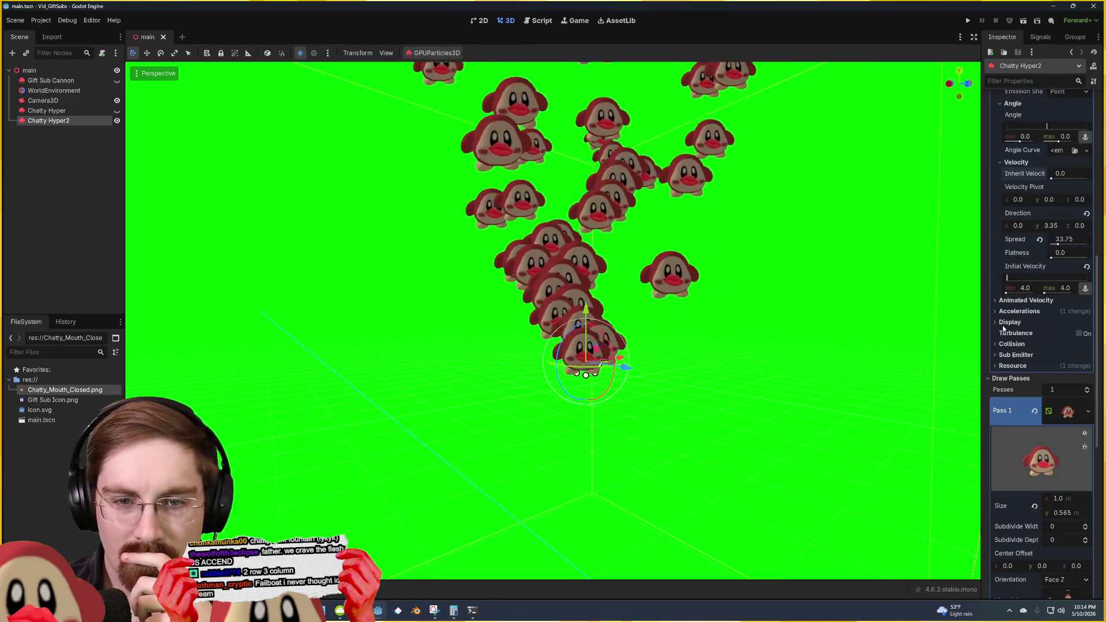
left_click(1015, 312)
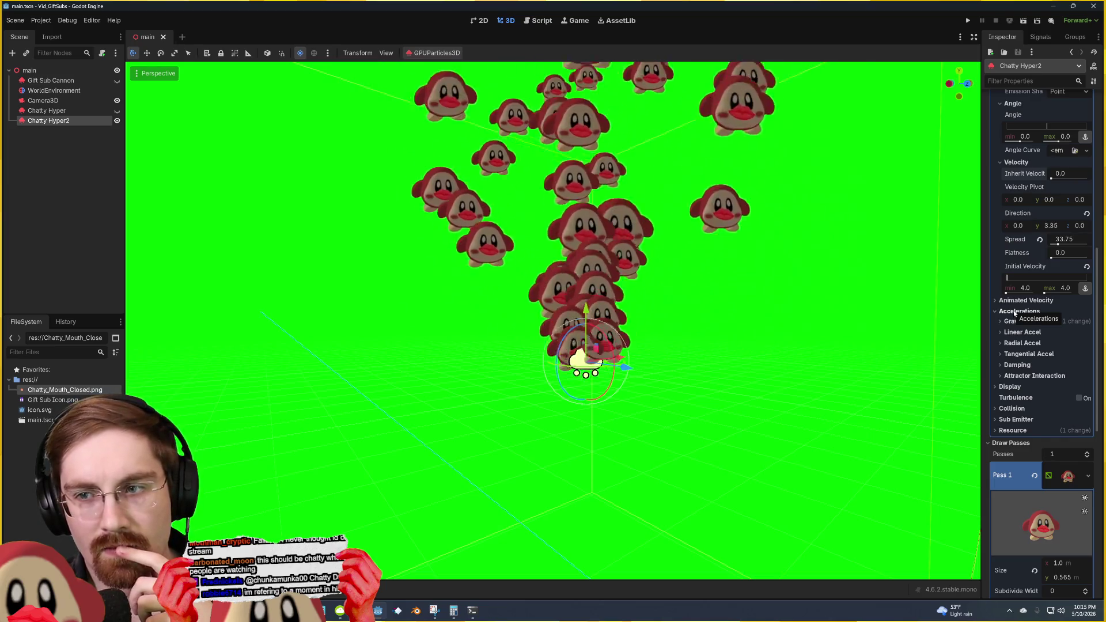
left_click(1015, 311)
Step: Deselect the Chatty Hyper2 particle node in the viewport
left_click(807, 261)
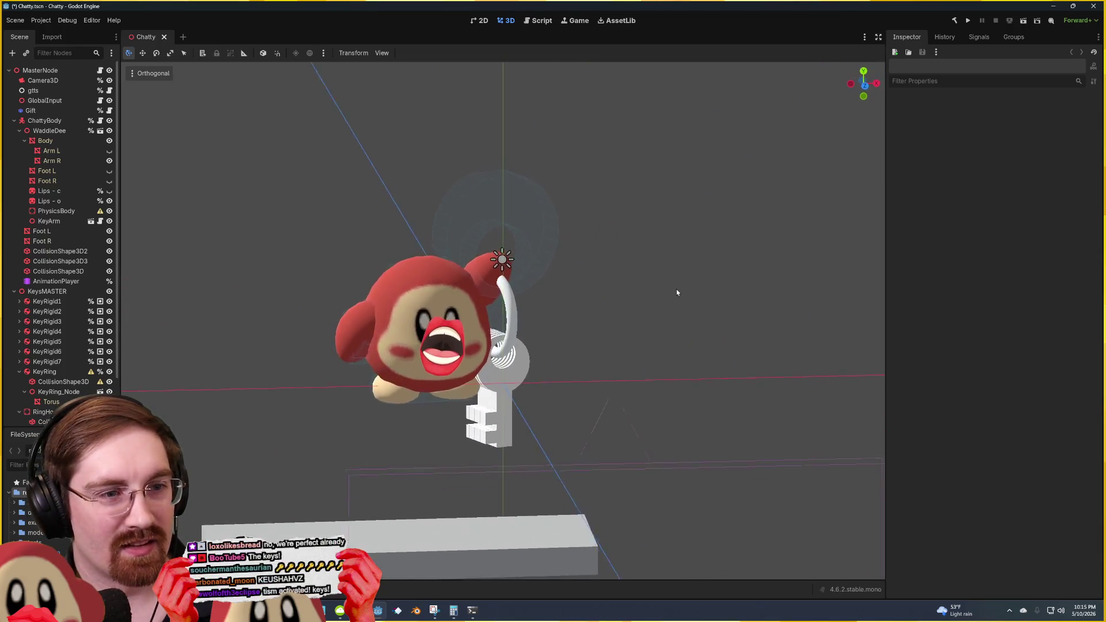
Step: Save the Chatty scene, run the project with F5, and dismiss the firewall prompt
key("ctrl+s")
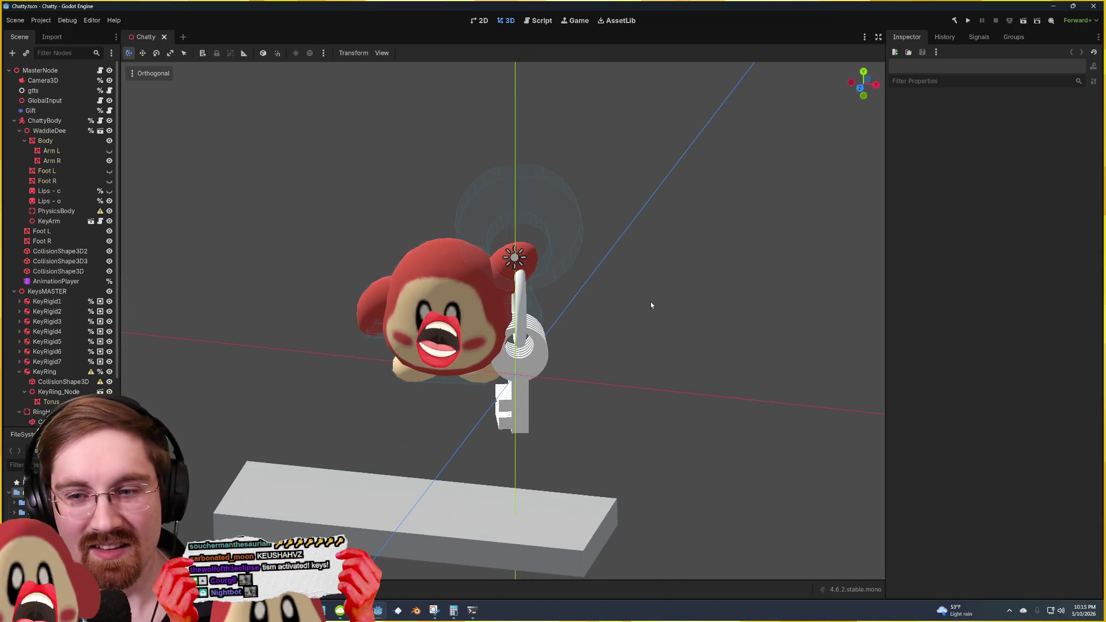
key("F5")
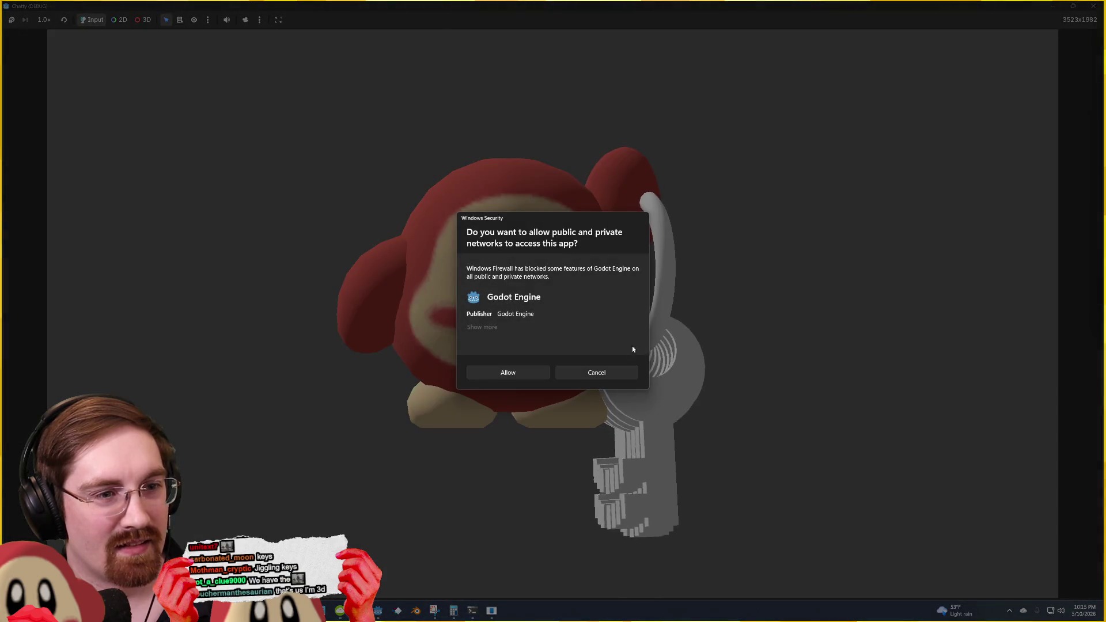
left_click(602, 378)
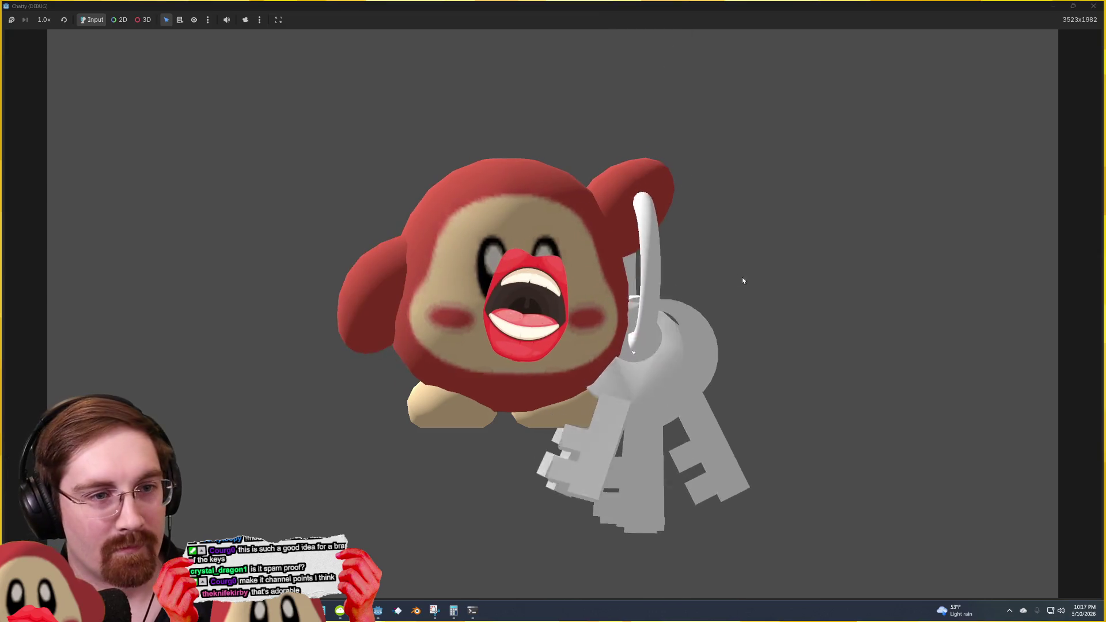
Step: Close the running Chatty game window after watching it
left_click(1096, 7)
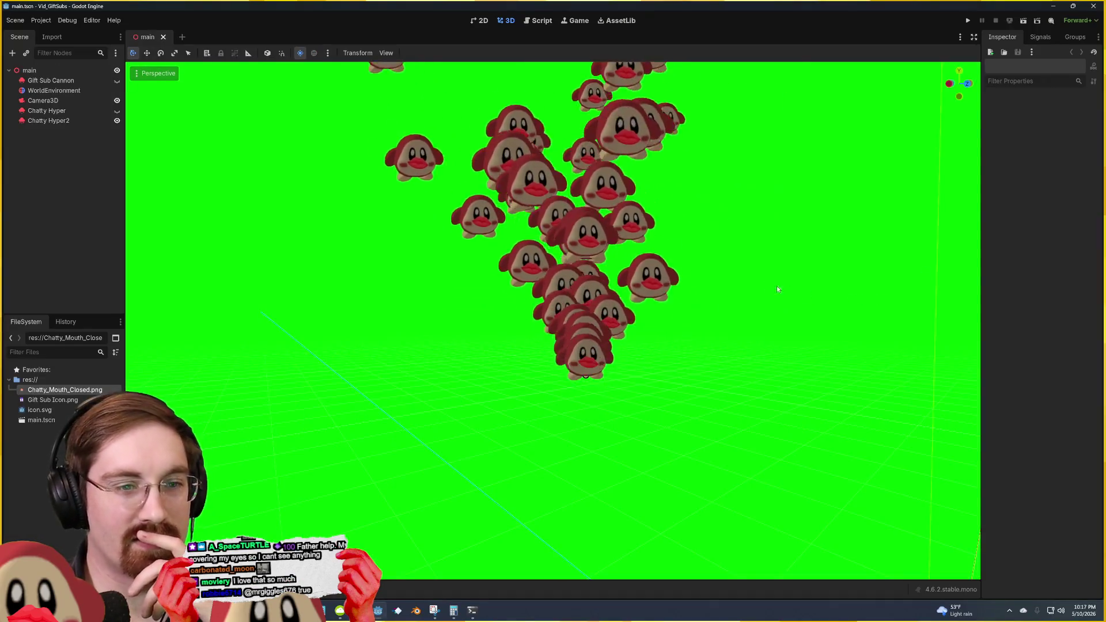
Step: Back in main.tscn, select the Chatty Hyper2 emitter and toggle its particle Trails setting
scroll(553, 320, "up", 5)
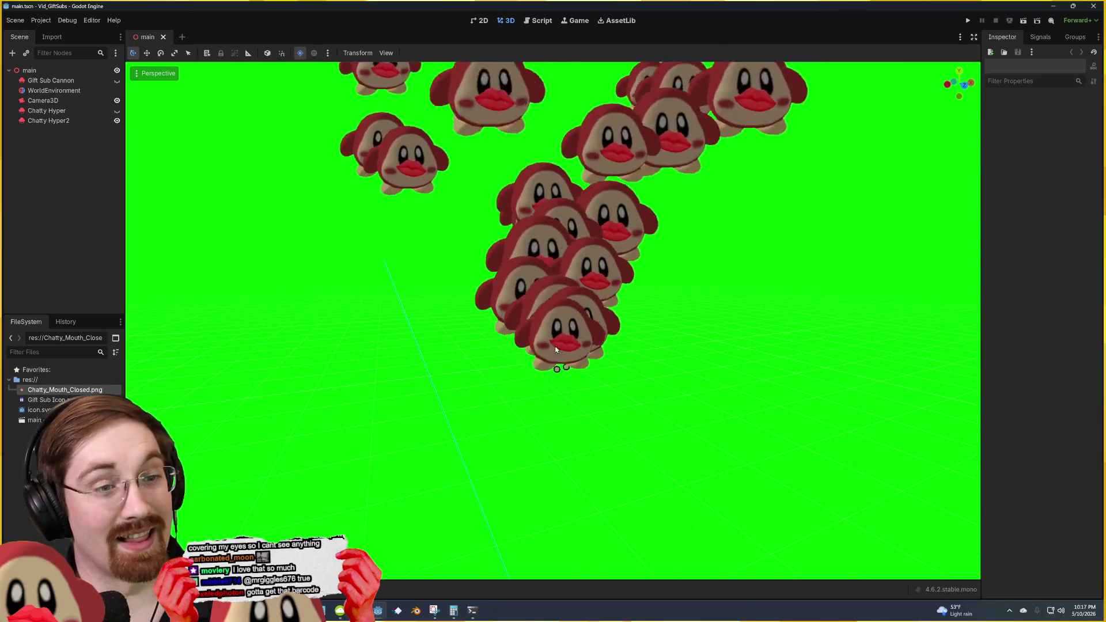
left_click(687, 316)
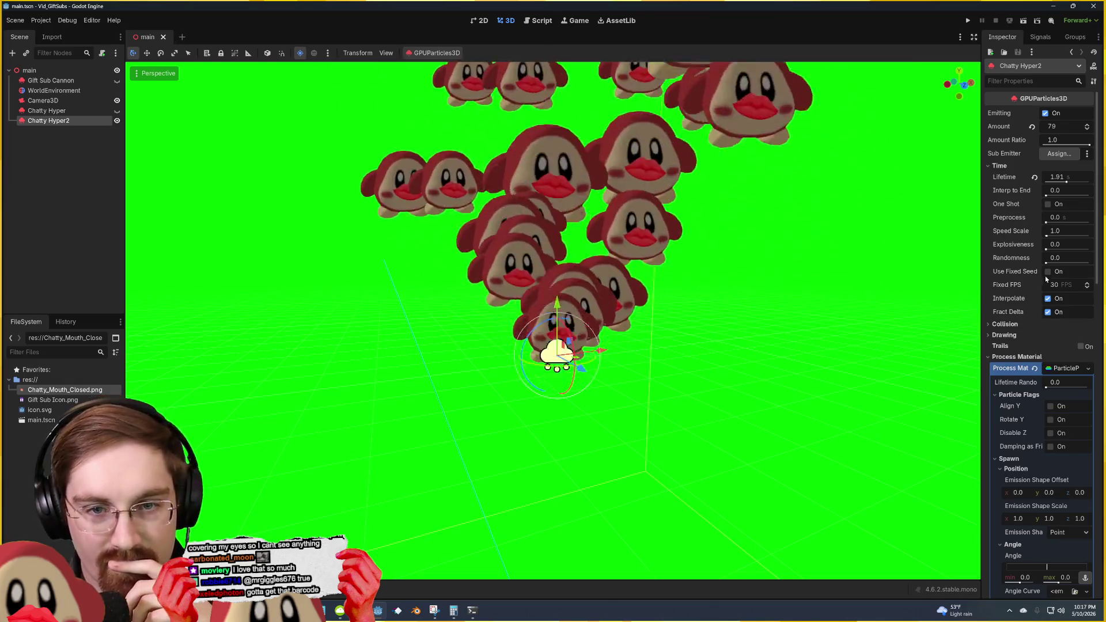
scroll(1017, 299, "down", 3)
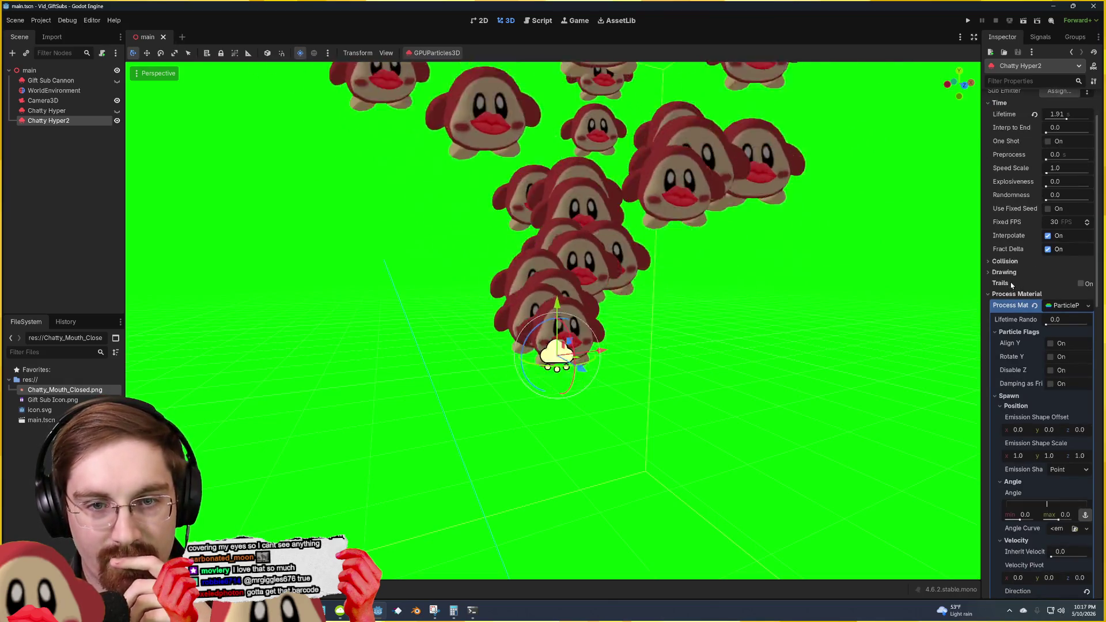
left_click(1081, 284)
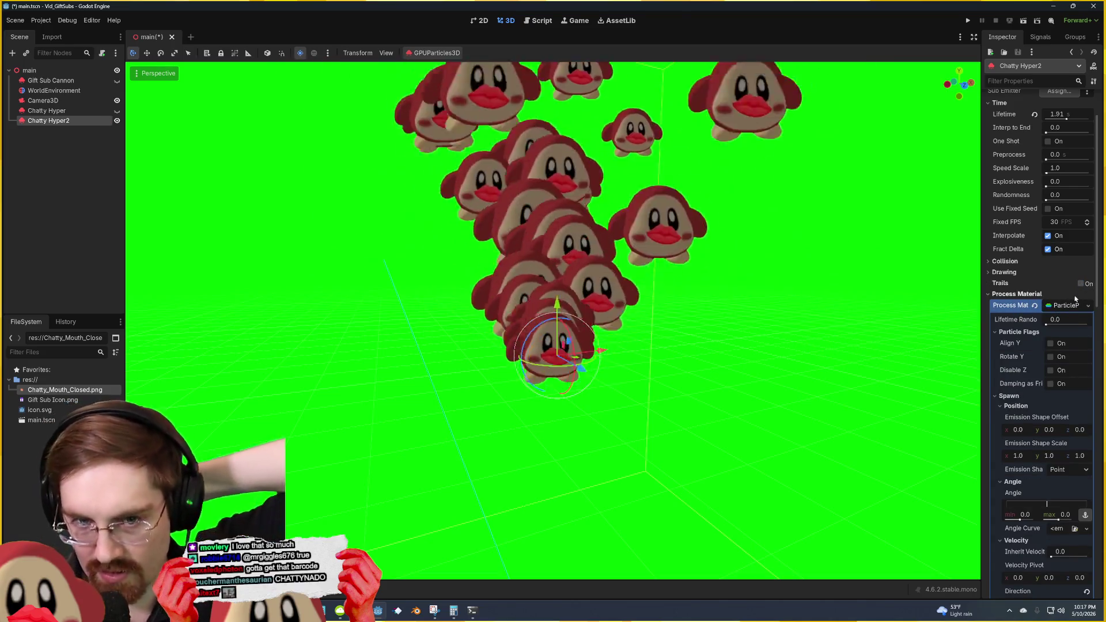
Step: Enable trails on Chatty Hyper2, raise Trails Lifetime through 3.8 to 9.3, then turn trails off
left_click(1080, 284)
left_click(1079, 284)
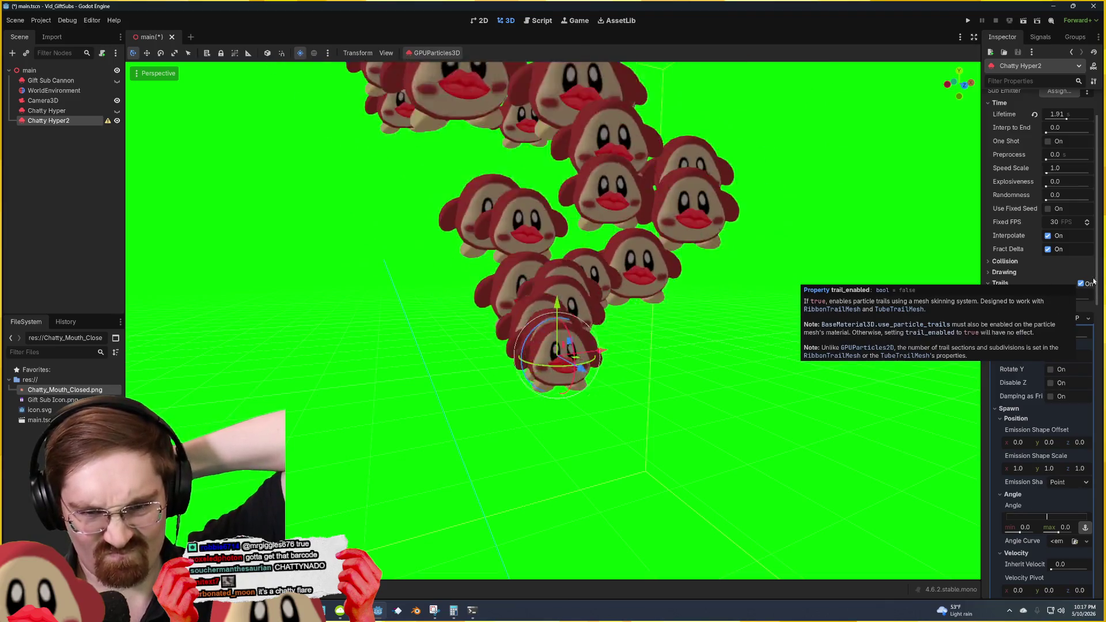
left_click_drag(1056, 296, 1069, 295)
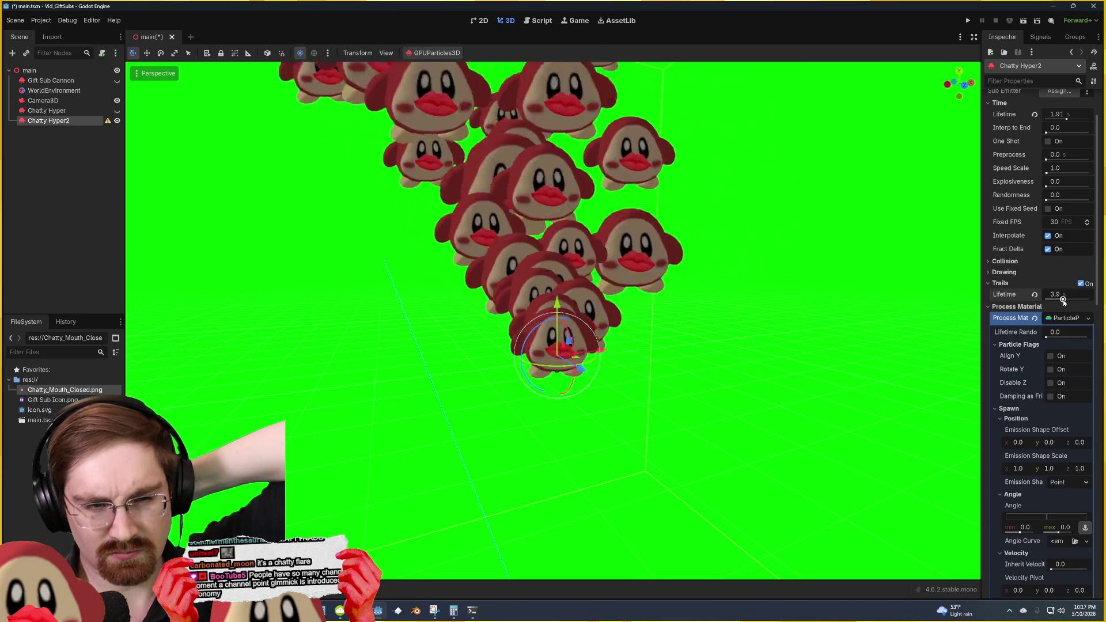
left_click_drag(1063, 299, 1079, 300)
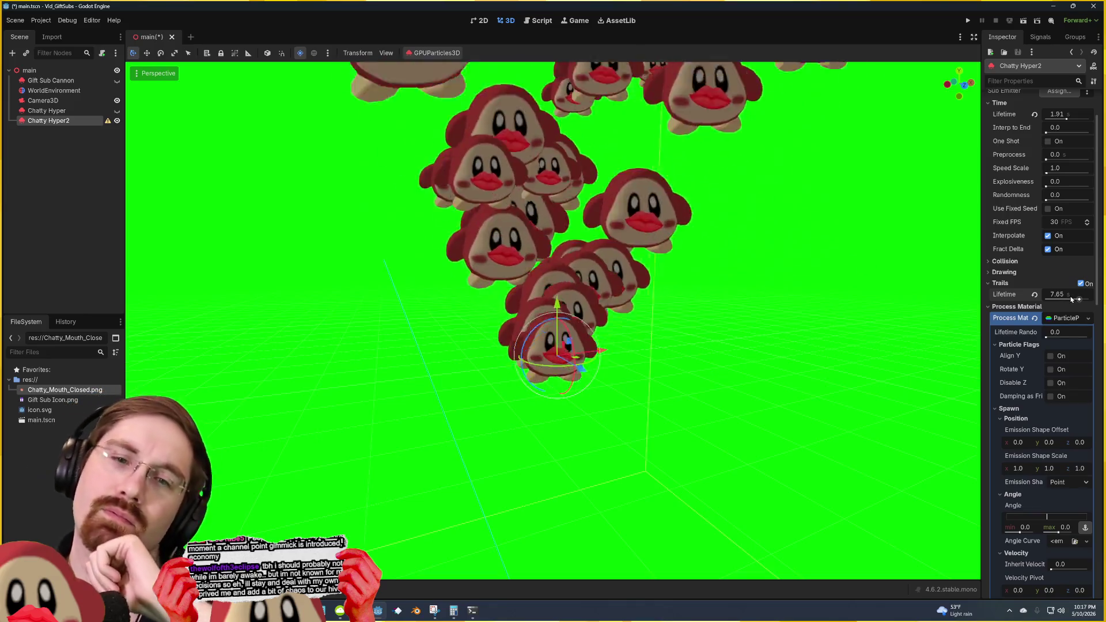
left_click_drag(1076, 302, 1085, 300)
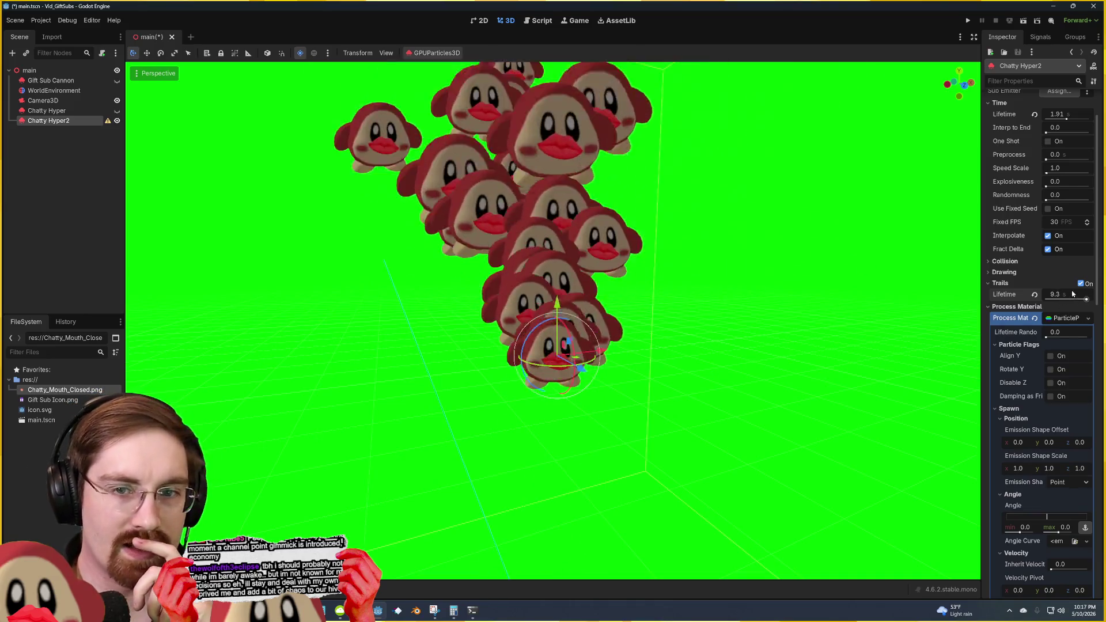
left_click(1081, 283)
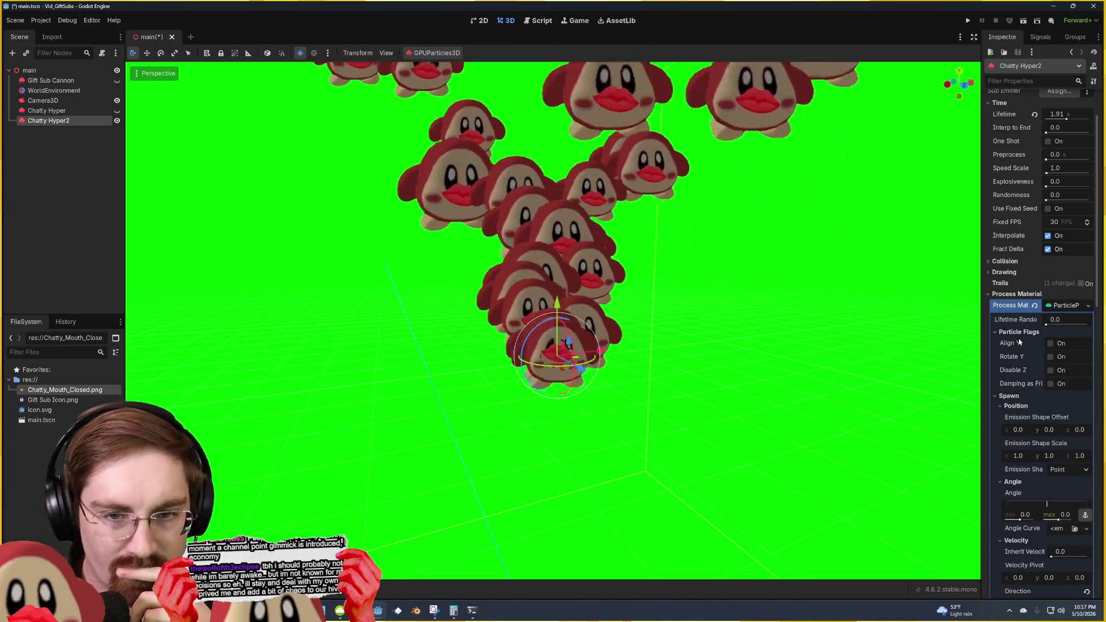
scroll(1019, 342, "down", 3)
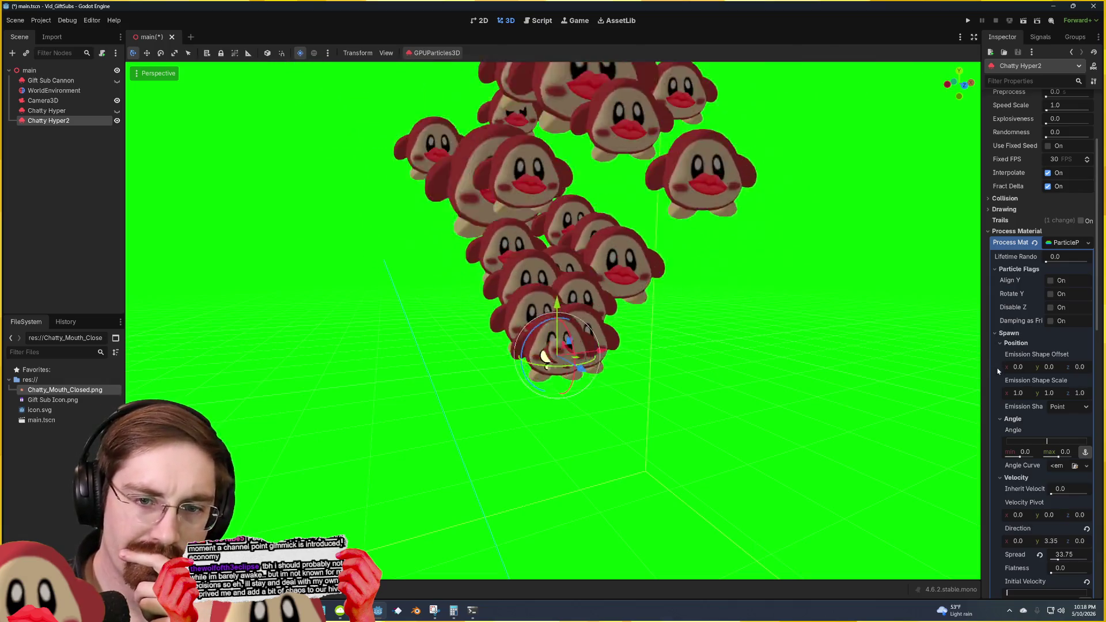
scroll(999, 371, "down", 3)
left_click(1059, 344)
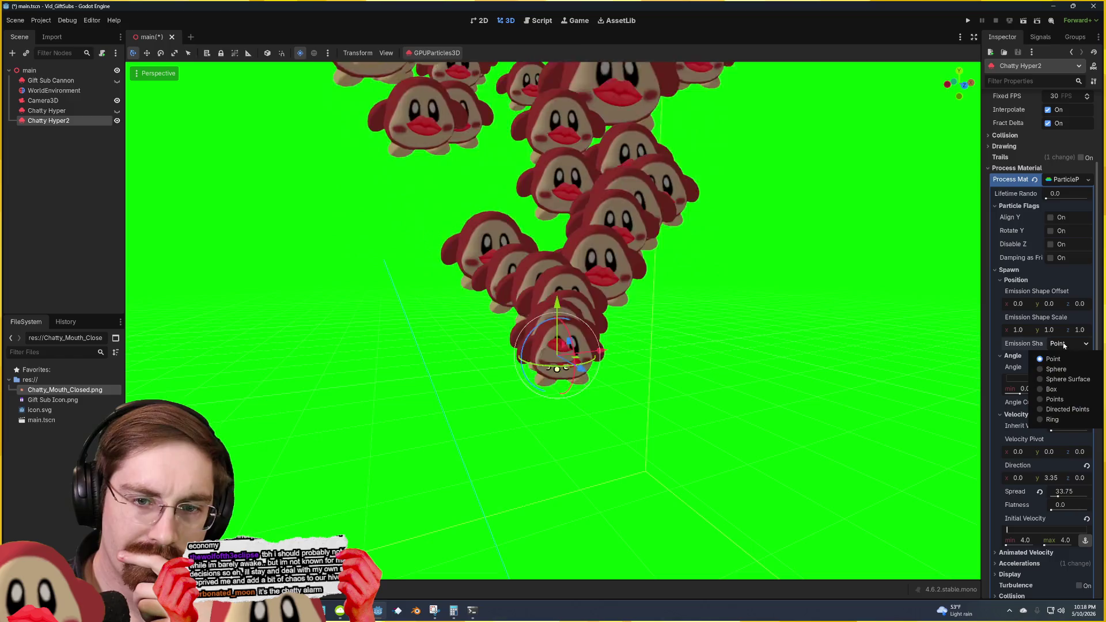
left_click(1059, 368)
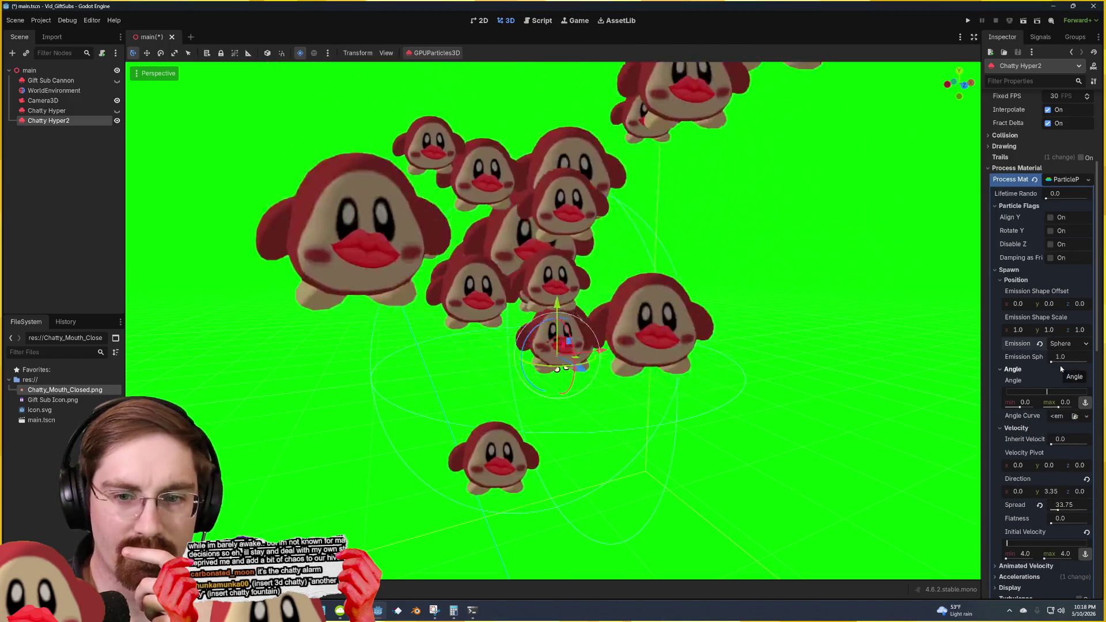
left_click(1066, 343)
left_click(1066, 379)
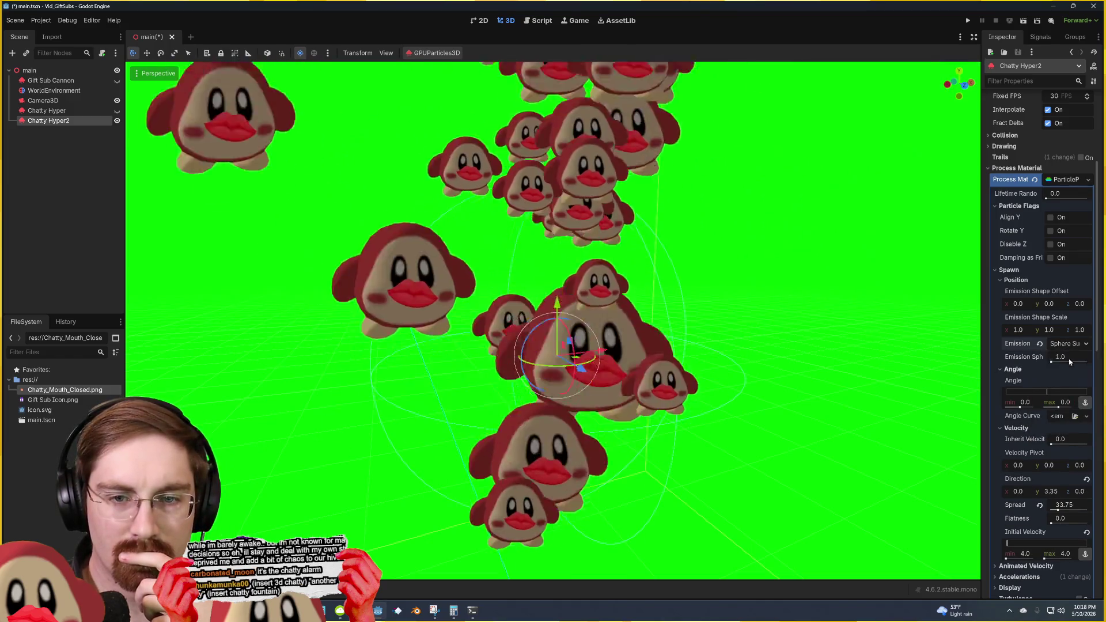
left_click(1072, 344)
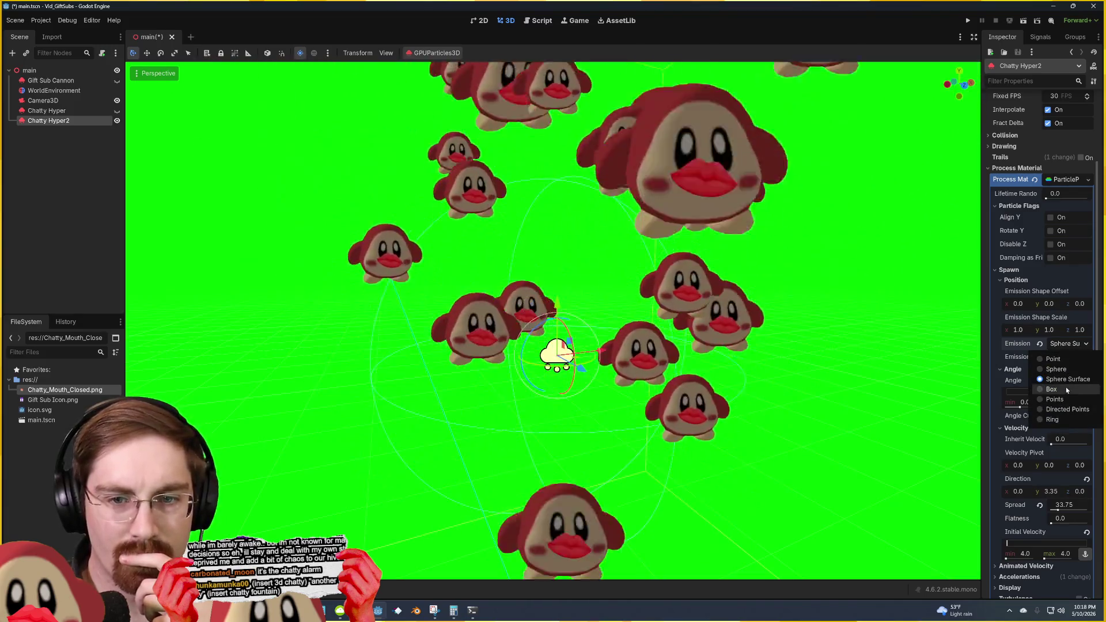
left_click(1063, 389)
left_click(1063, 344)
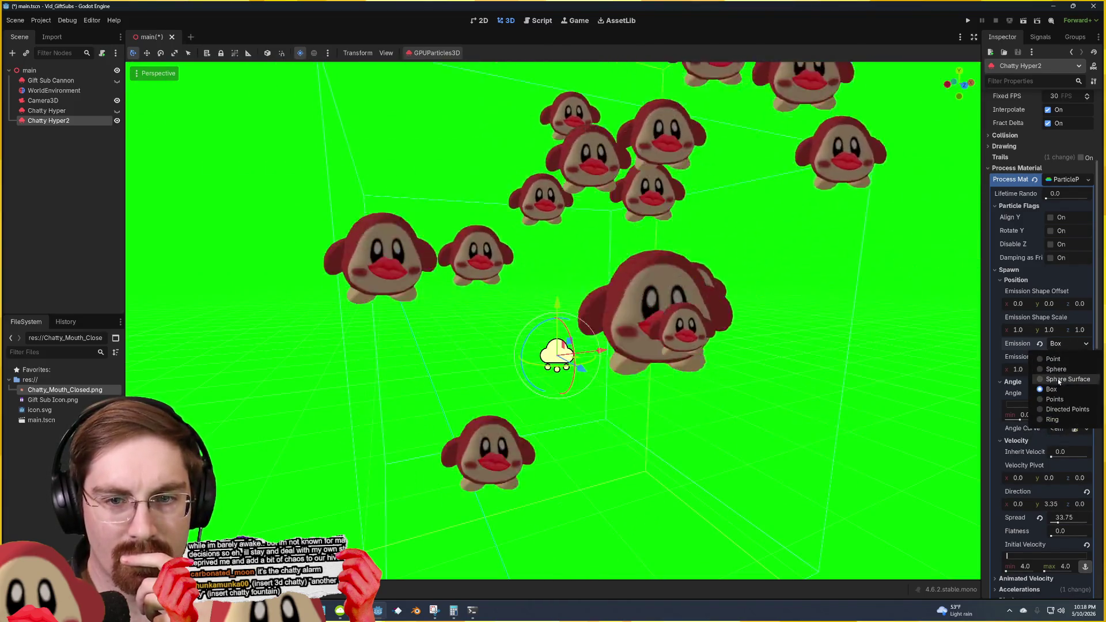
left_click(1054, 399)
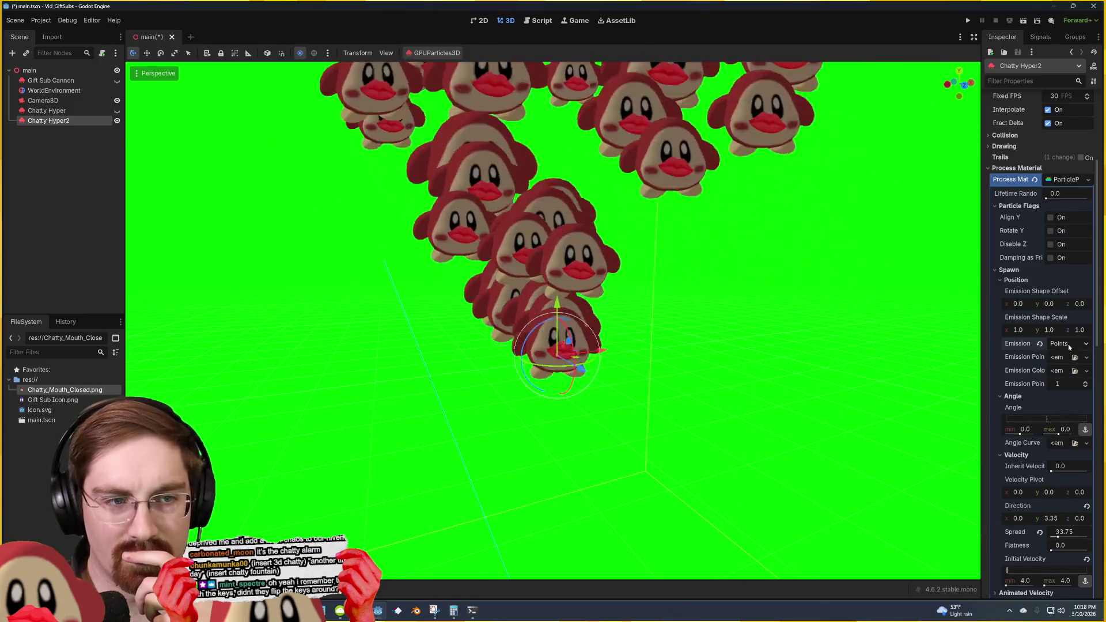
left_click(1067, 344)
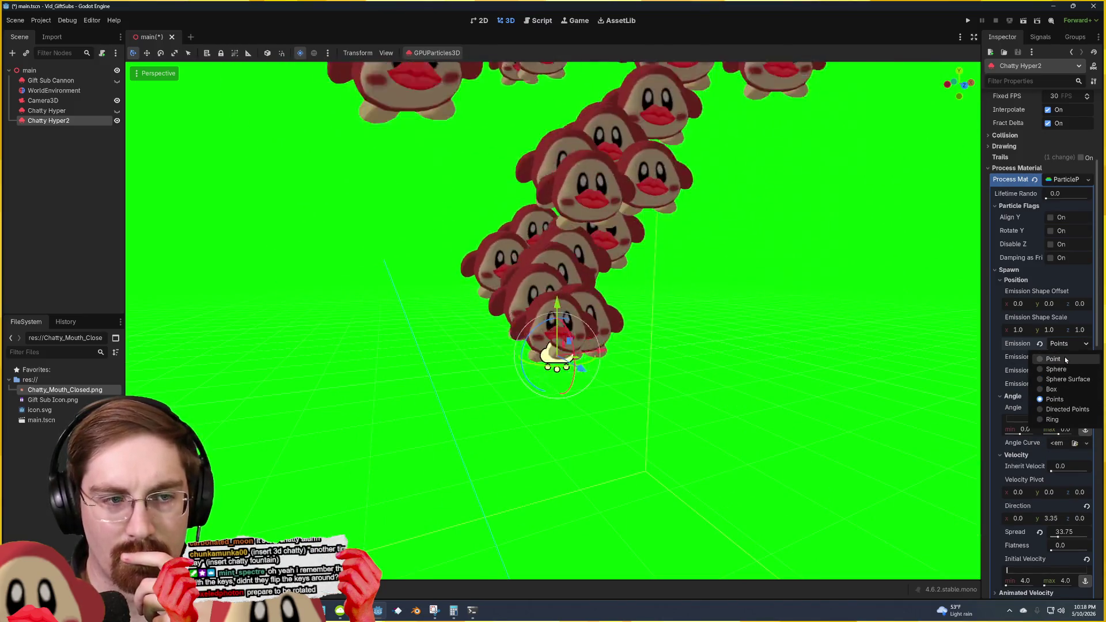
left_click(1063, 410)
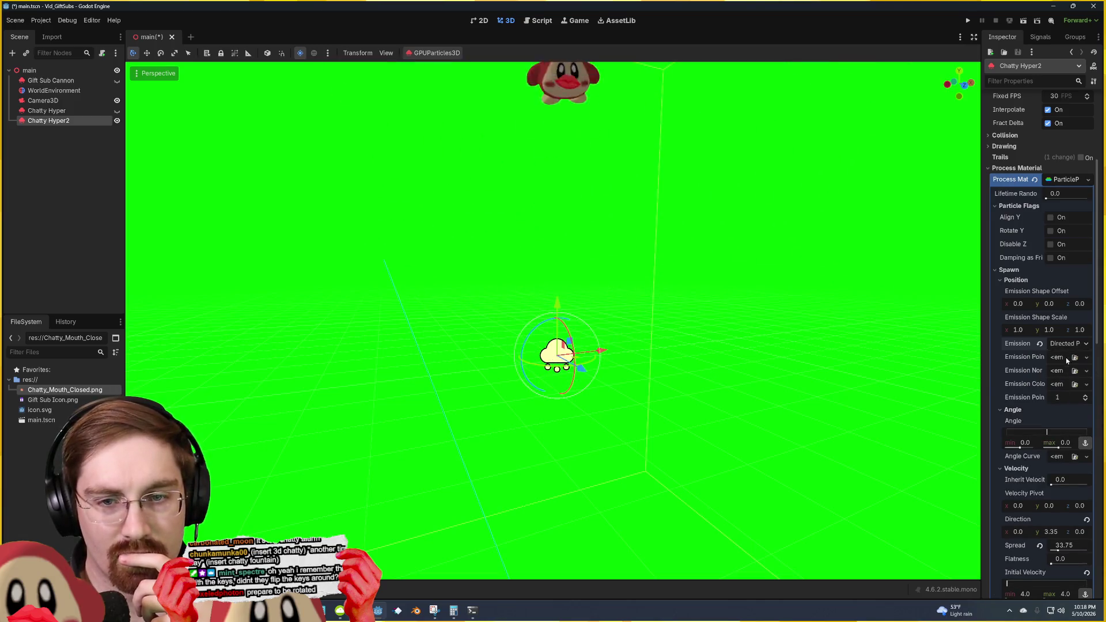
left_click(1068, 347)
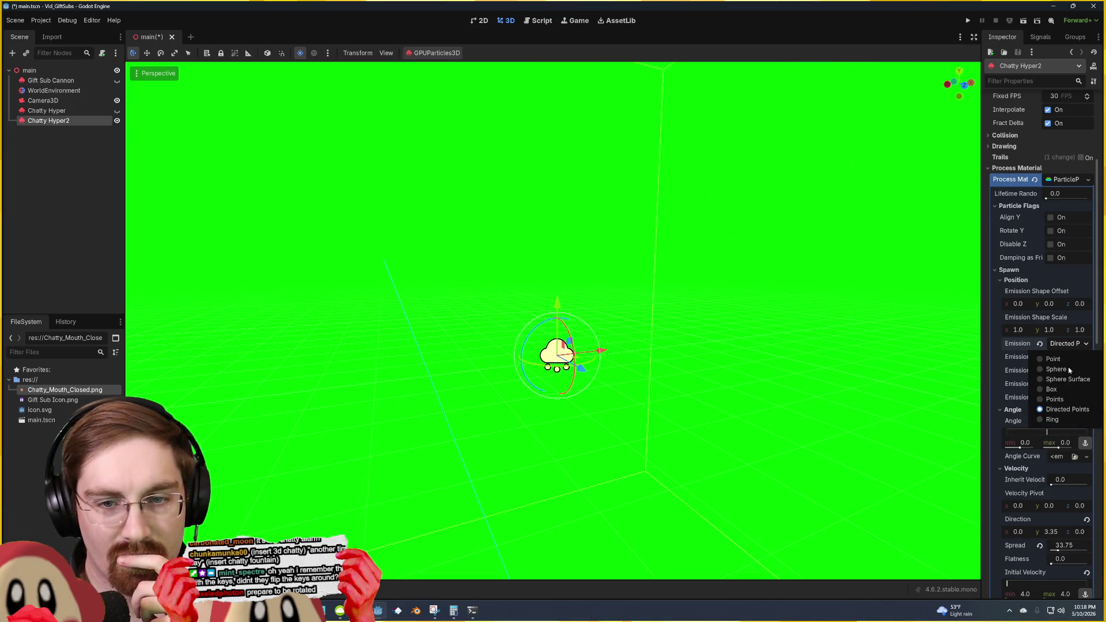
left_click(1066, 421)
left_click(1065, 345)
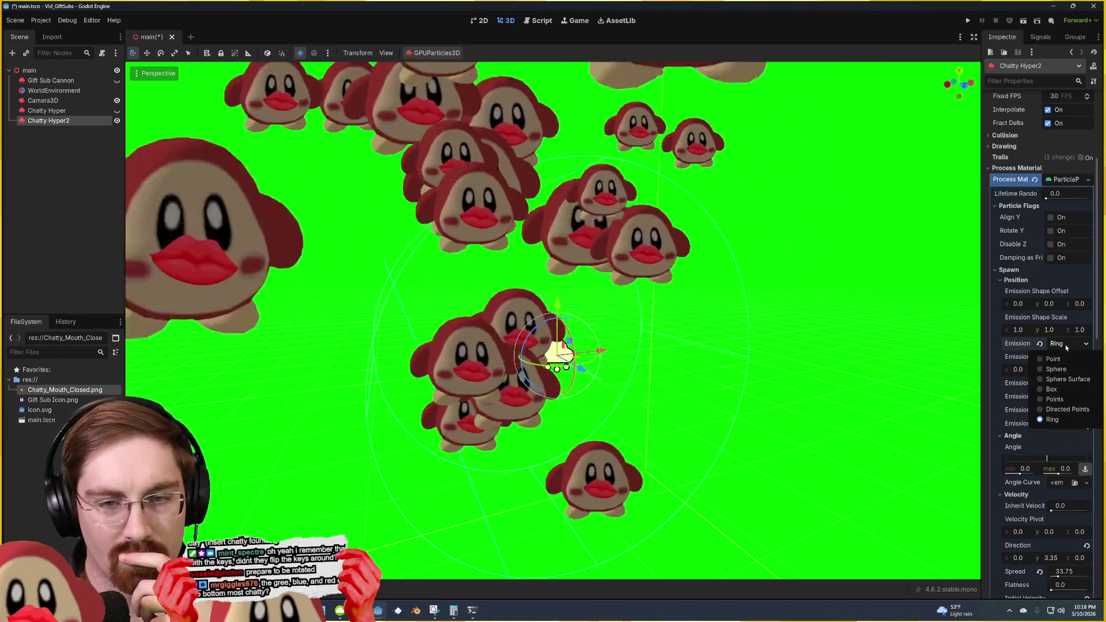
left_click(1062, 358)
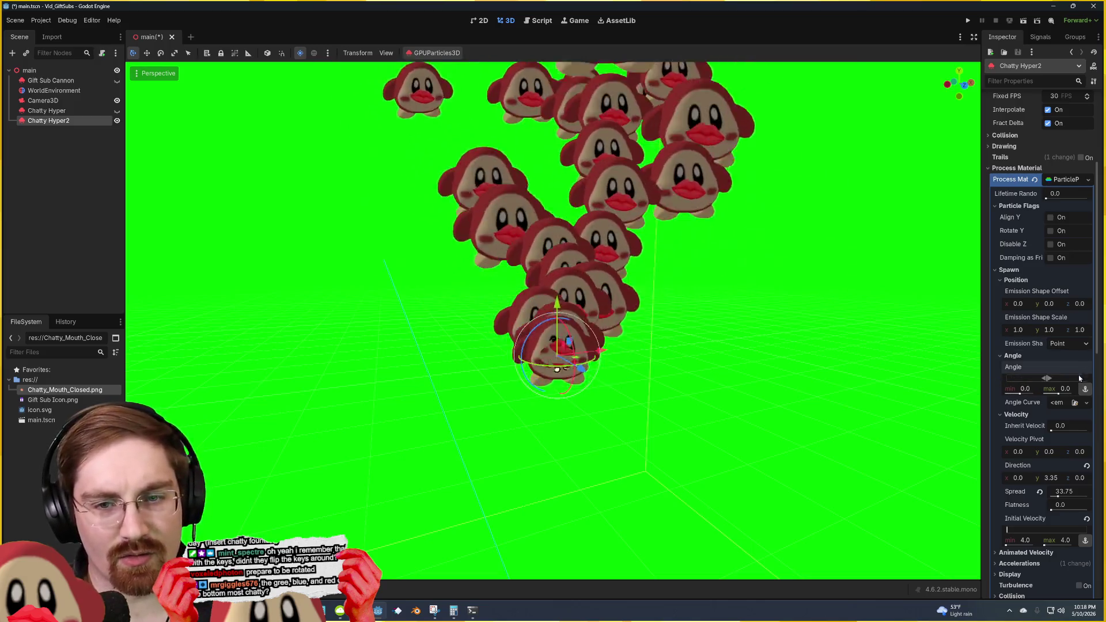
Step: Scroll past Animated Velocity and expand the draw pass's StandardMaterial3D to view its settings
scroll(1050, 363, "down", 3)
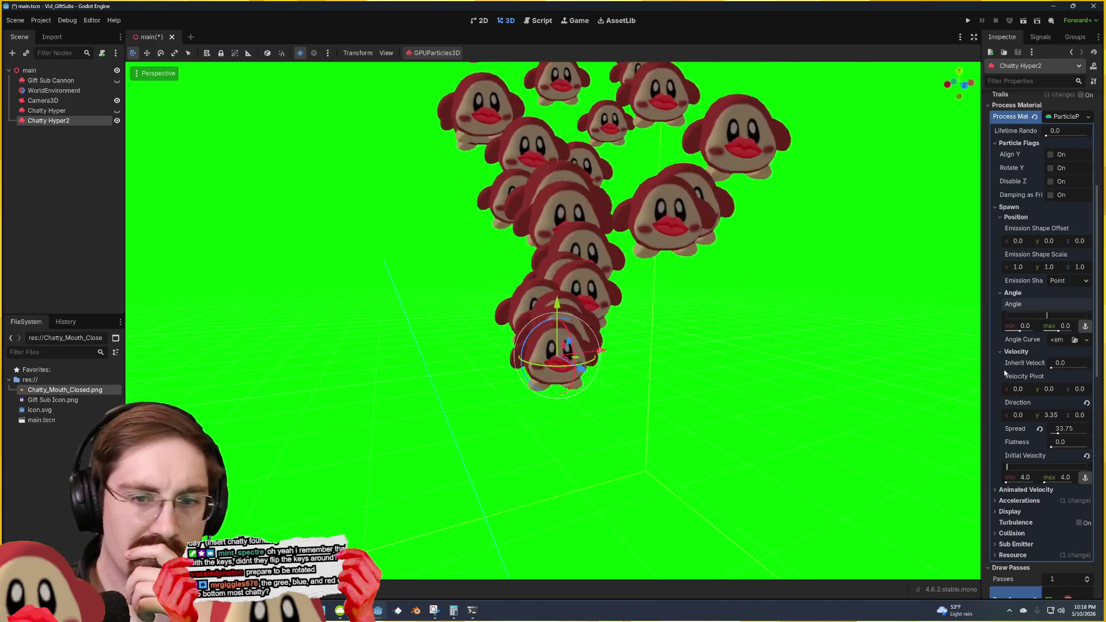
scroll(1003, 373, "down", 3)
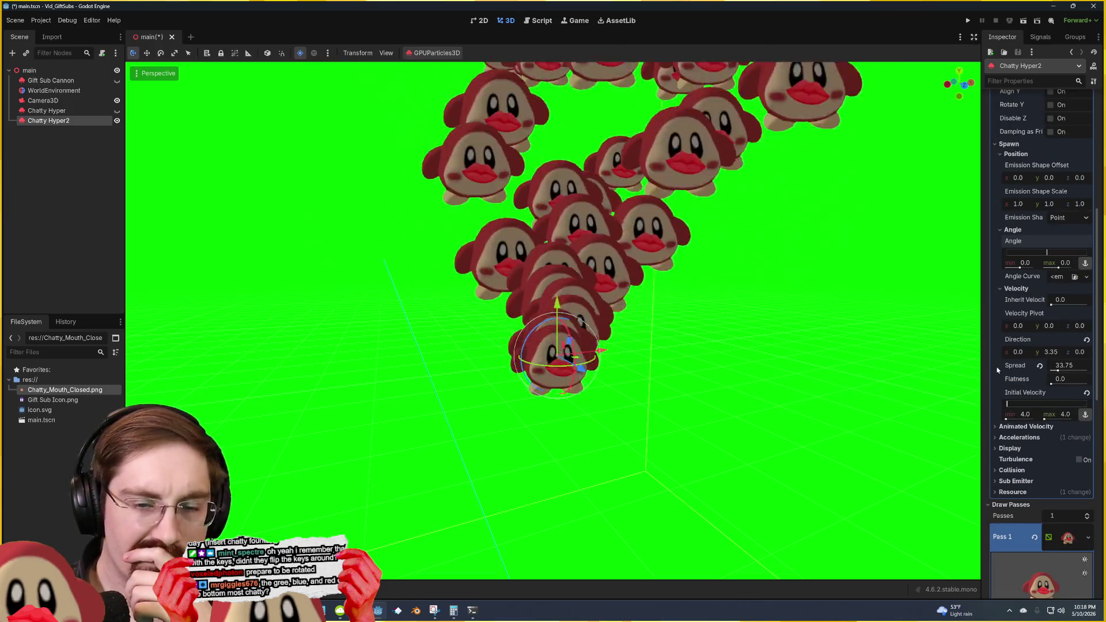
scroll(997, 372, "down", 3)
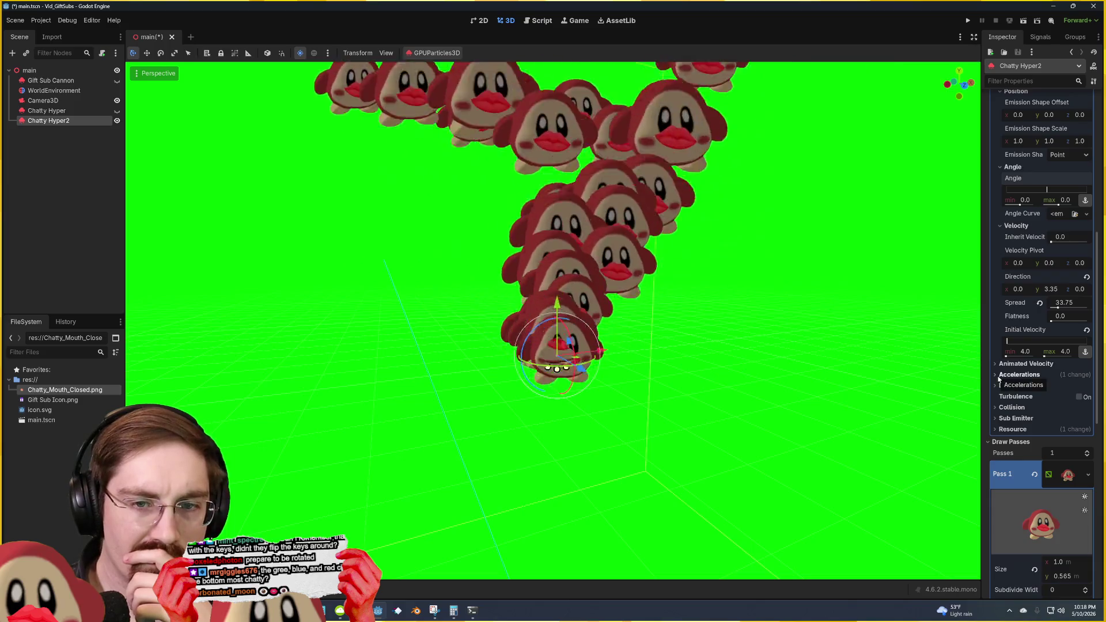
left_click(1041, 367)
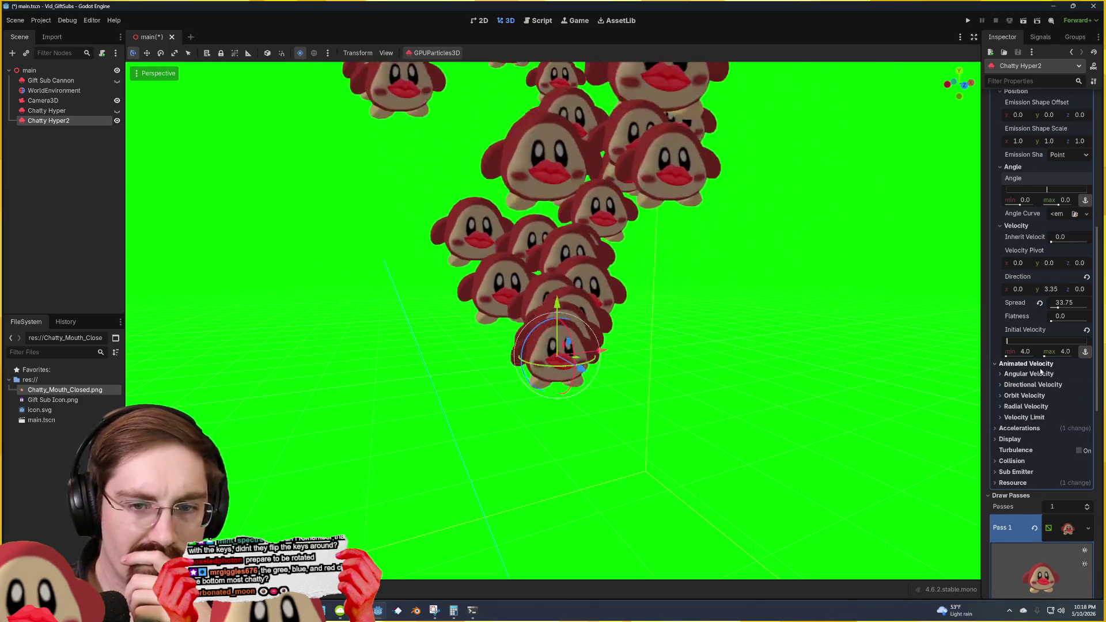
left_click(1041, 367)
scroll(1025, 395, "down", 8)
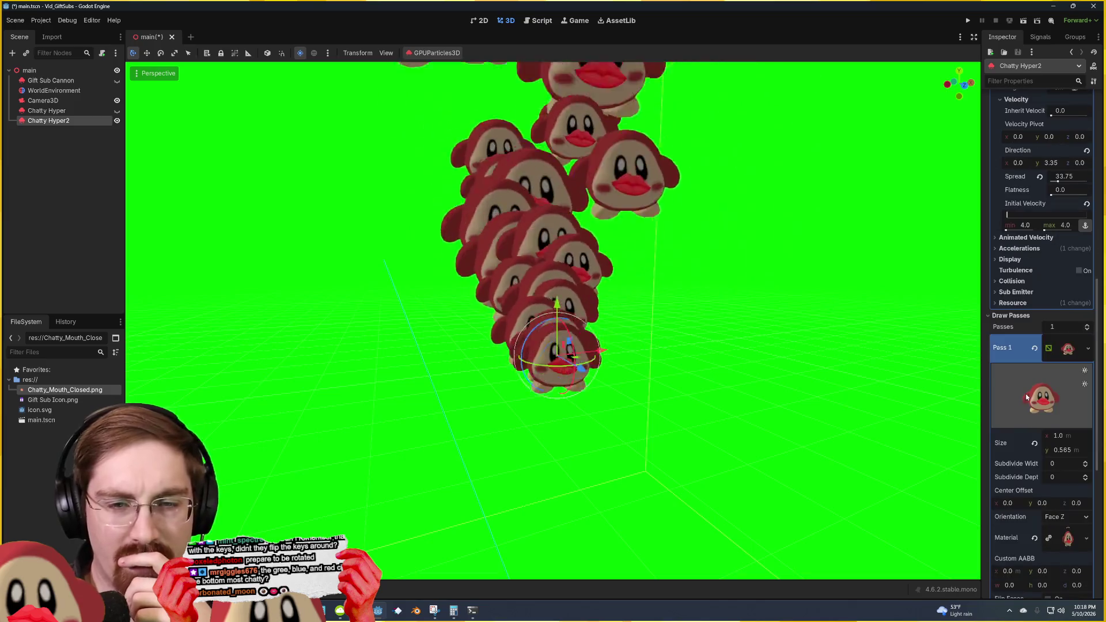
scroll(1028, 397, "down", 5)
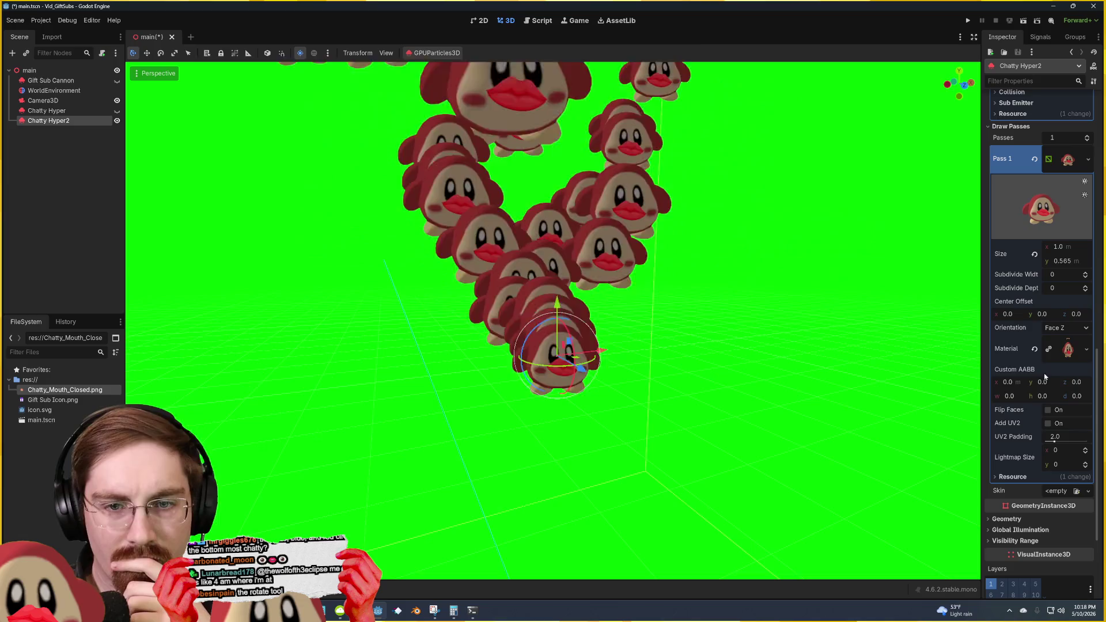
left_click(1060, 349)
scroll(1025, 408, "down", 3)
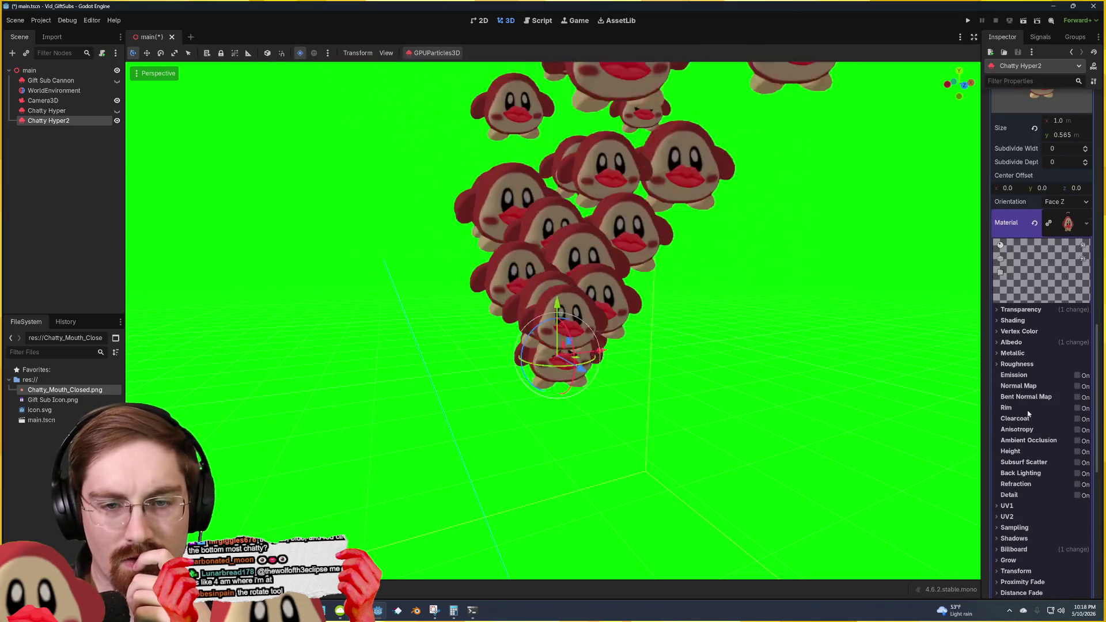
Step: Preview the Chatty albedo texture, then open the material's Billboard Mode choices to pick Disabled
left_click(1012, 342)
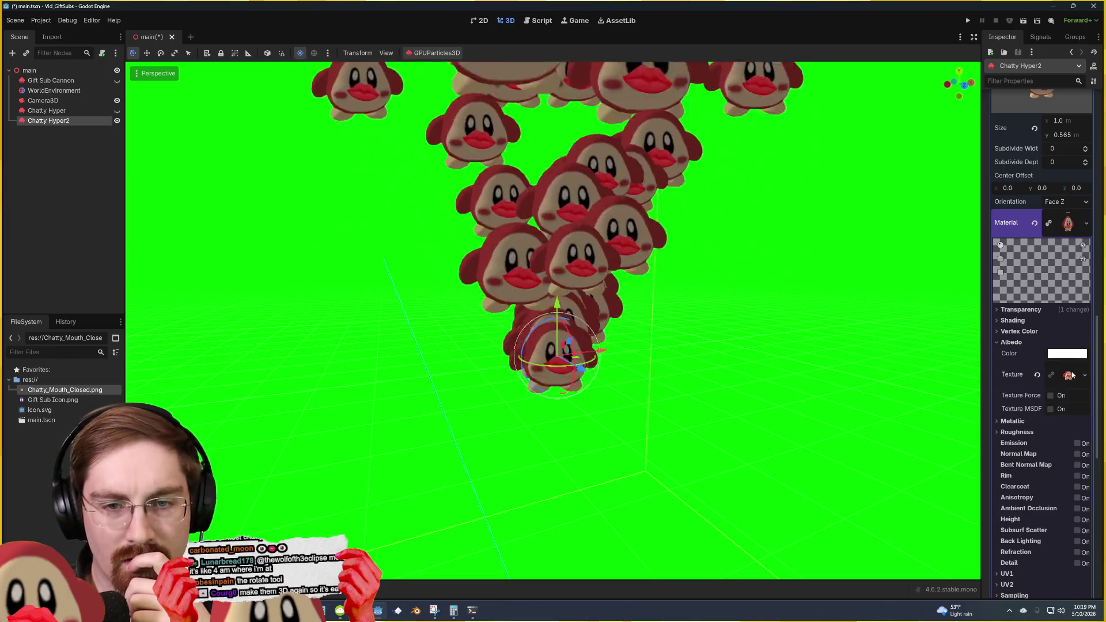
left_click(1072, 375)
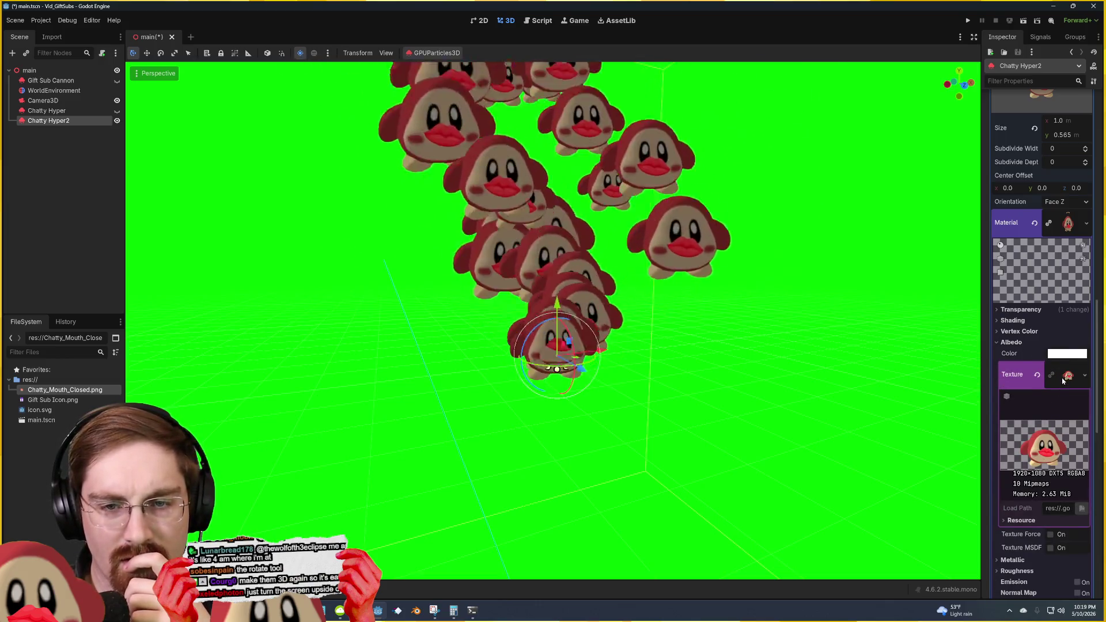
left_click(1065, 377)
scroll(1036, 389, "down", 2)
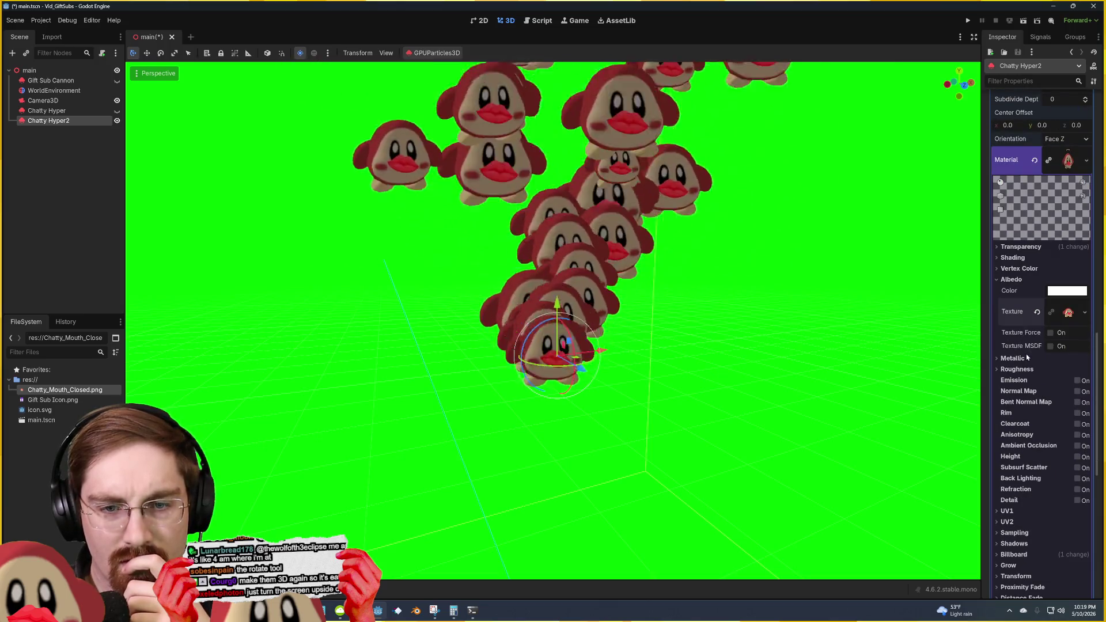
scroll(1029, 472, "down", 2)
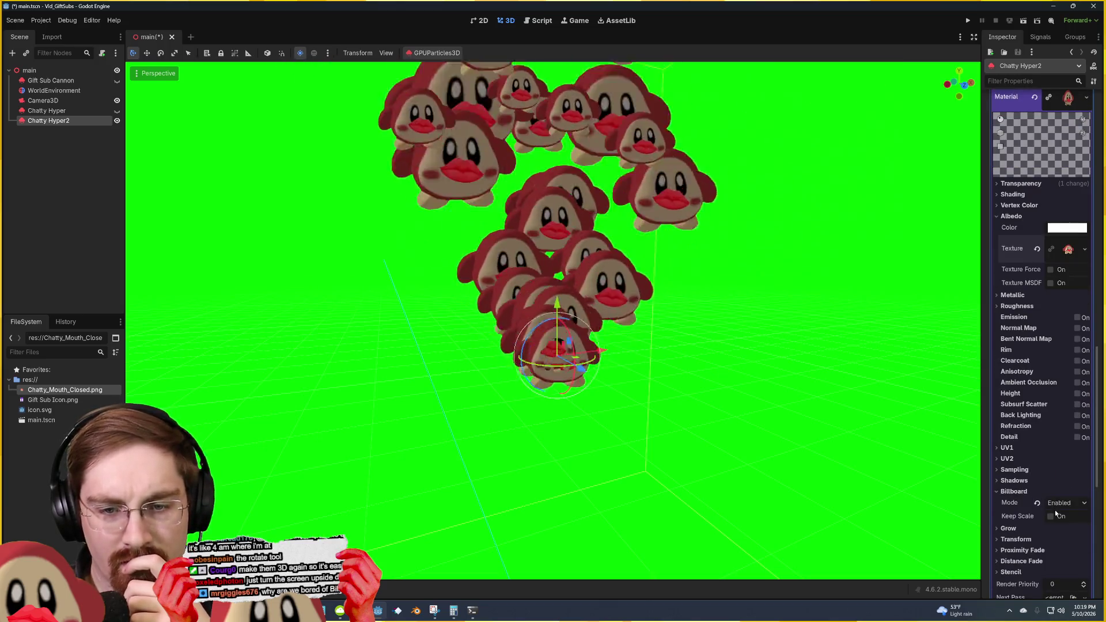
left_click(1054, 505)
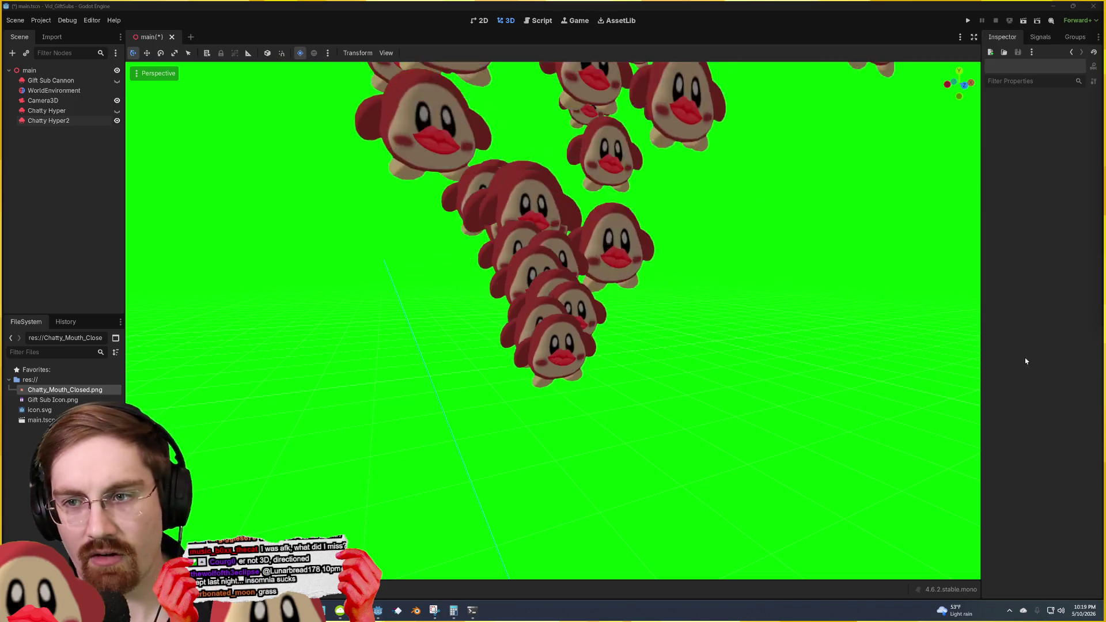
Step: Orbit the viewport to see the flat sprites edge-on and select Chatty Hyper2
left_click_drag(960, 271, 691, 271)
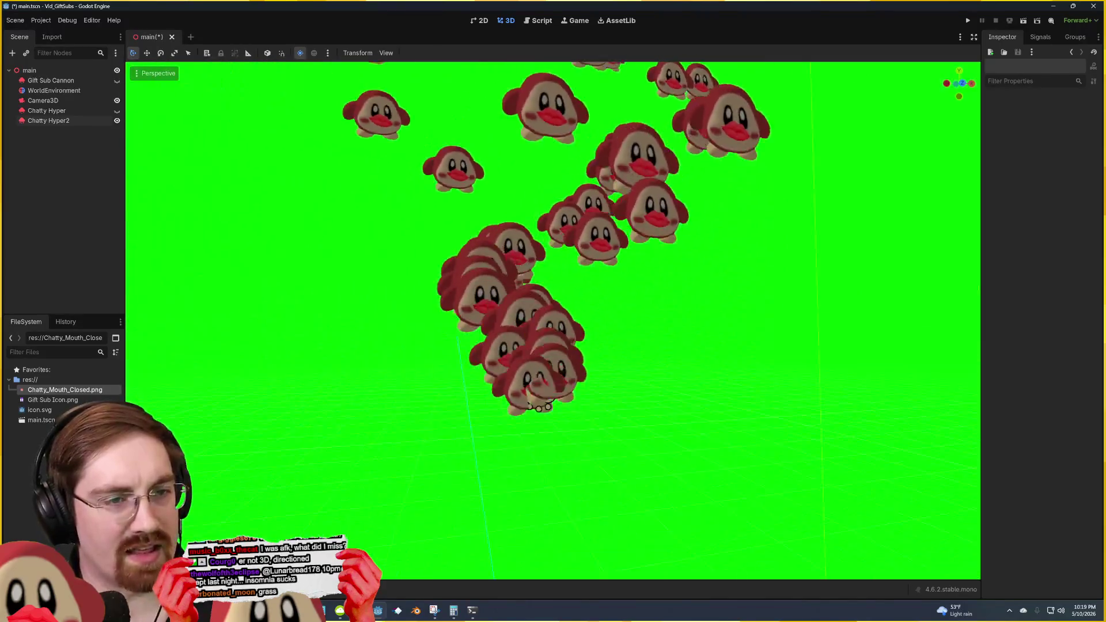
left_click(574, 385)
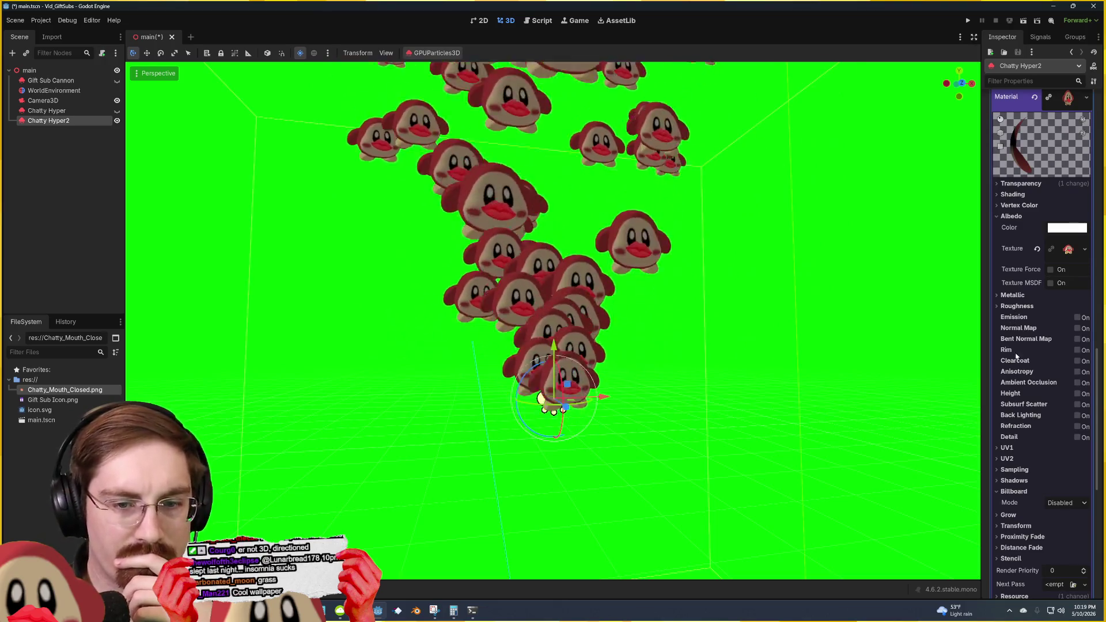
scroll(1040, 476, "down", 3)
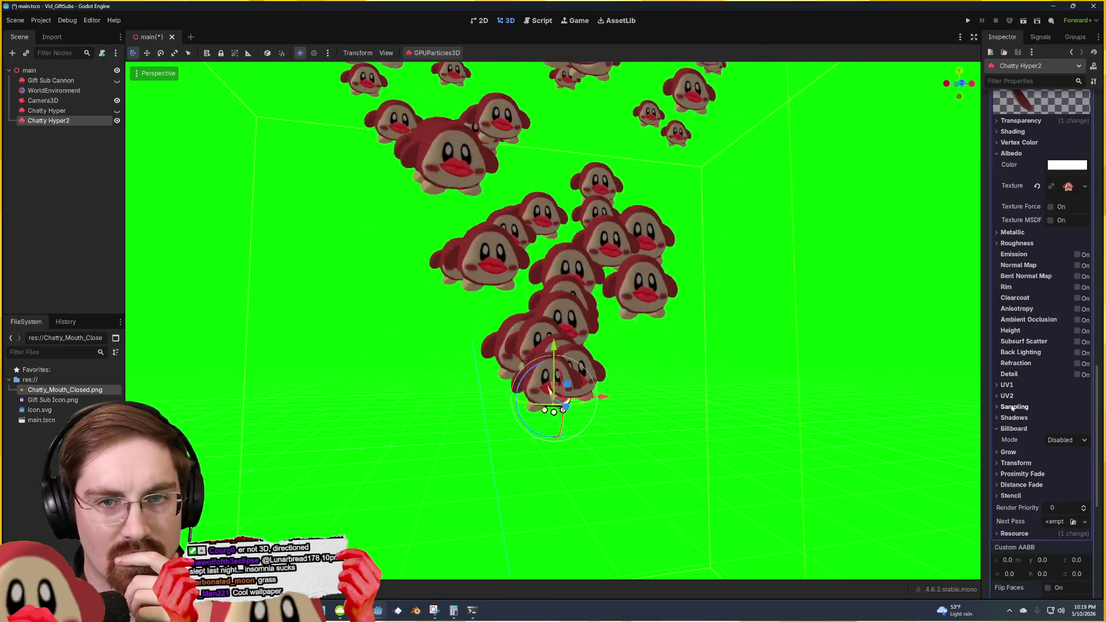
scroll(1014, 406, "up", 3)
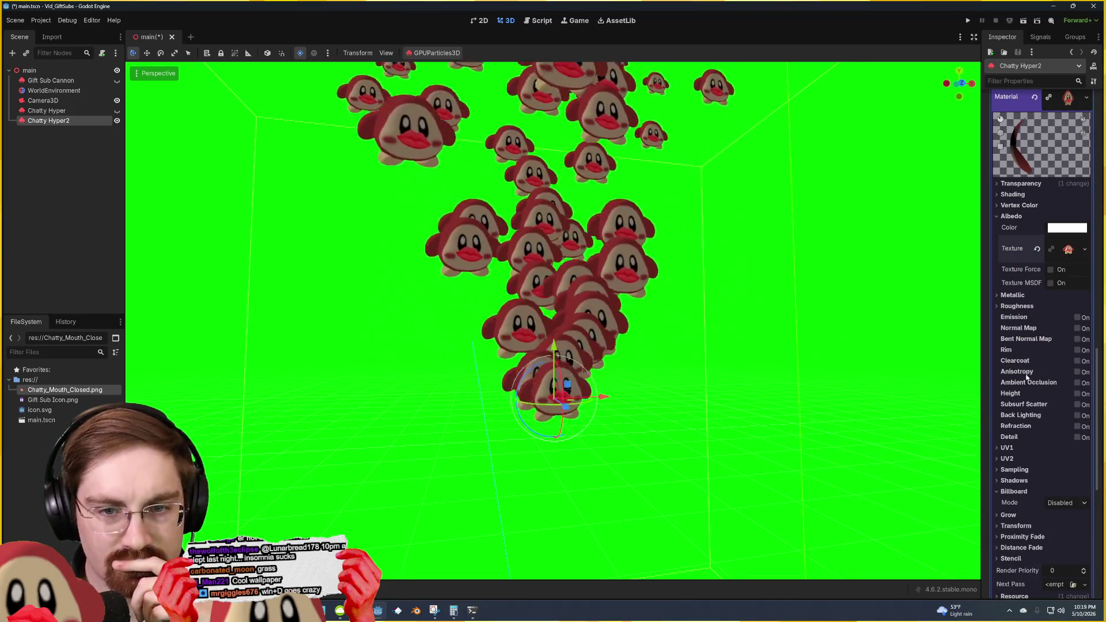
scroll(1017, 446, "down", 3)
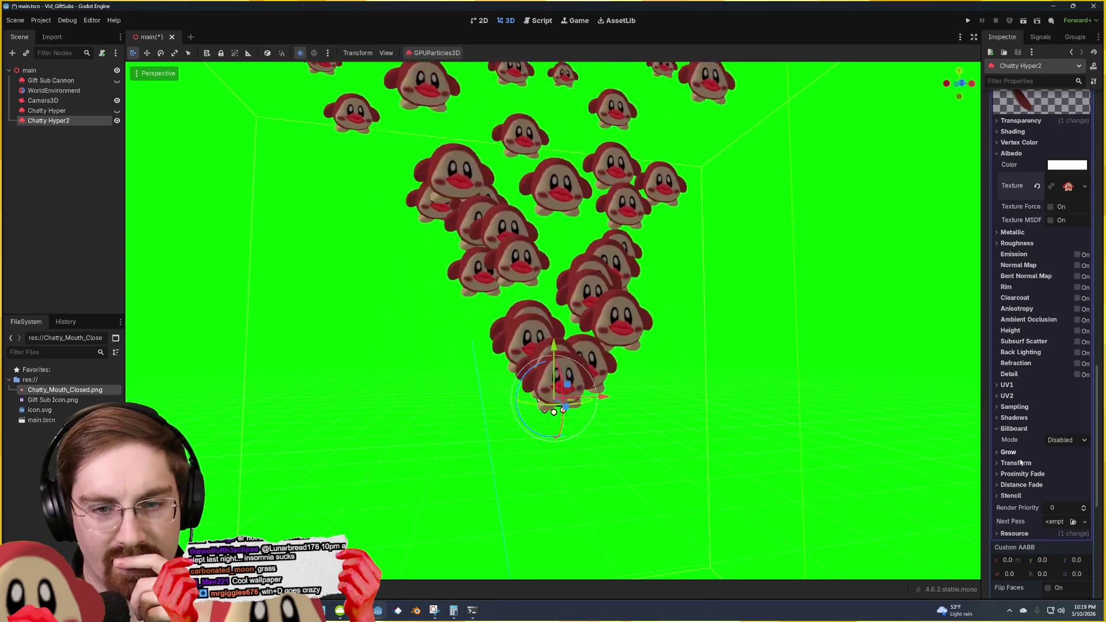
Step: Expand and collapse the Transform options, then scroll the Inspector back up to Velocity
left_click(1016, 463)
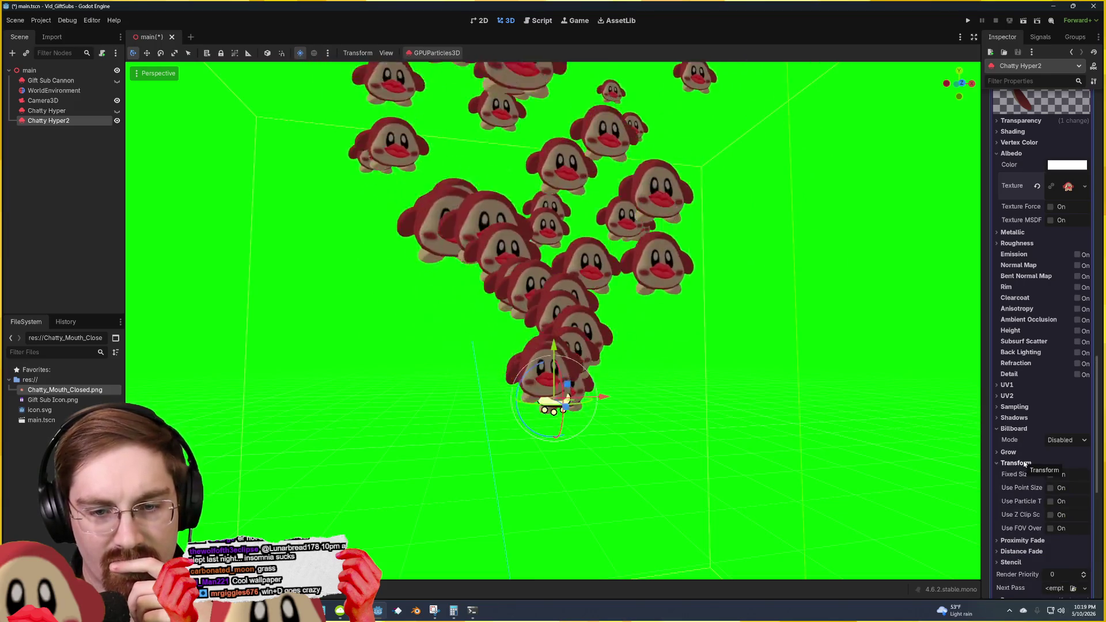
left_click(1016, 464)
scroll(1024, 465, "down", 3)
scroll(1025, 462, "down", 9)
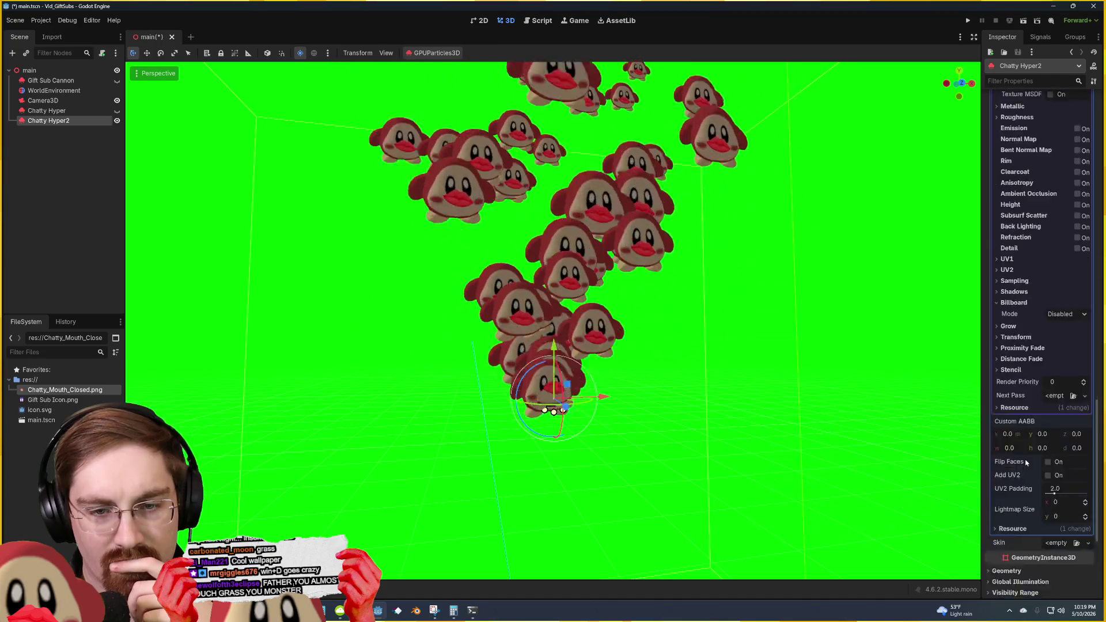
scroll(1026, 458, "up", 15)
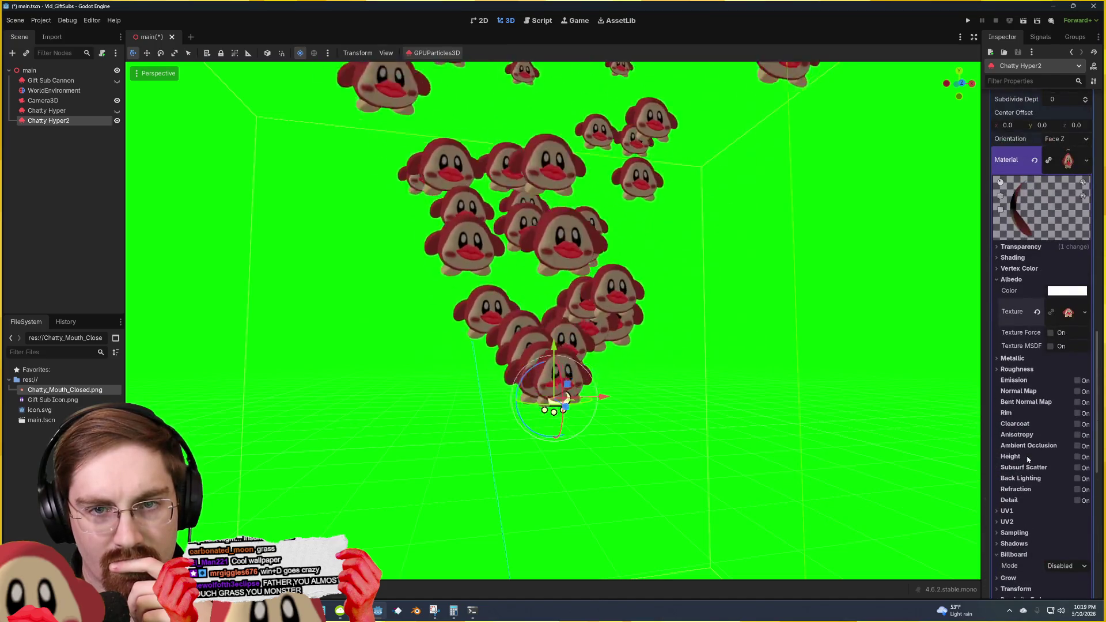
scroll(1027, 458, "up", 6)
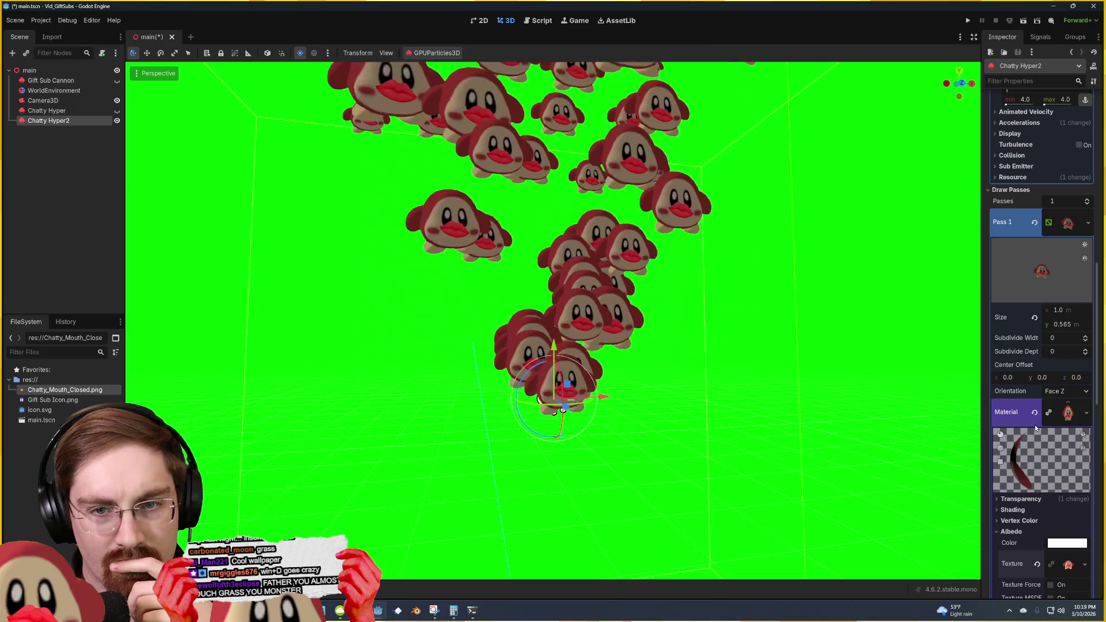
scroll(1031, 351, "up", 6)
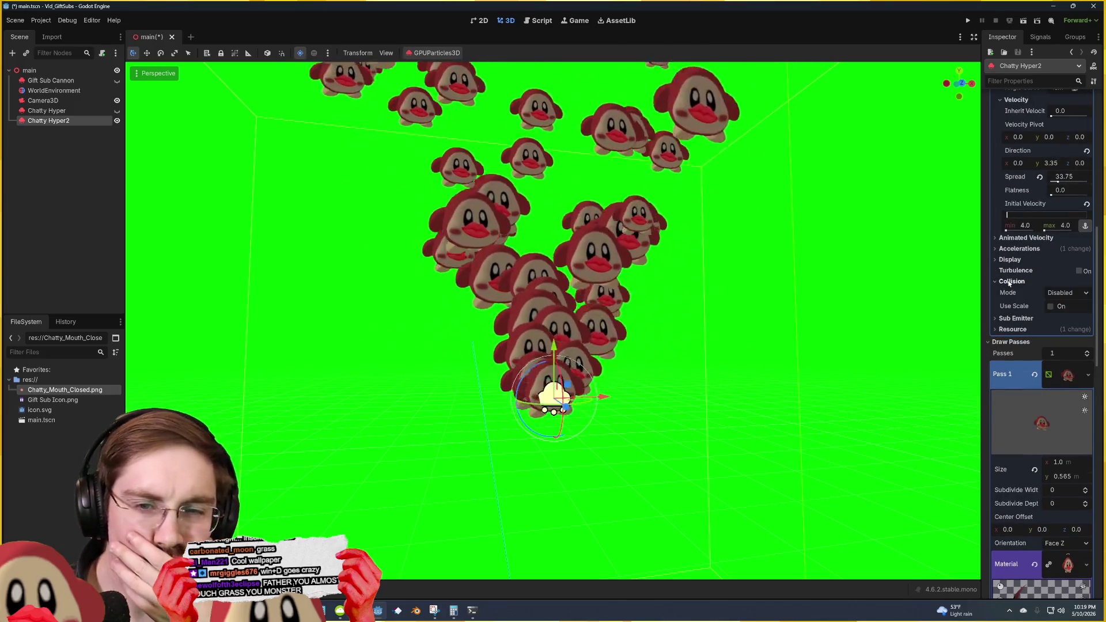
Step: Reset the spawn angle range to 0, tilt the emitter sideways, and save the scene
scroll(1031, 259, "up", 9)
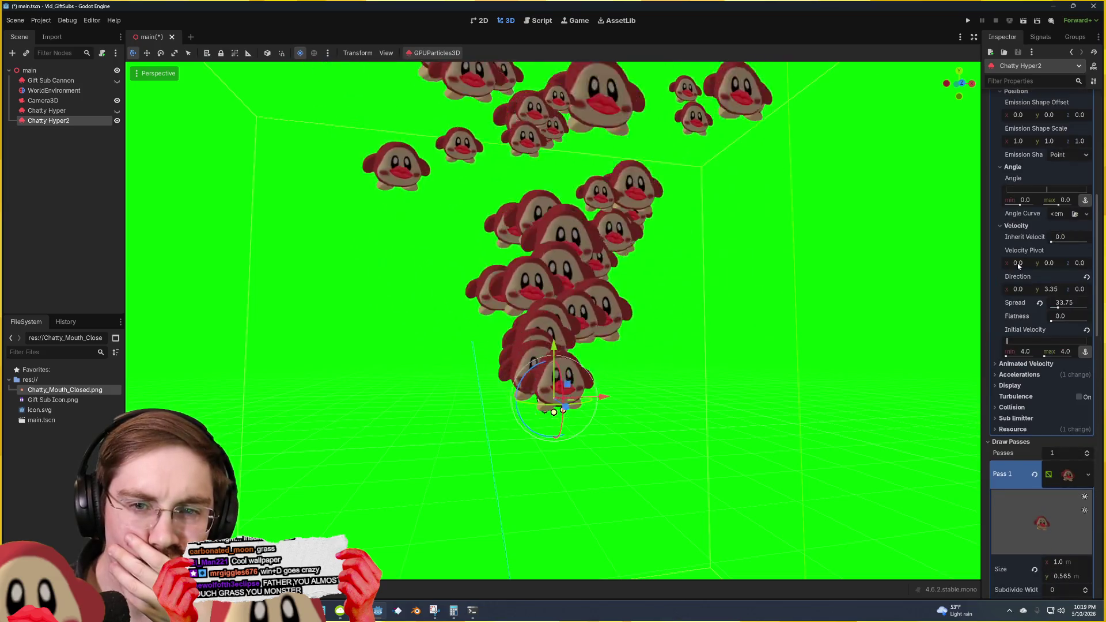
mouse_move(1044, 253)
left_mouse_down()
mouse_move(1012, 253)
mouse_move(1083, 267)
mouse_move(1044, 277)
left_mouse_up()
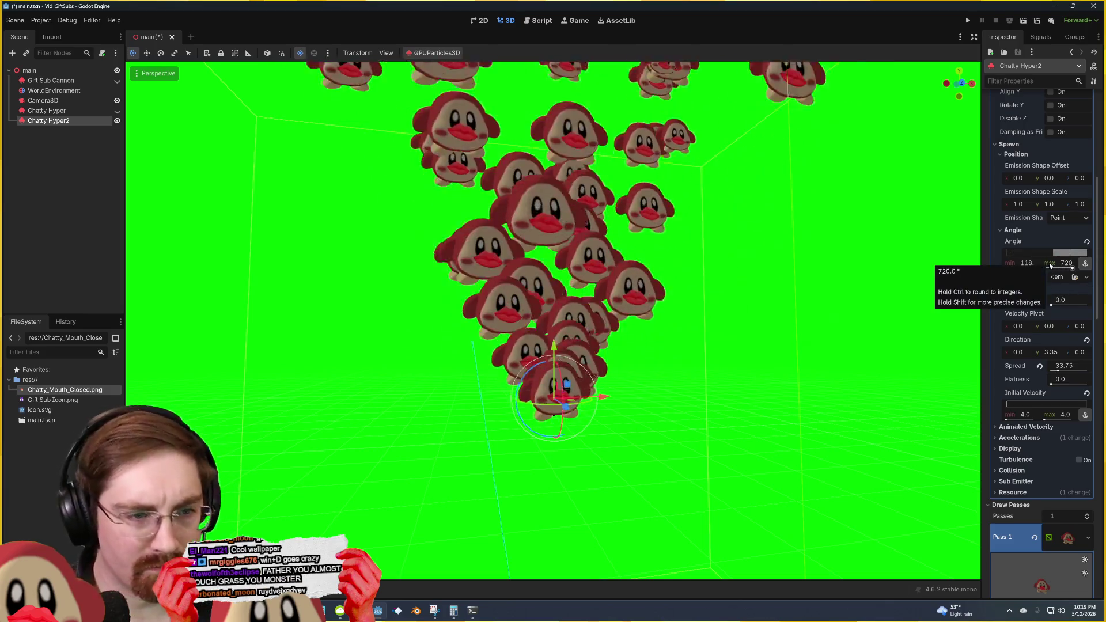
left_click(1086, 242)
mouse_move(566, 385)
left_mouse_down()
mouse_move(529, 422)
mouse_move(548, 355)
mouse_move(587, 427)
mouse_move(560, 332)
mouse_move(634, 348)
mouse_move(495, 399)
mouse_move(522, 474)
mouse_move(428, 431)
mouse_move(677, 348)
left_mouse_up()
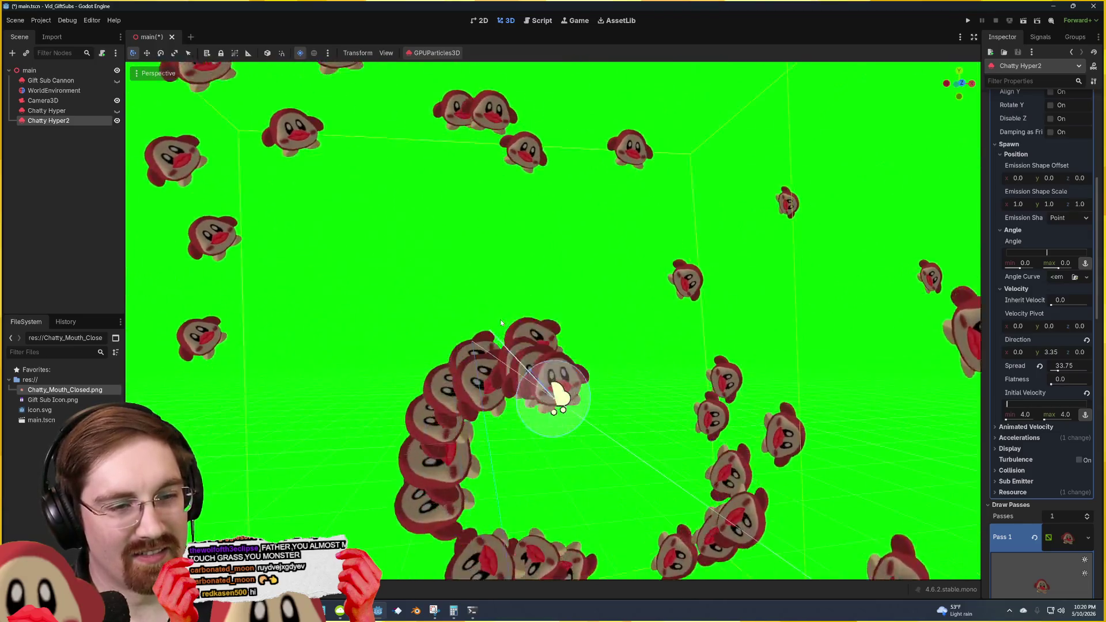
key("ctrl+s")
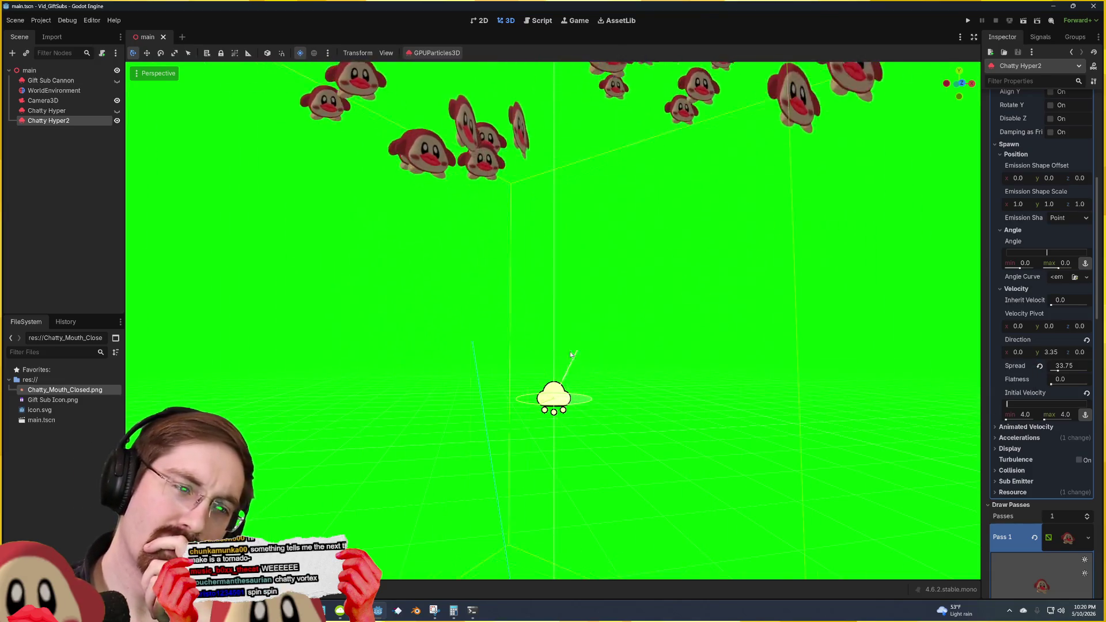
Step: Stand the emitter upright again, save the scene, and reselect Chatty Hyper2
left_click_drag(568, 356, 570, 360)
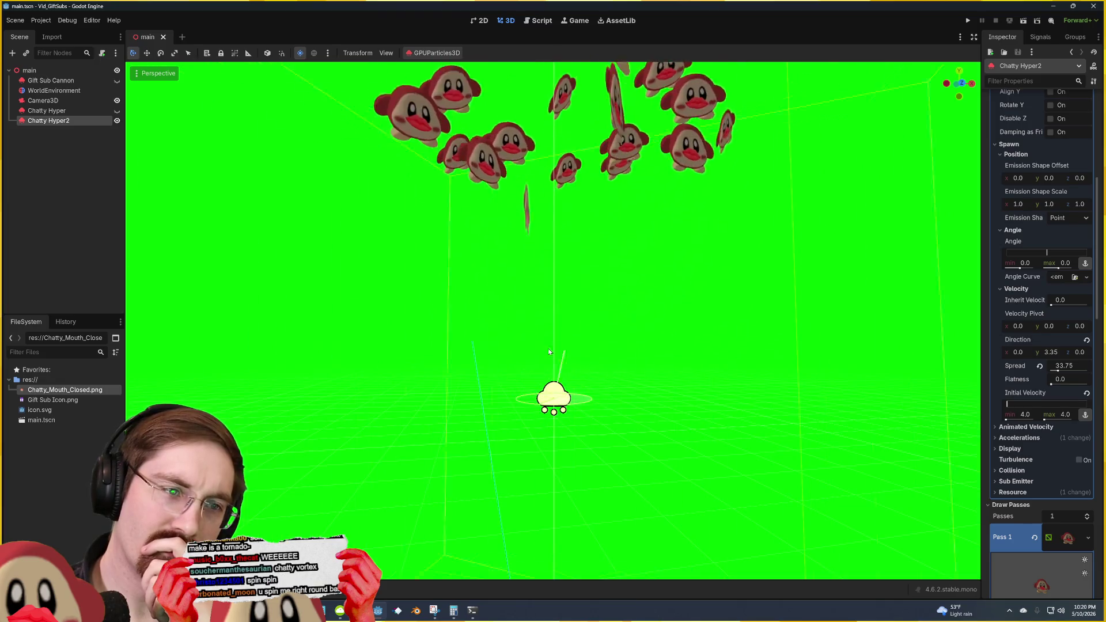
key("ctrl+s")
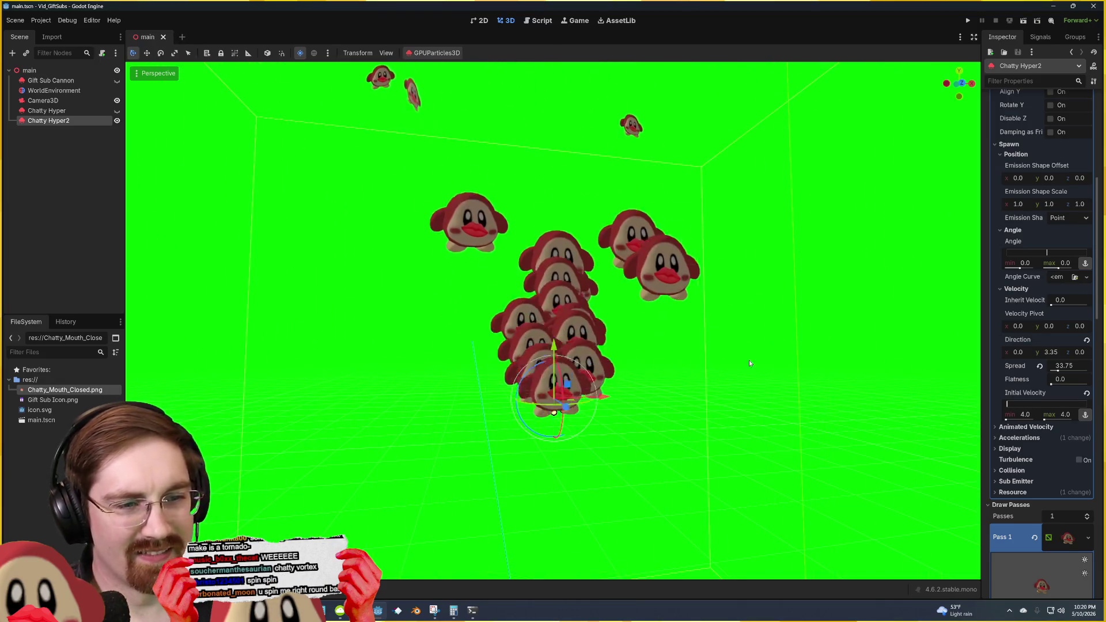
left_click(871, 359)
left_click(559, 388)
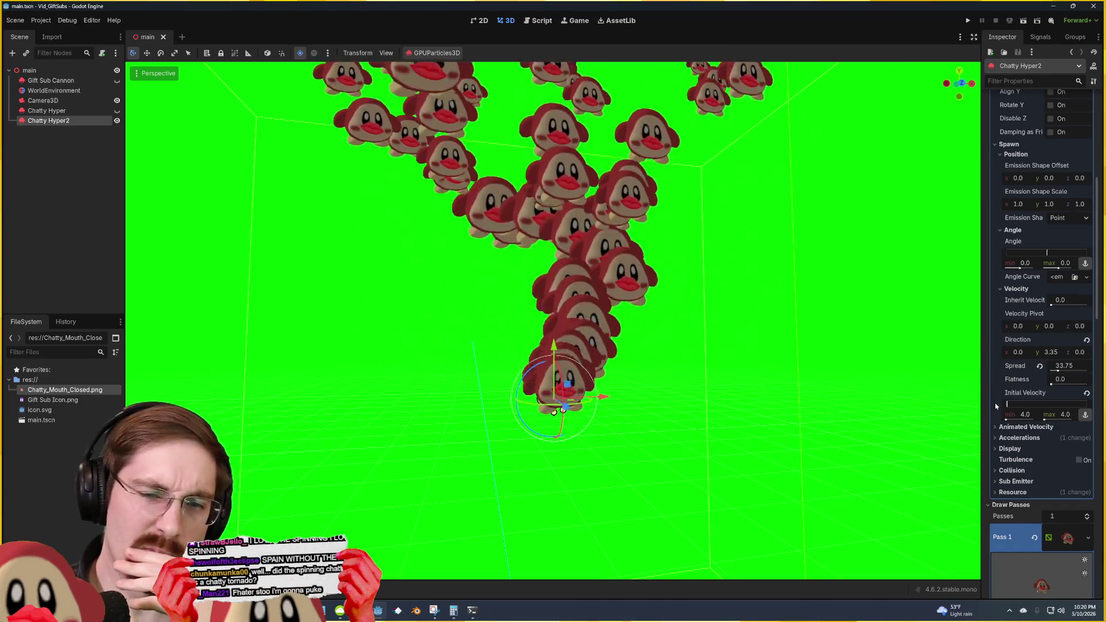
Step: Expand and collapse Animated Velocity, then scroll up toward the Particle Flags
left_click(1003, 431)
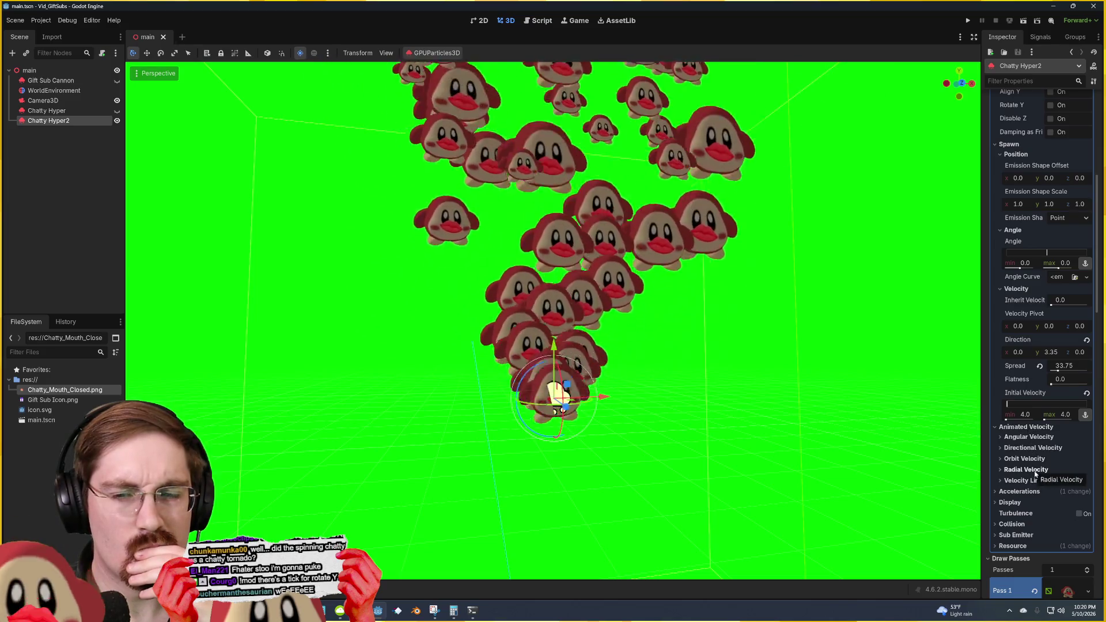
left_click(1004, 427)
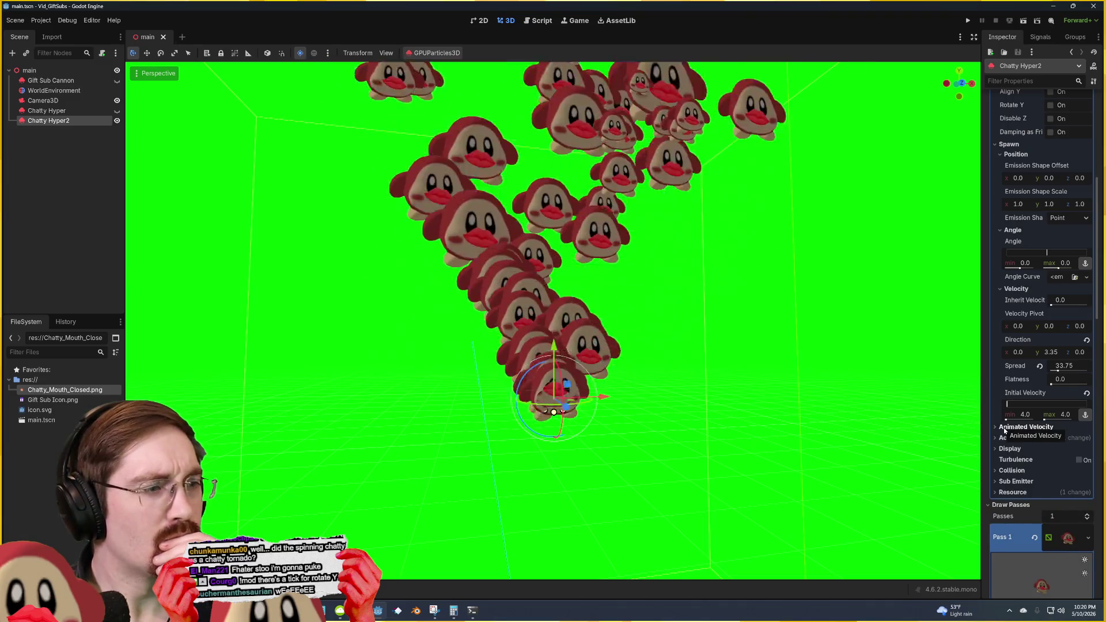
scroll(1006, 239, "up", 2)
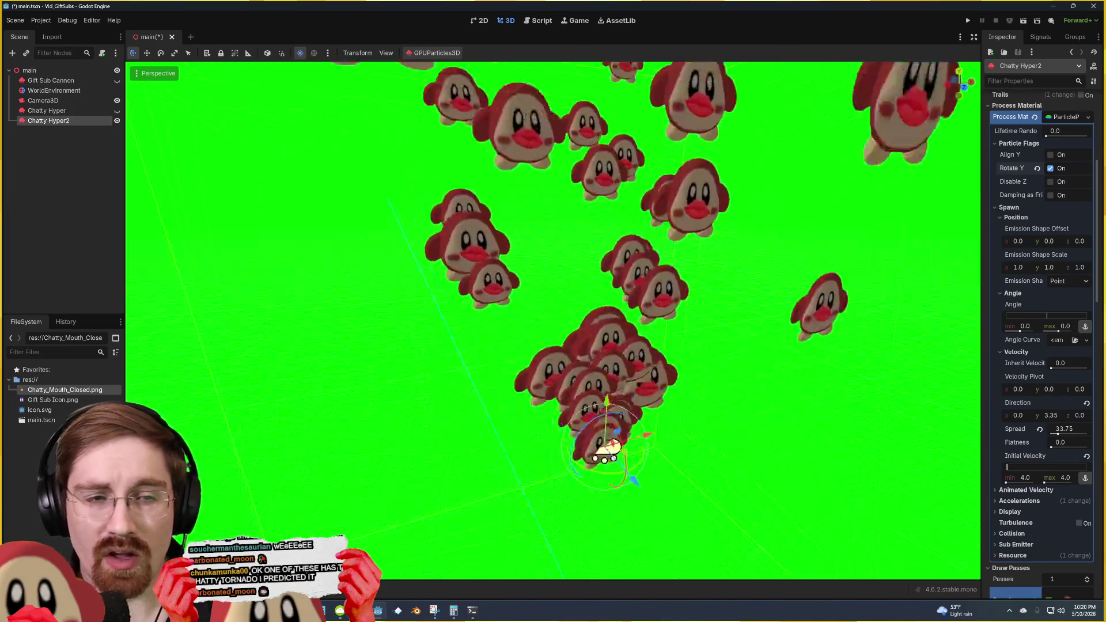
Step: Save the scene and briefly try aligning particles to velocity before switching it off
key("ctrl+s")
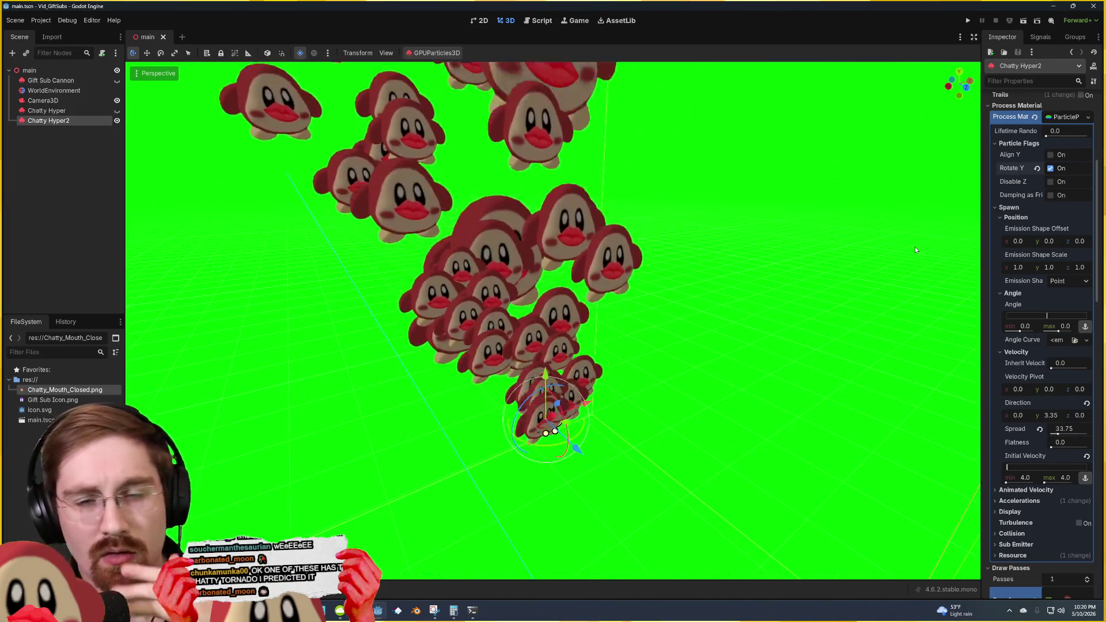
left_click(1050, 155)
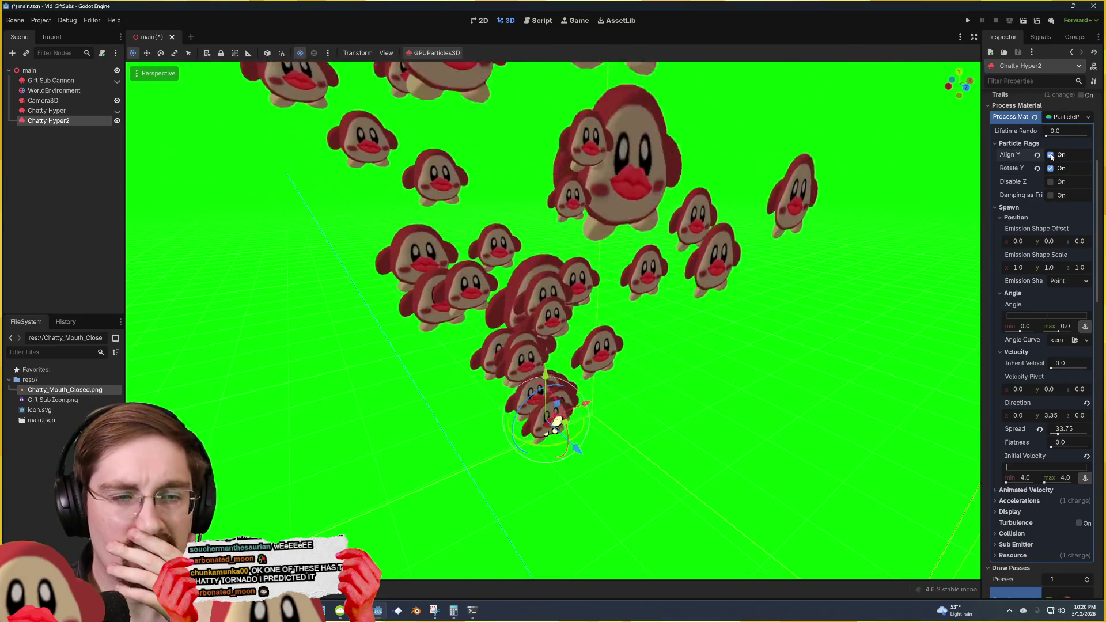
left_click(1051, 155)
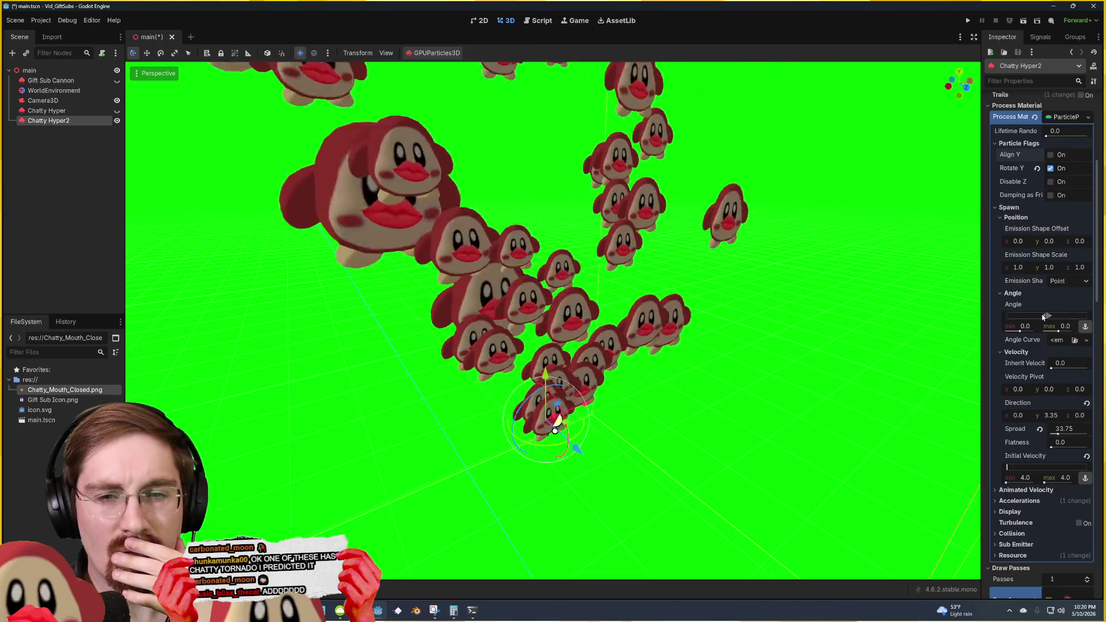
Step: Set the spawn angle range from -51 to 406 and open the Angle Curve resource picker
left_click_drag(1047, 315, 1017, 317)
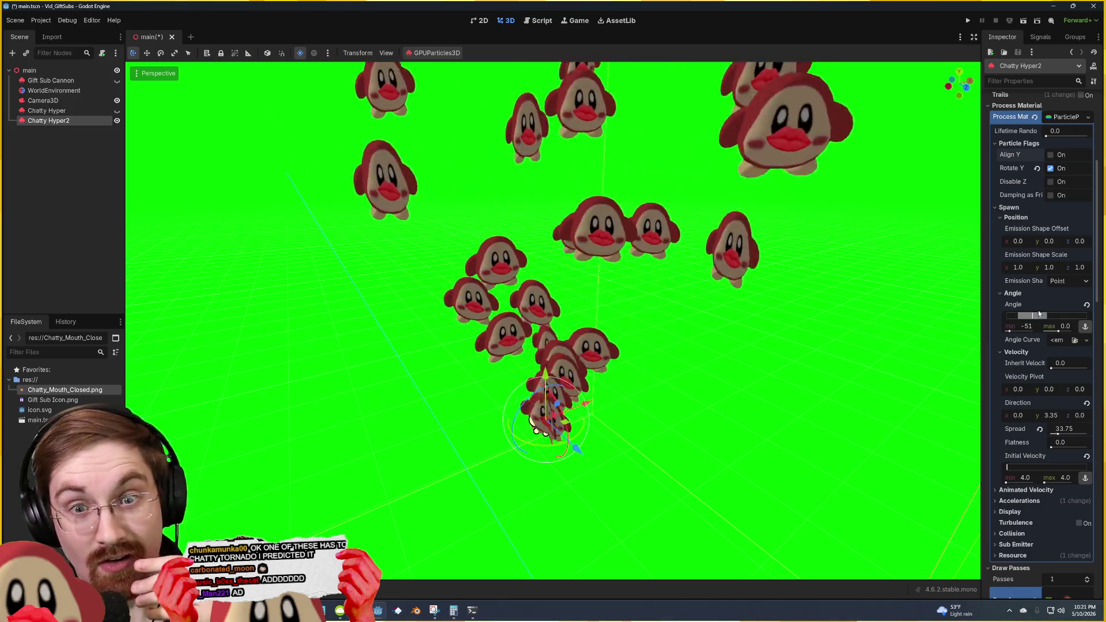
left_click_drag(1040, 314, 1070, 315)
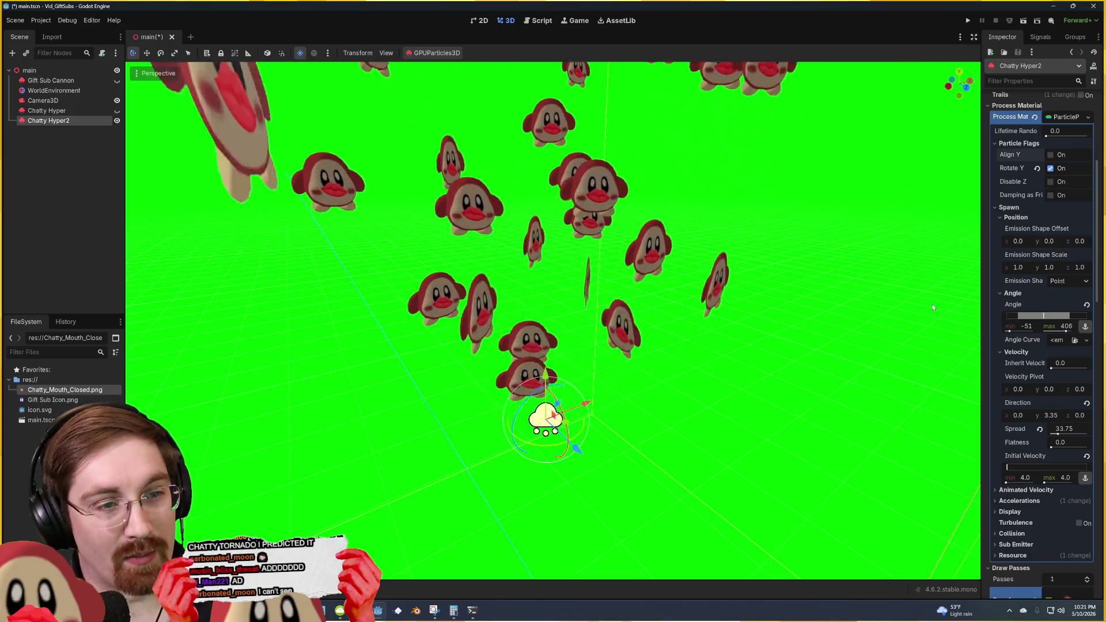
scroll(933, 307, "down", 3)
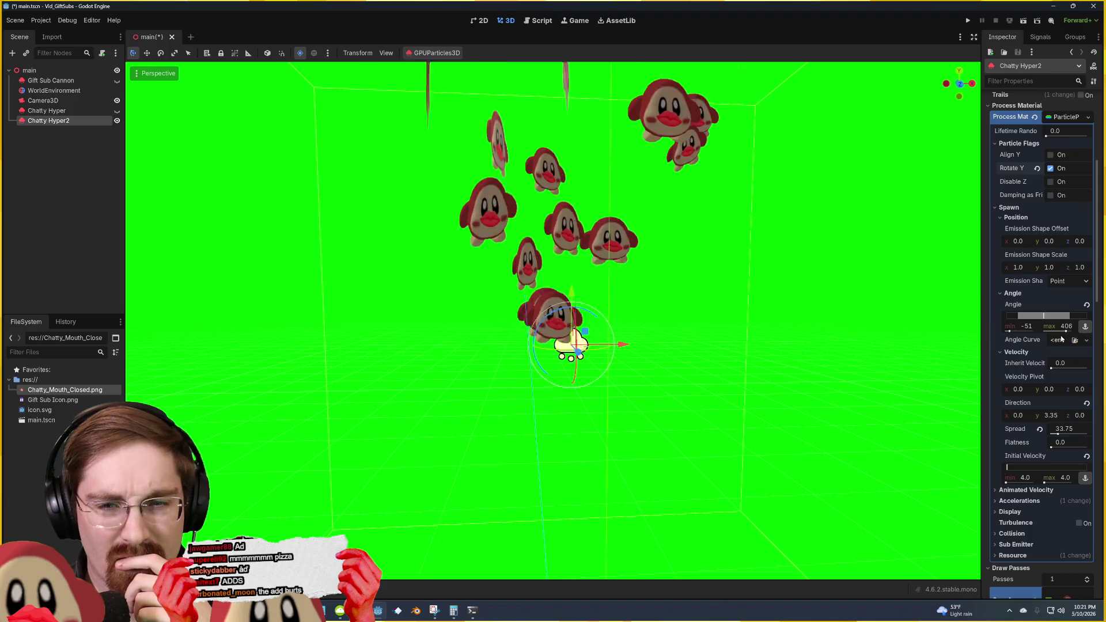
left_click(1086, 340)
Step: Assign a new CurveTexture to Angle Curve and drag its points into a rising ramp near 300
left_click(1054, 369)
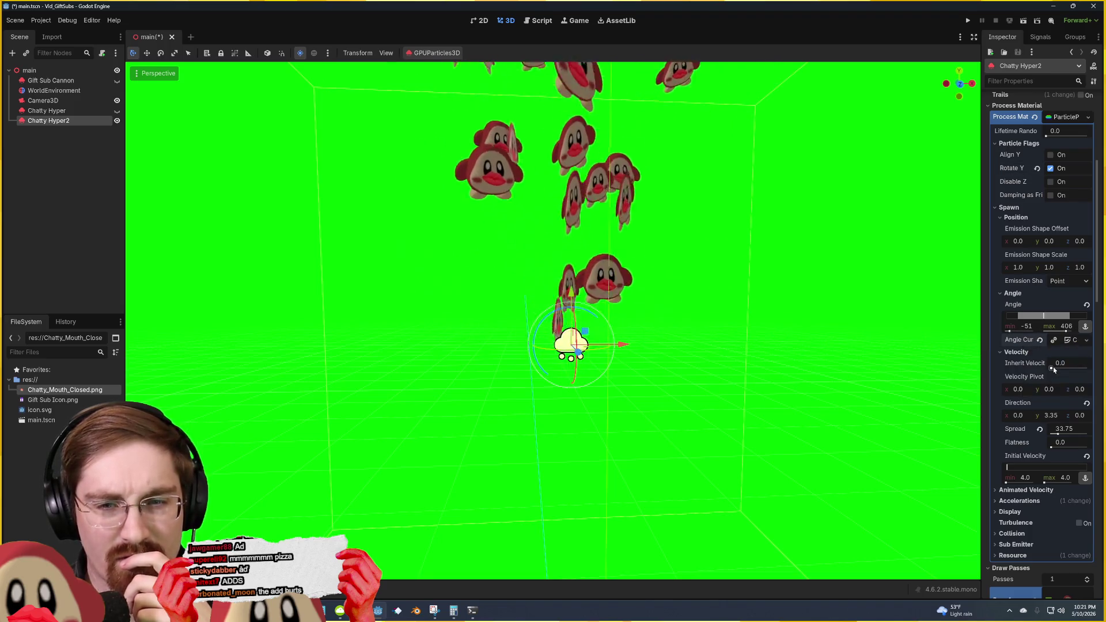
left_click(1065, 341)
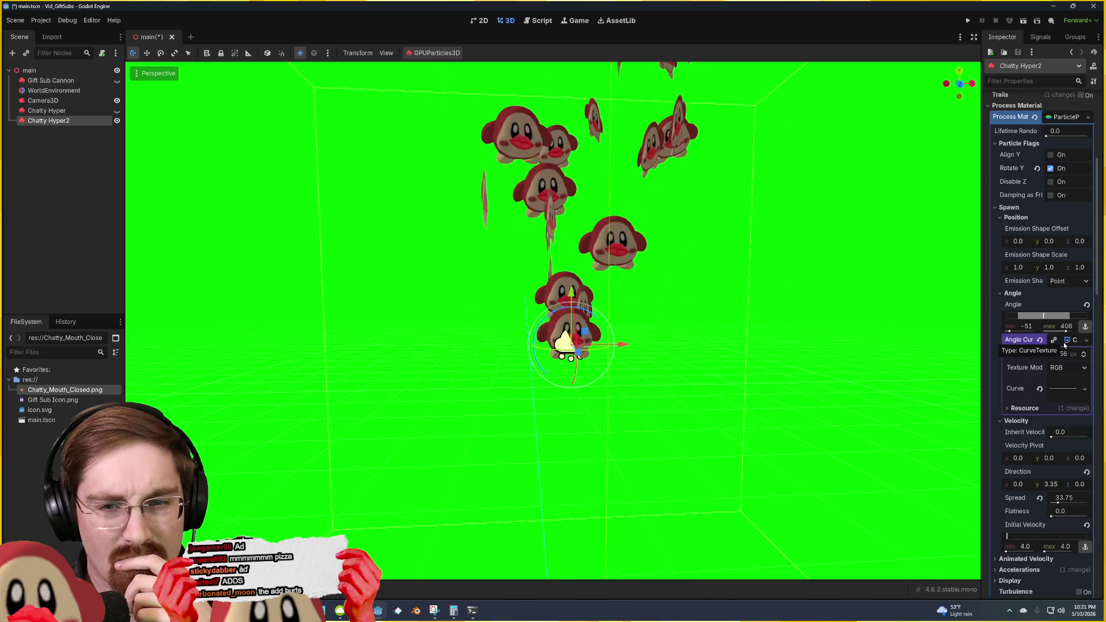
left_click(1063, 388)
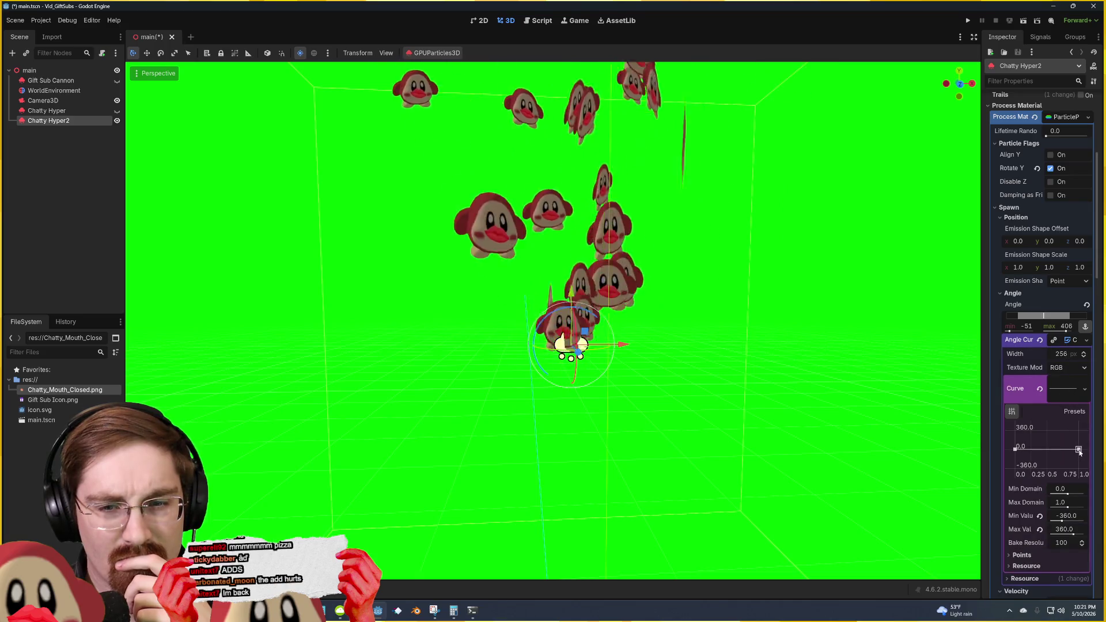
left_click_drag(1078, 448, 1078, 436)
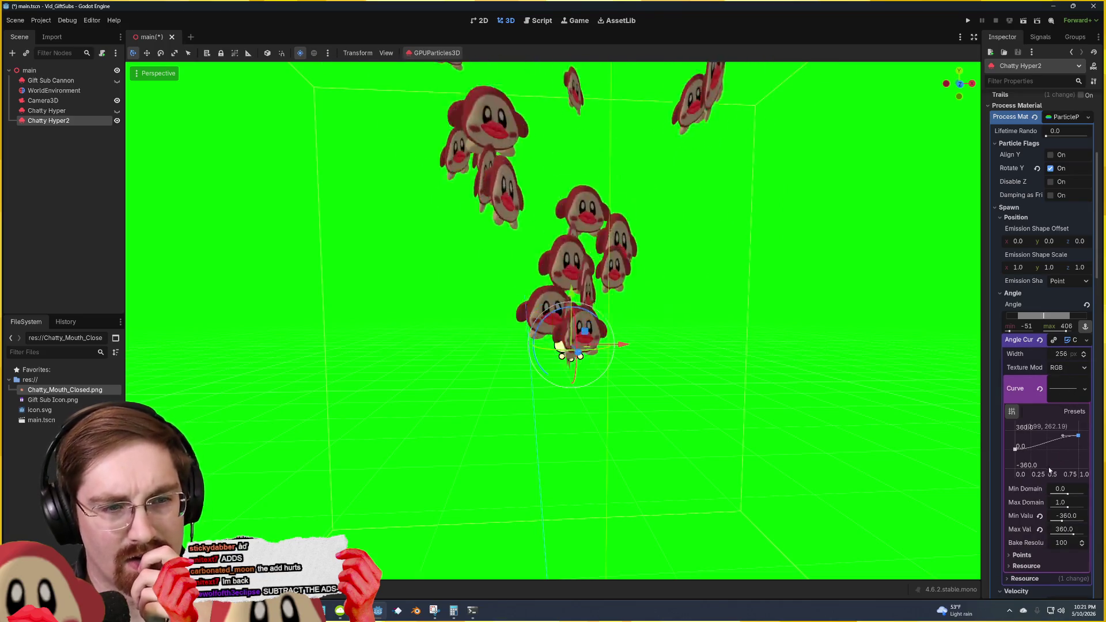
mouse_move(1019, 452)
left_mouse_down()
mouse_move(1071, 449)
mouse_move(1072, 459)
mouse_move(1067, 433)
left_mouse_up()
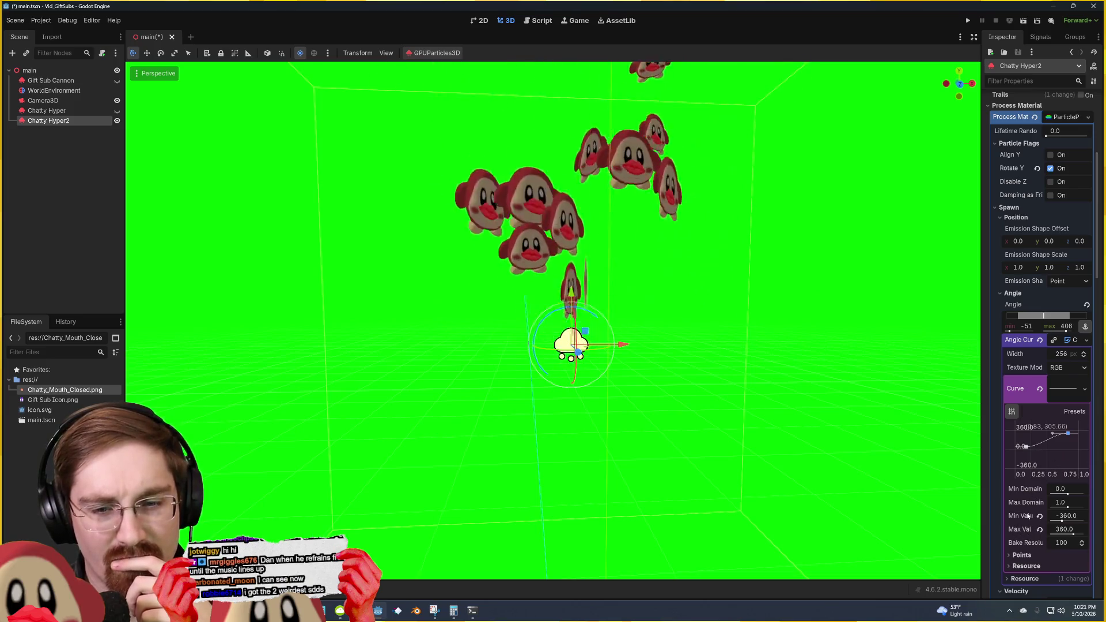
Step: Clear the CurveTexture from Angle Curve, then dismiss the Rotate Y context menu unchanged
right_click(1071, 342)
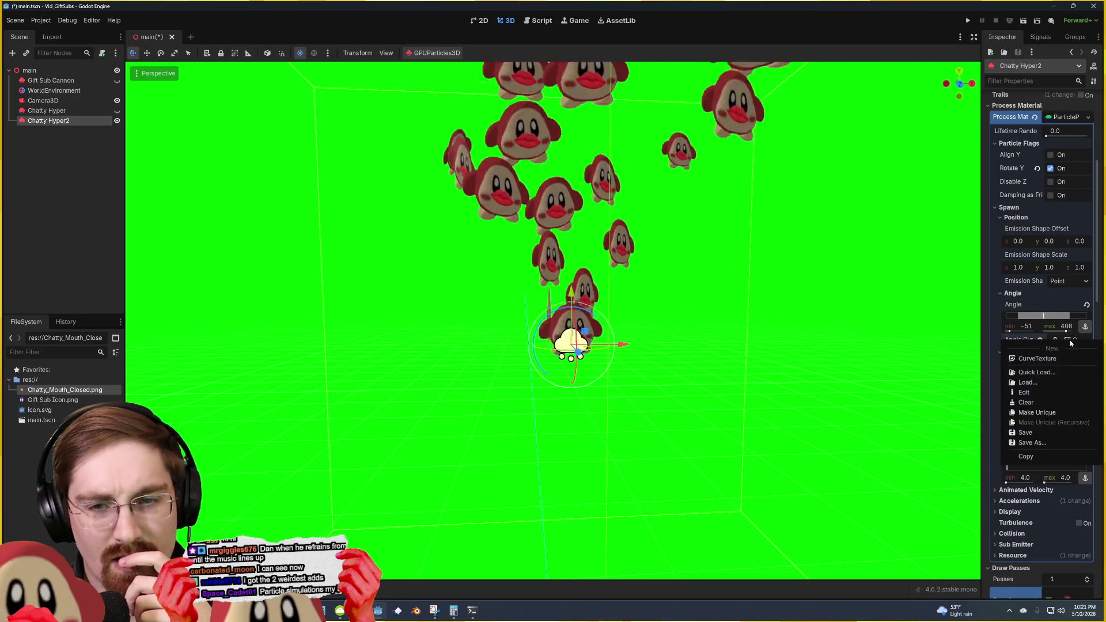
left_click(1026, 403)
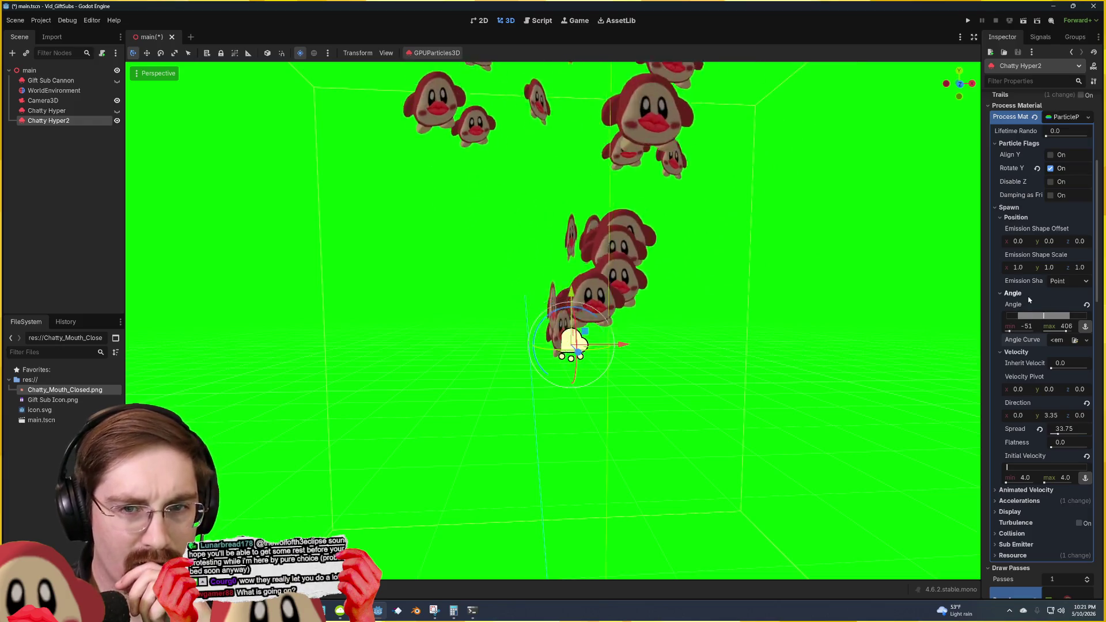
right_click(1020, 172)
left_click(1019, 170)
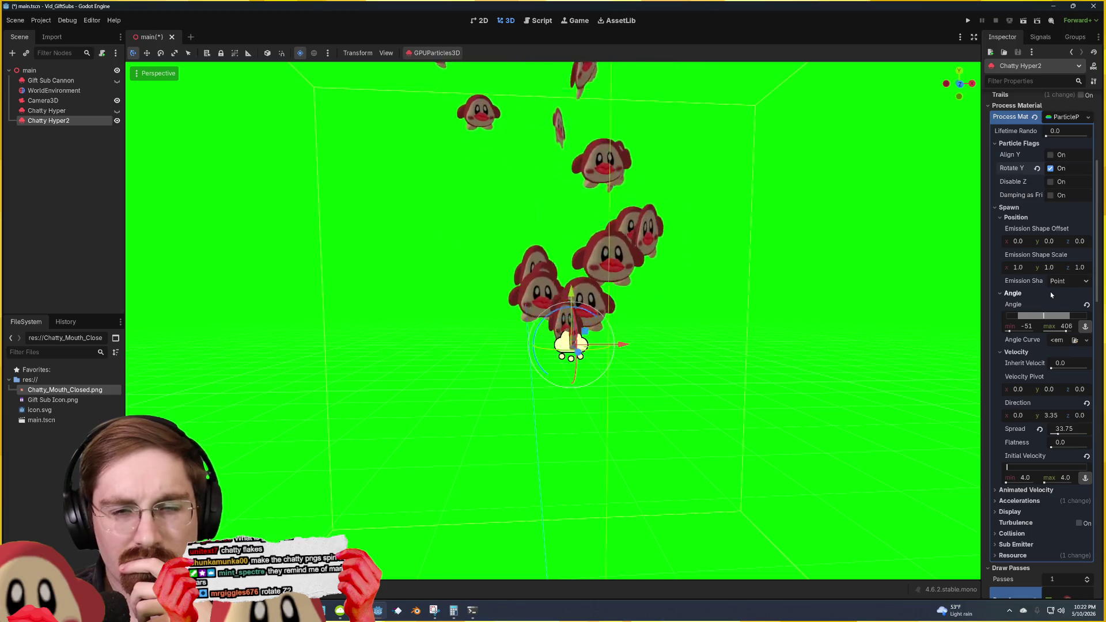
left_click(1069, 281)
left_click(1059, 307)
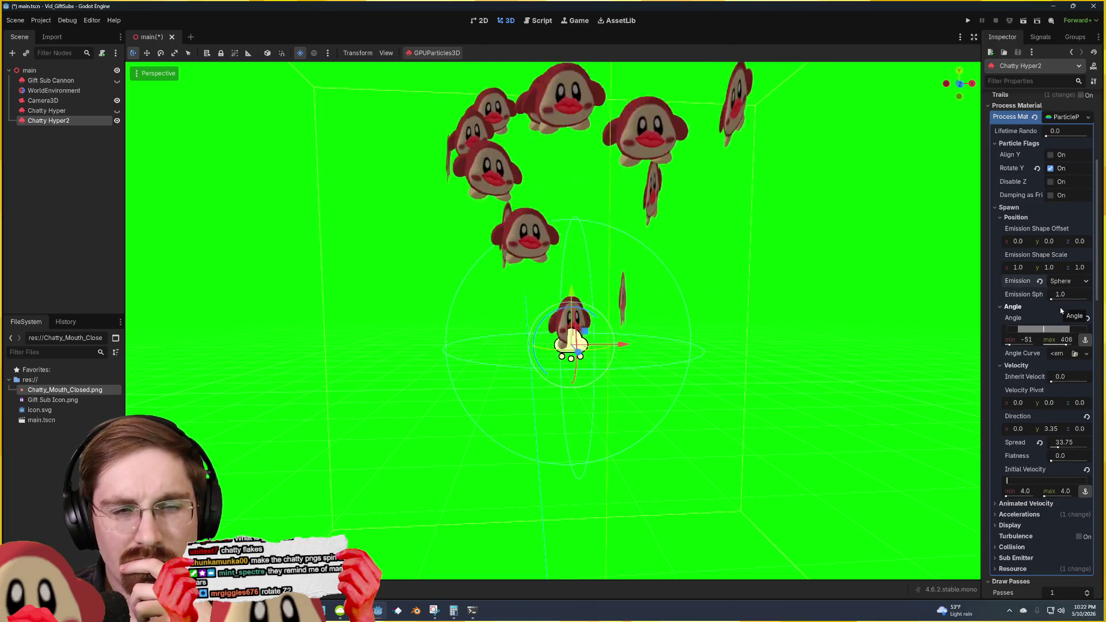
left_click(1069, 281)
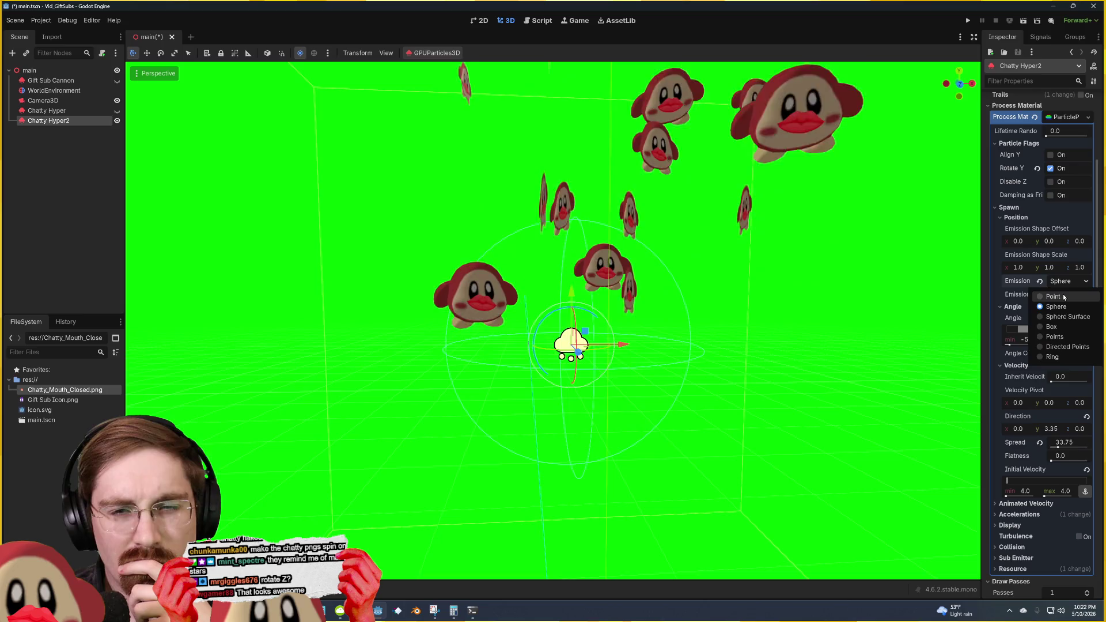
left_click(1062, 295)
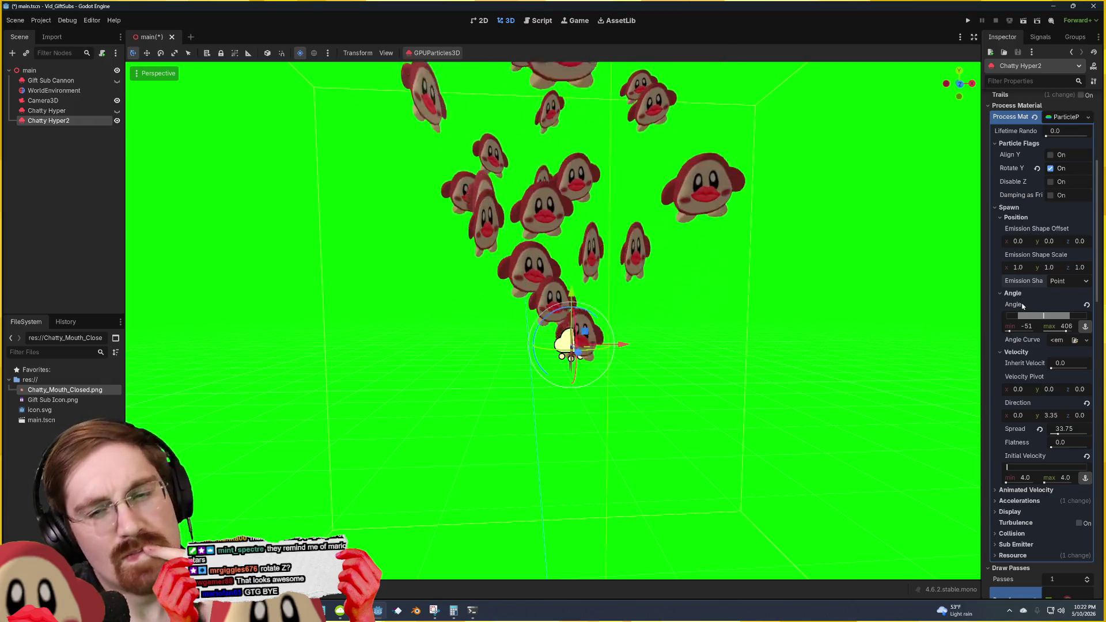
Step: Set the Pass 1 quad orientation to Face Y so the Chatty sprites lie flat
scroll(1016, 288, "down", 5)
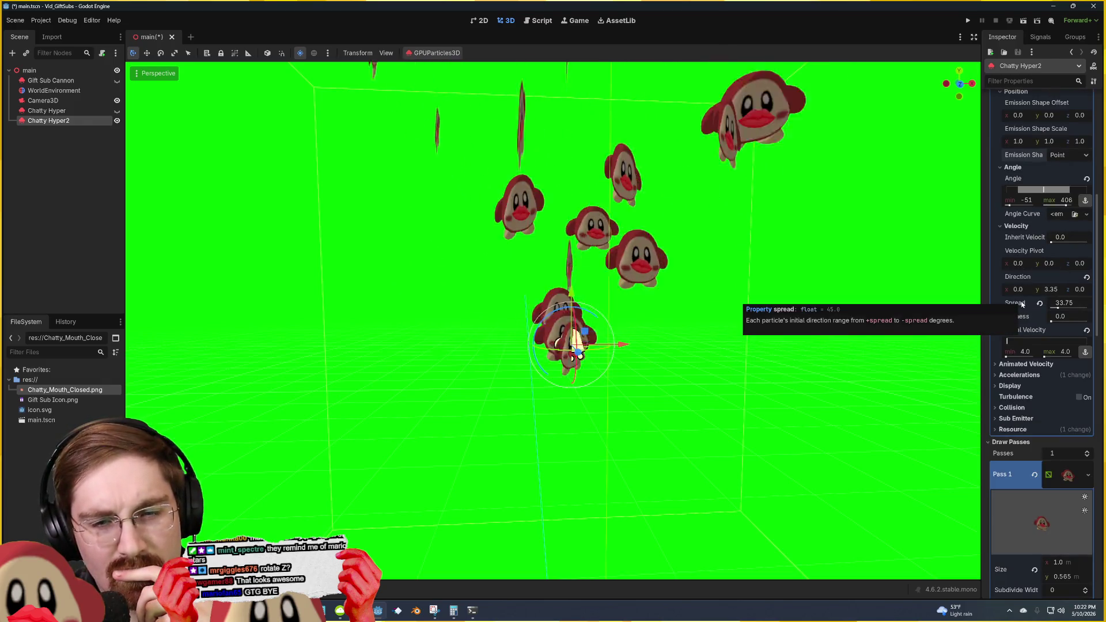
scroll(1023, 311, "down", 3)
scroll(1022, 322, "down", 2)
scroll(1023, 326, "down", 2)
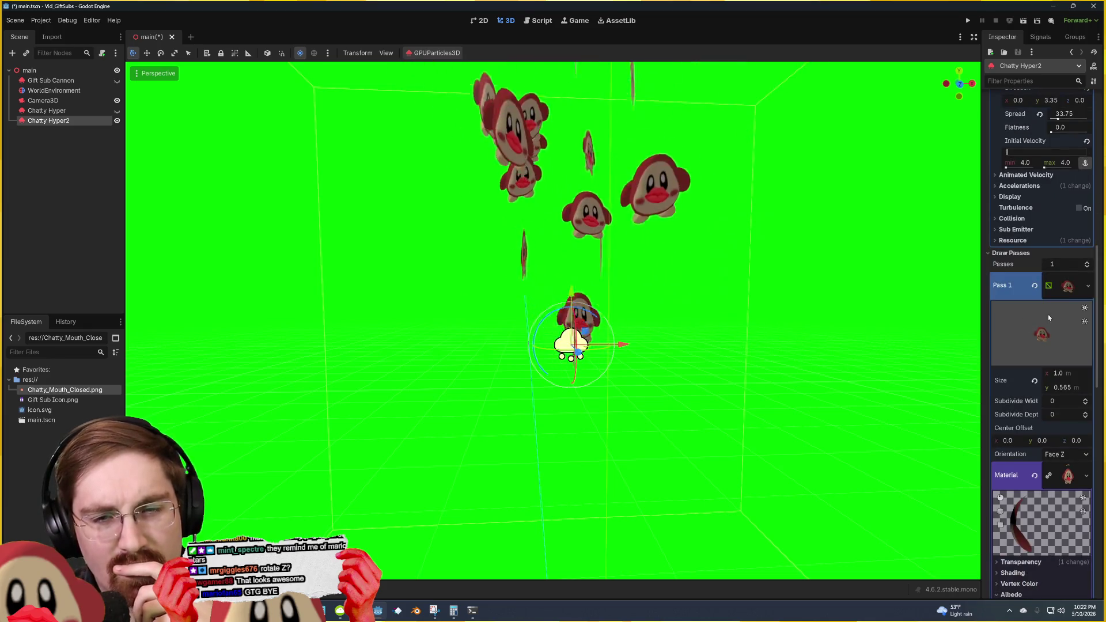
scroll(1063, 292, "down", 3)
scroll(1062, 293, "down", 2)
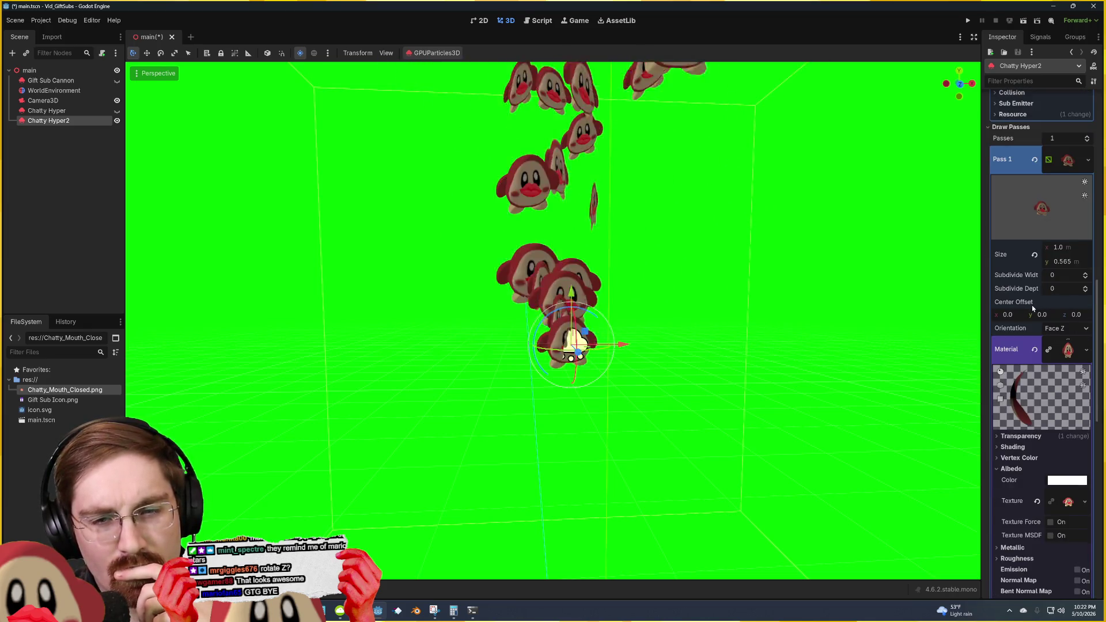
left_click(1060, 329)
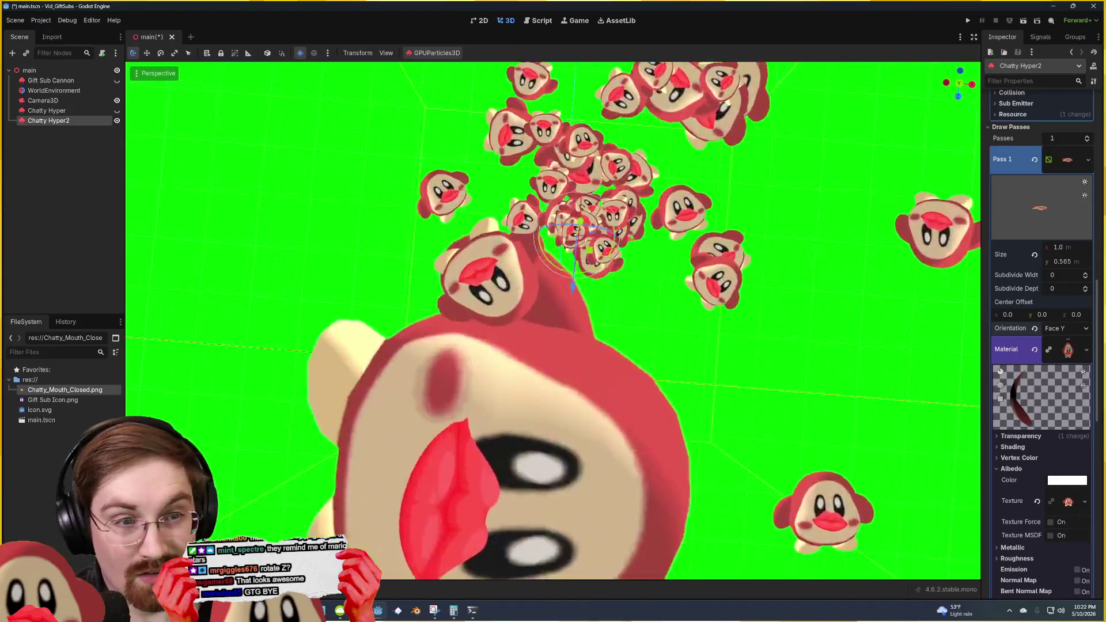
mouse_move(770, 322)
left_mouse_down()
mouse_move(769, 258)
mouse_move(665, 319)
mouse_move(691, 316)
left_mouse_up()
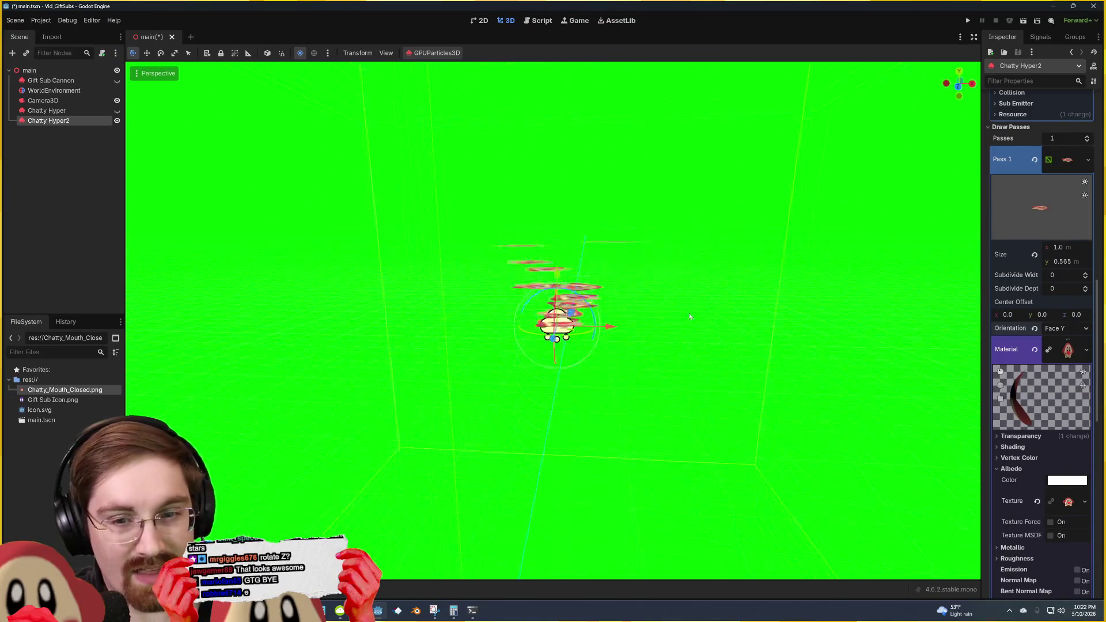
scroll(1034, 473, "down", 3)
scroll(1022, 489, "down", 3)
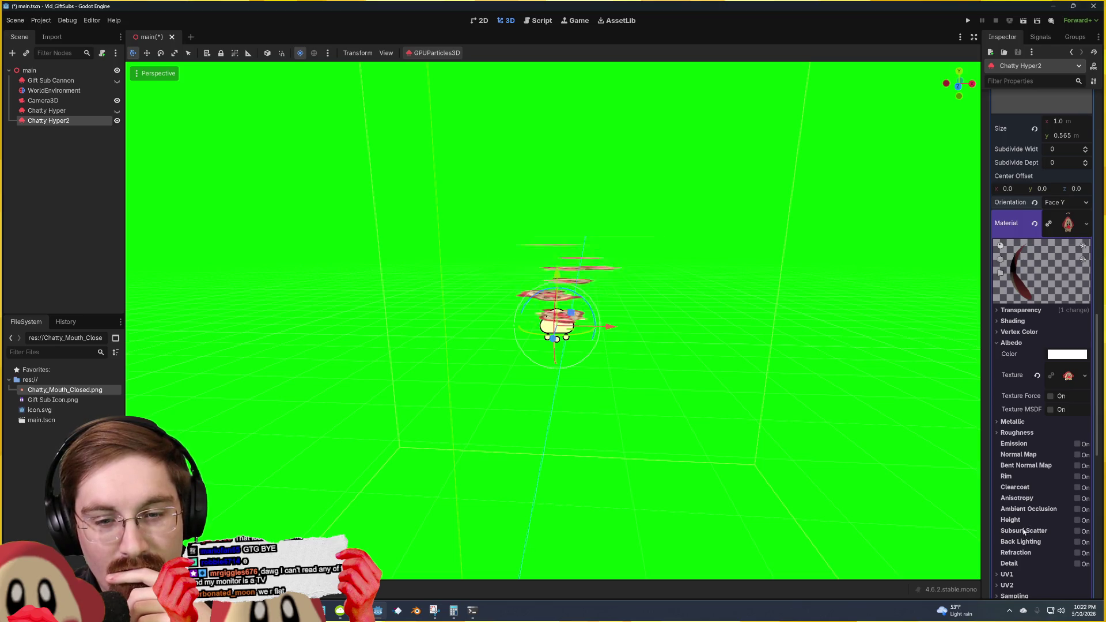
scroll(1024, 531, "down", 3)
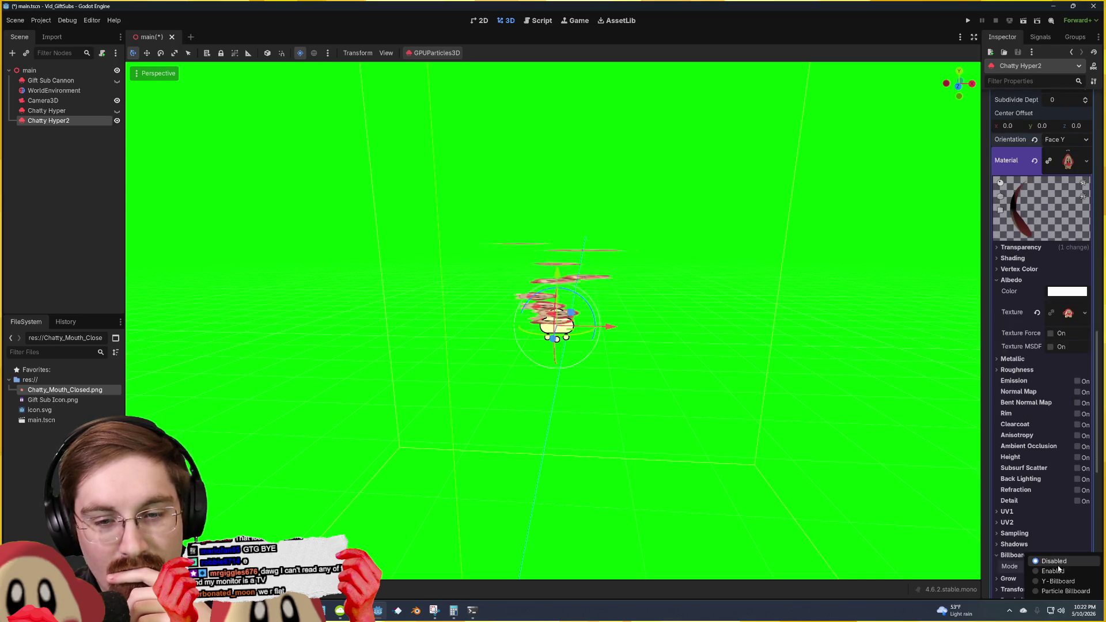
left_click(1058, 571)
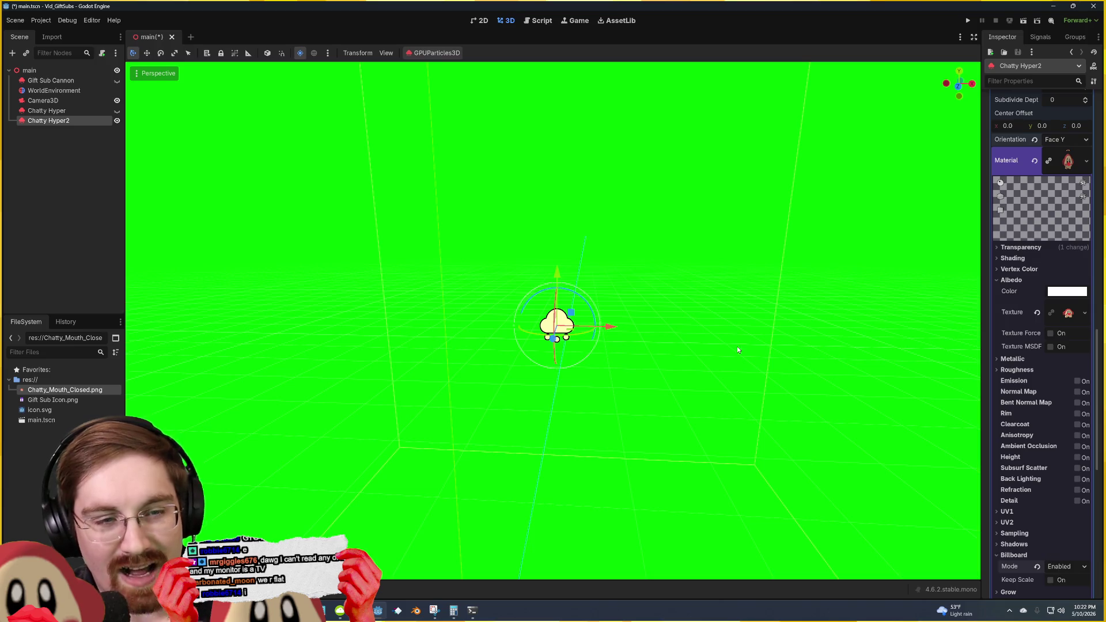
mouse_move(737, 349)
left_mouse_down()
mouse_move(720, 340)
mouse_move(739, 354)
left_mouse_up()
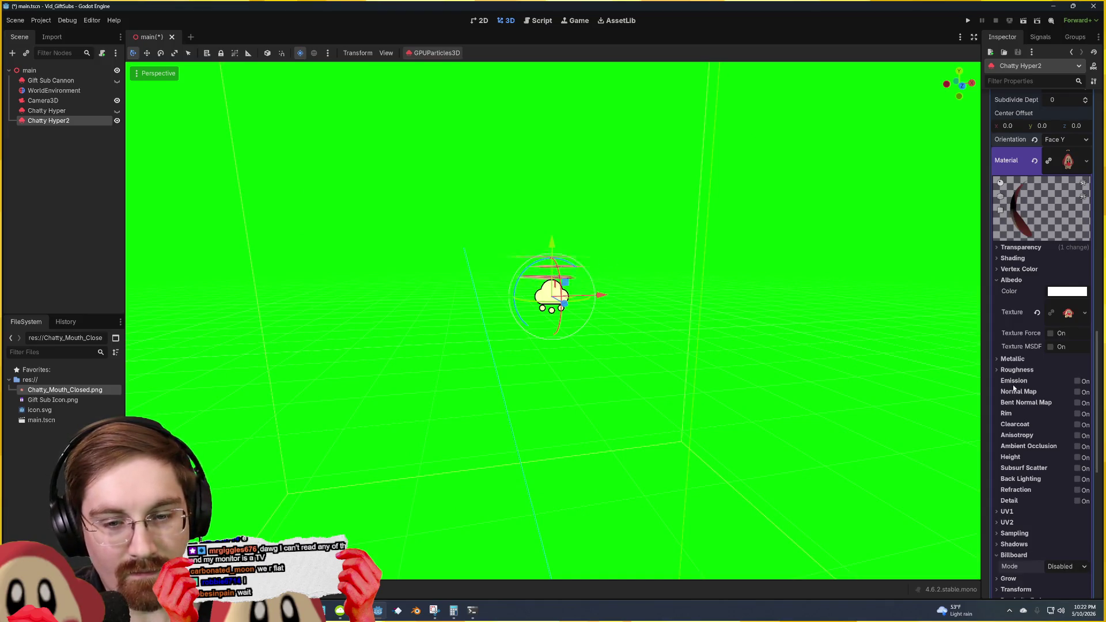
scroll(1019, 380, "down", 5)
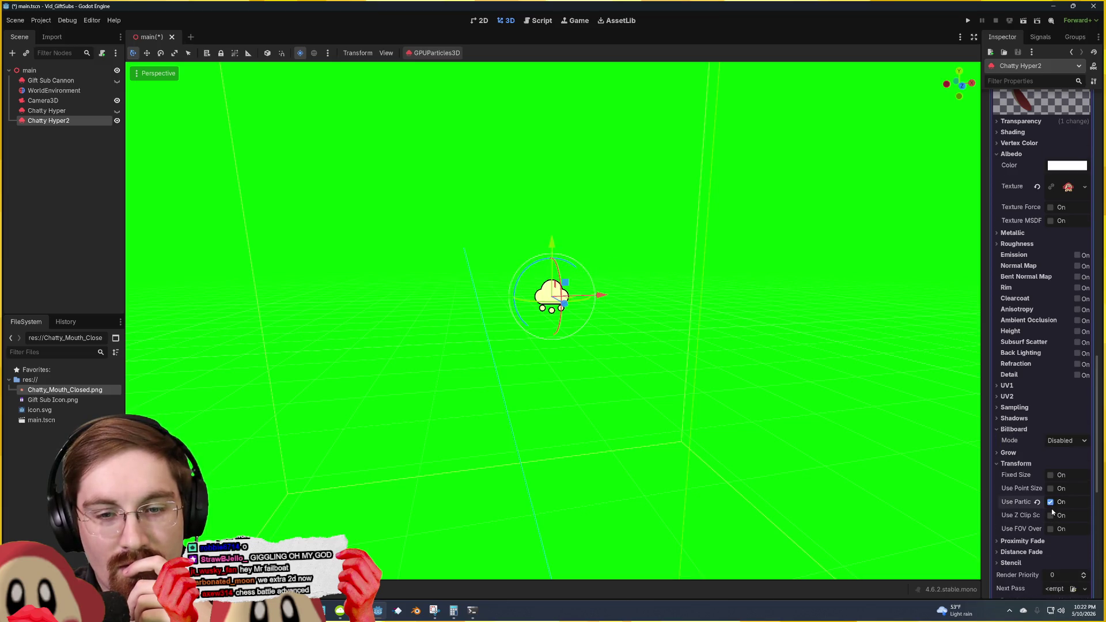
scroll(1035, 393, "up", 10)
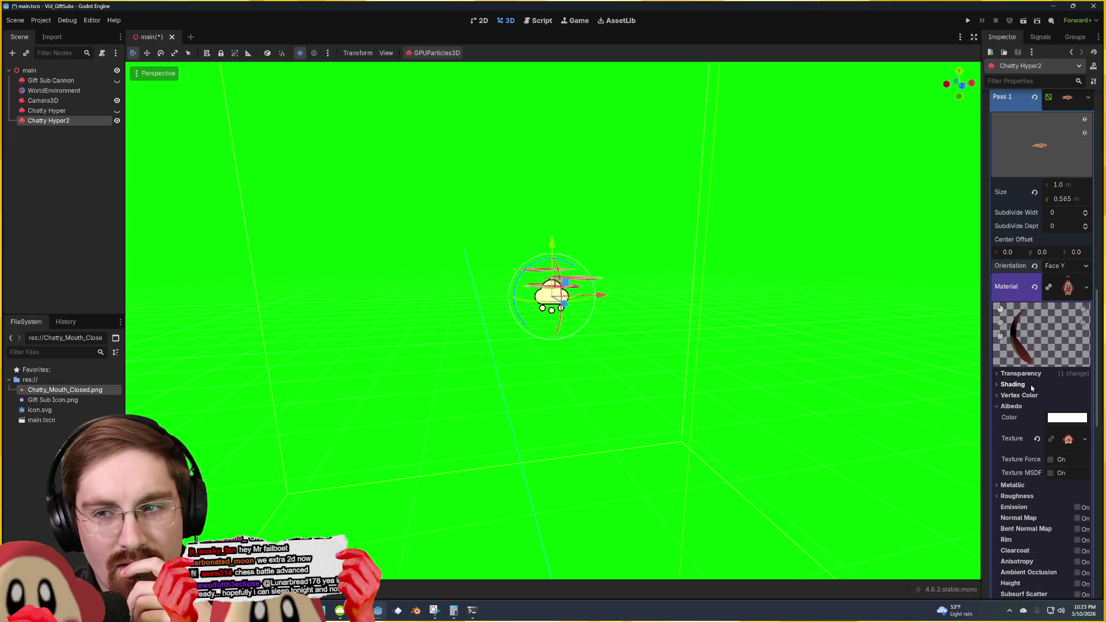
scroll(1032, 389, "up", 5)
scroll(1031, 389, "up", 5)
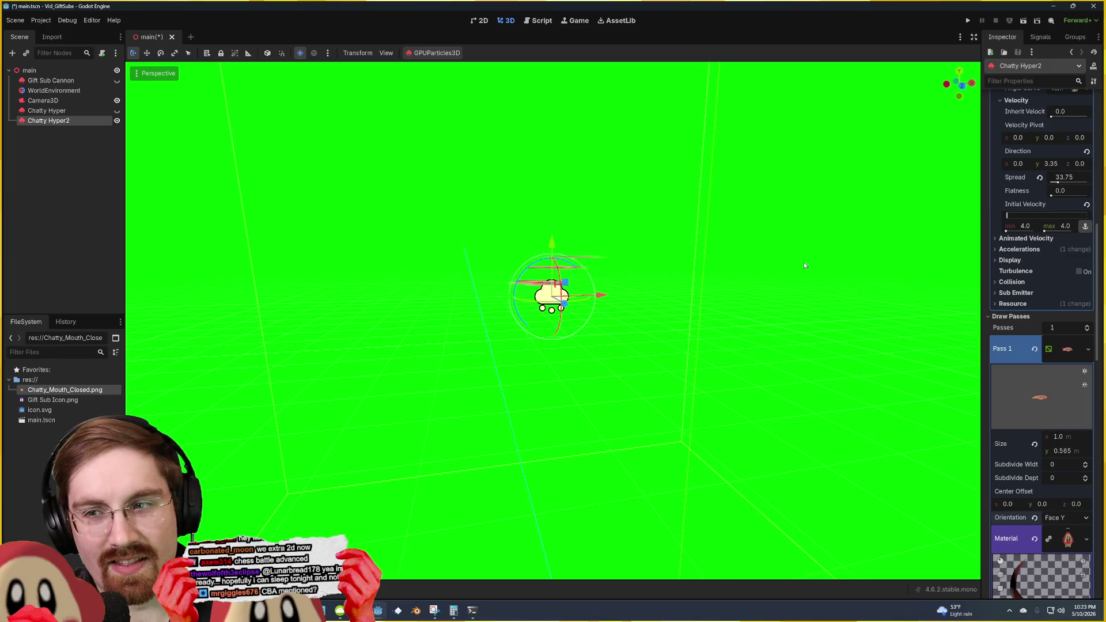
Step: Save the scene
scroll(805, 266, "up", 10)
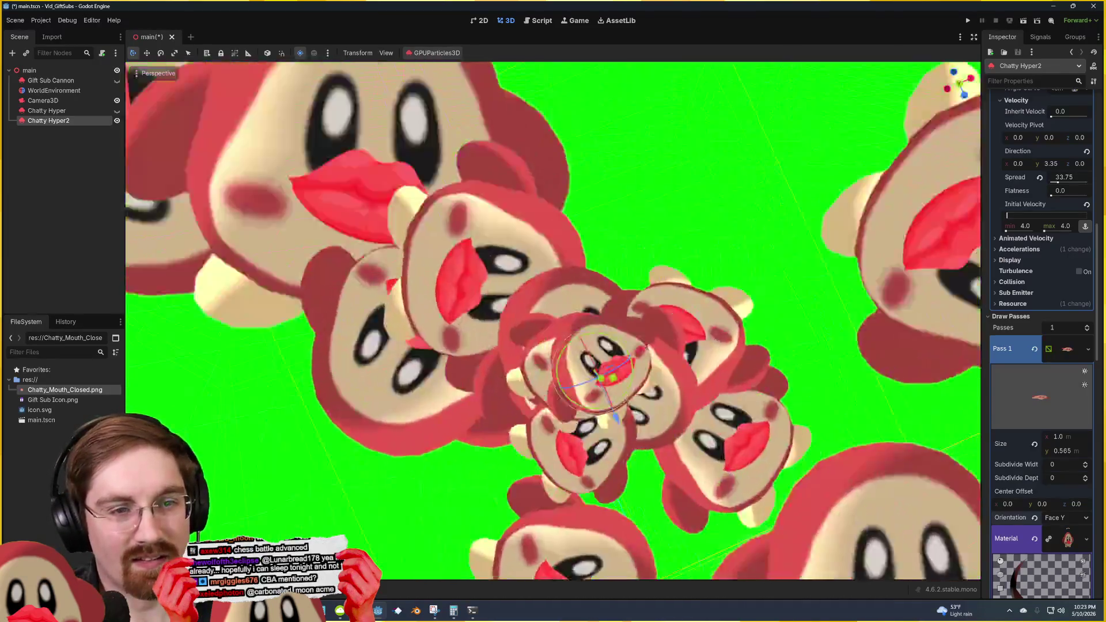
scroll(553, 320, "down", 10)
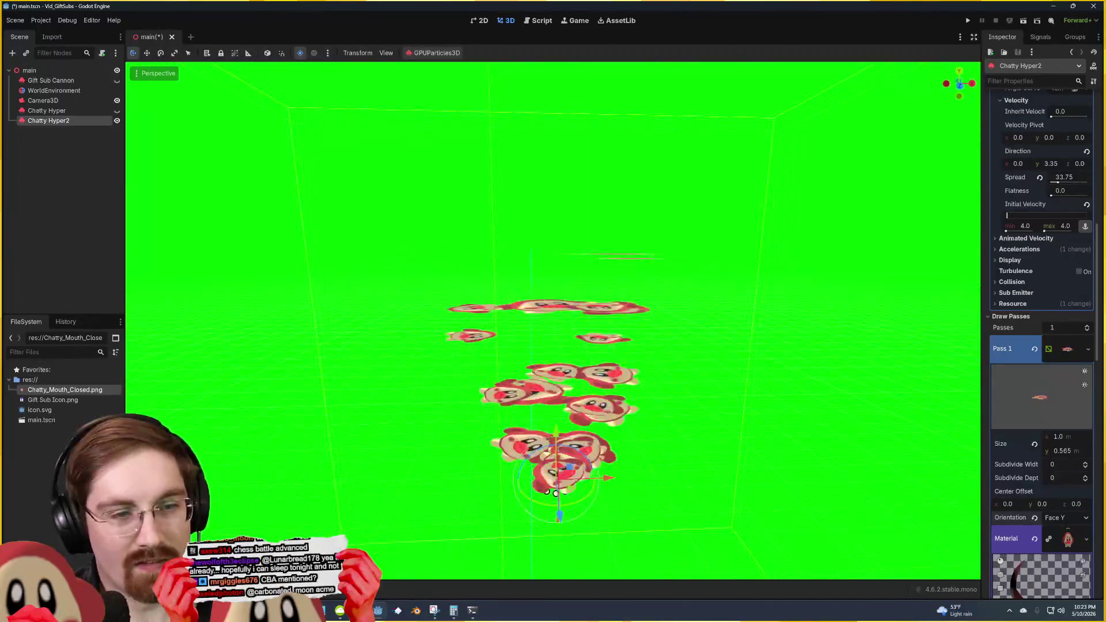
key("ctrl+s")
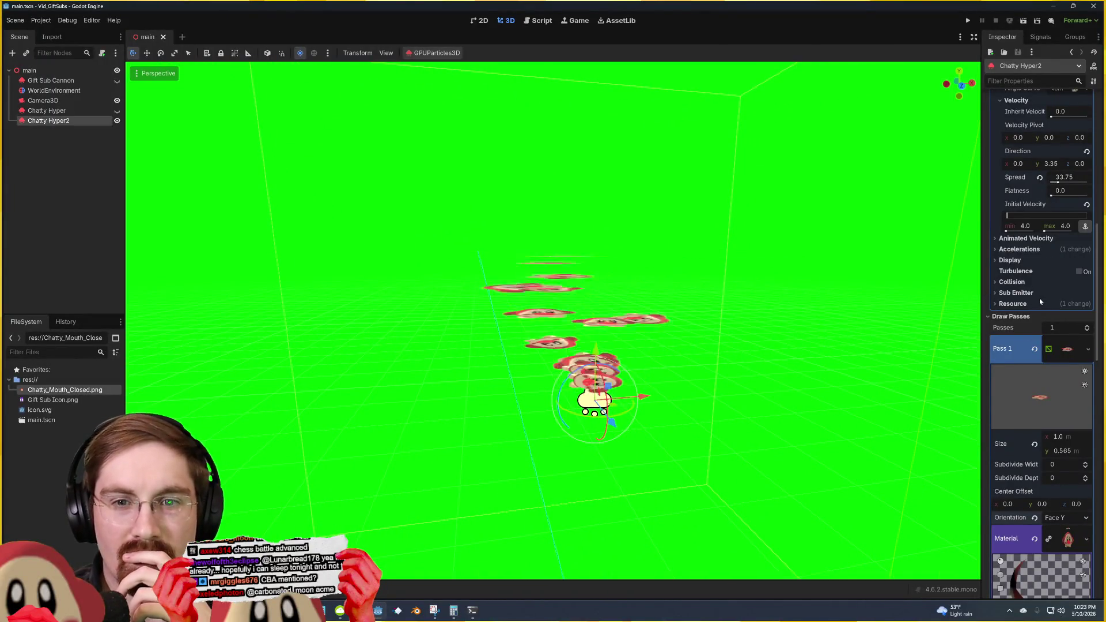
Step: Try emission direction y 5.50, undo it, and tilt the emitter with the rotate gizmo
scroll(1040, 301, "up", 4)
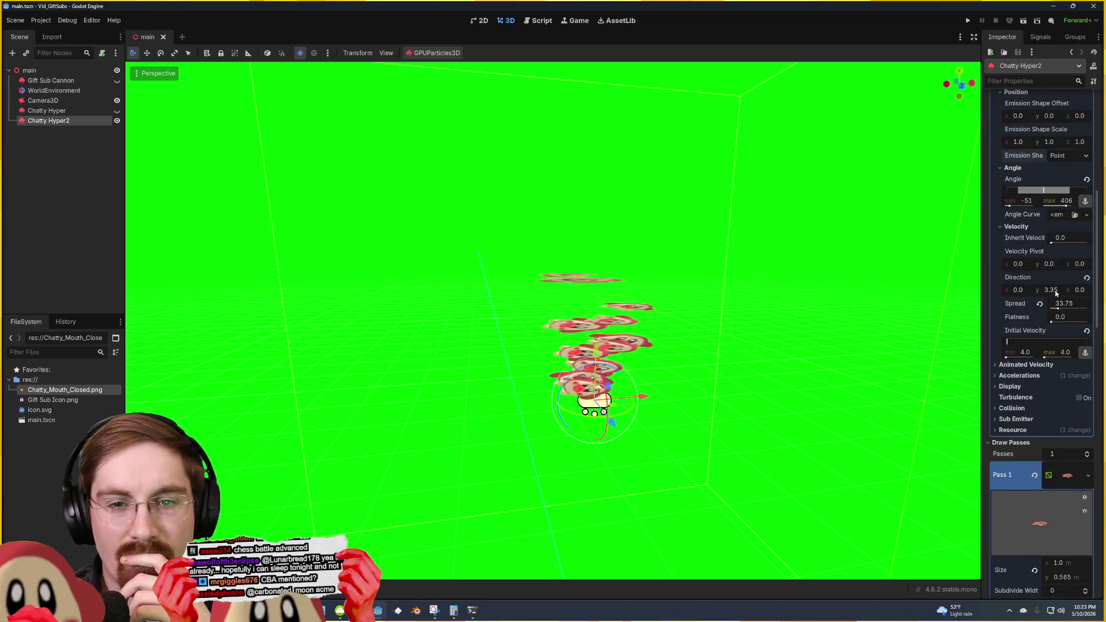
scroll(1003, 290, "up", 2)
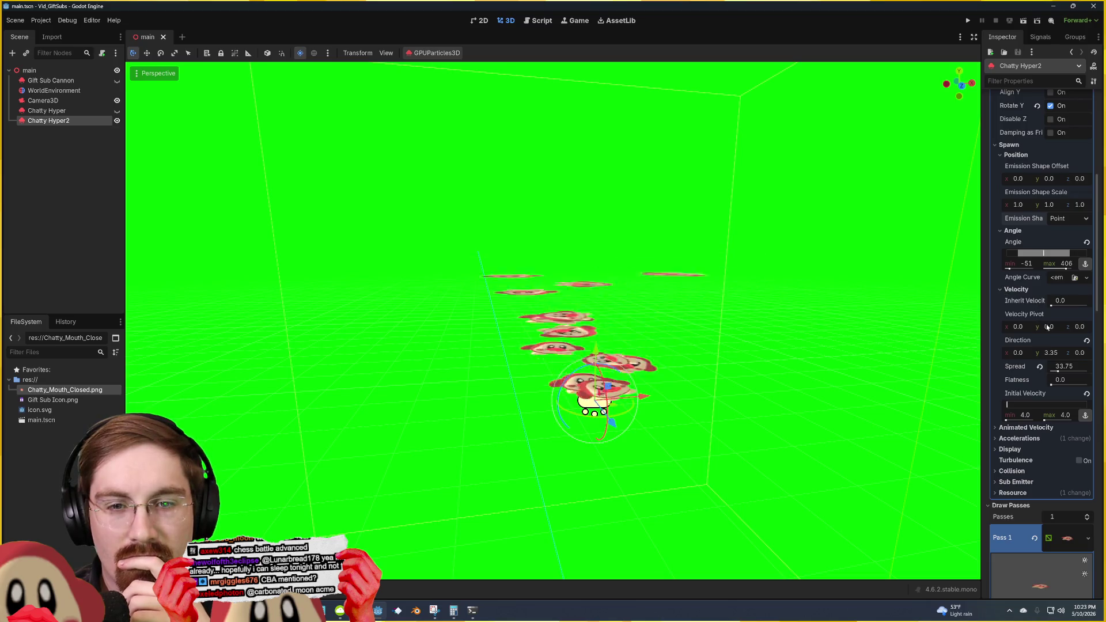
left_click_drag(1050, 352, 1080, 353)
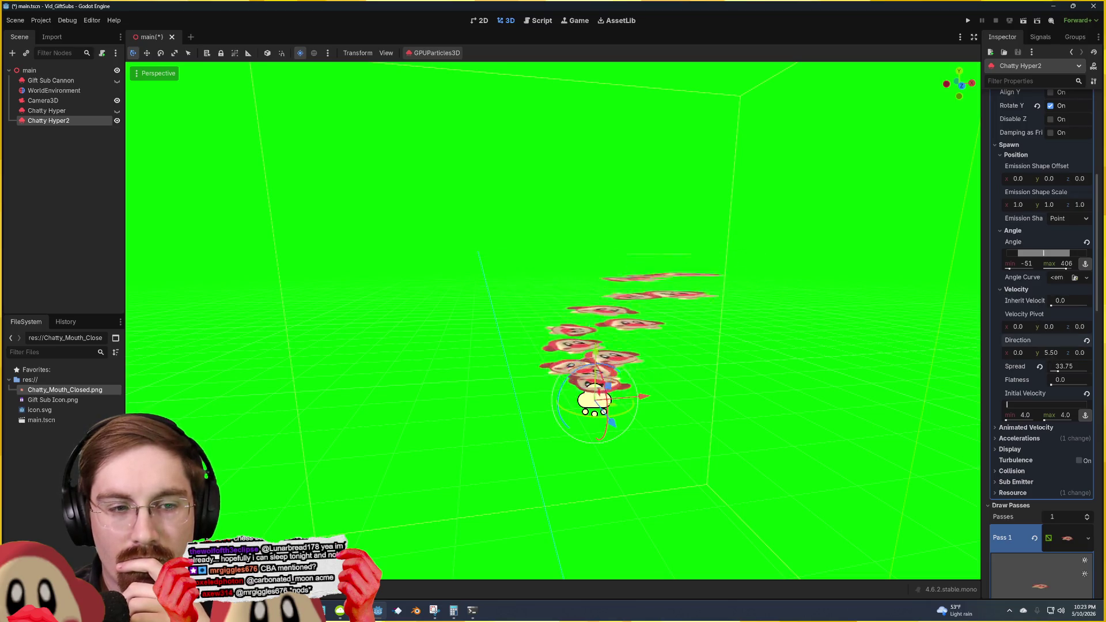
key("ctrl+z")
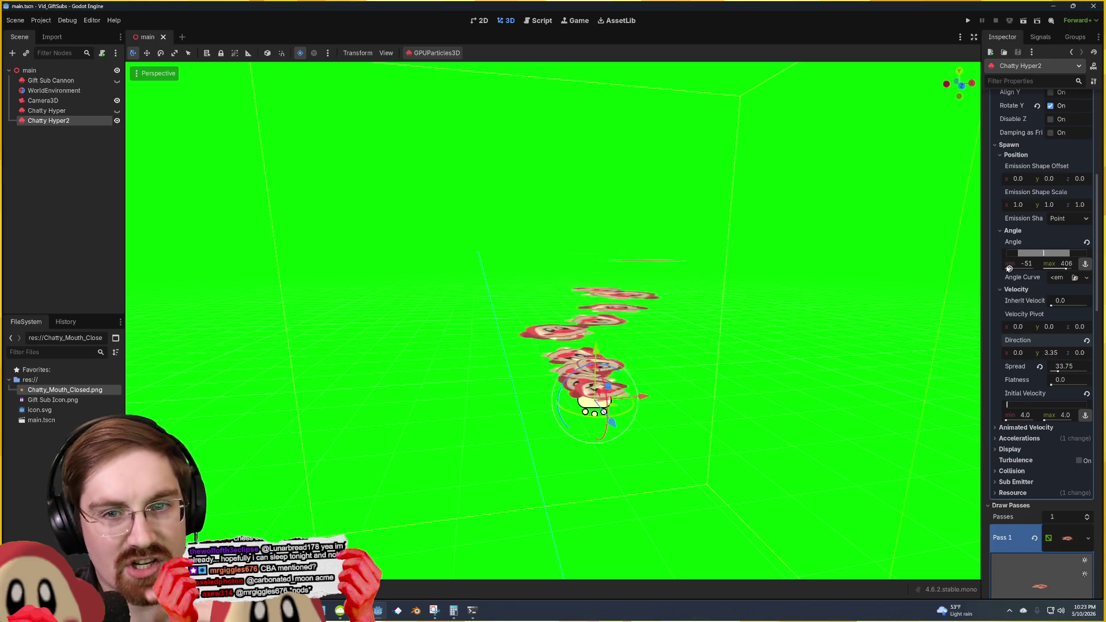
scroll(1009, 268, "up", 5)
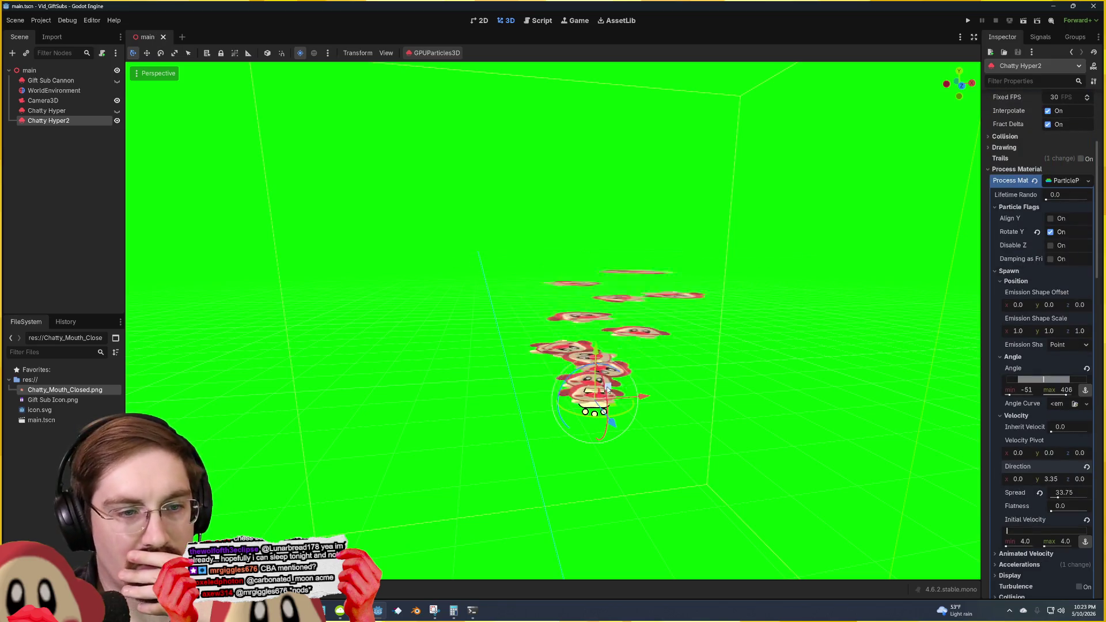
mouse_move(608, 389)
left_mouse_down()
mouse_move(599, 355)
mouse_move(606, 409)
left_mouse_up()
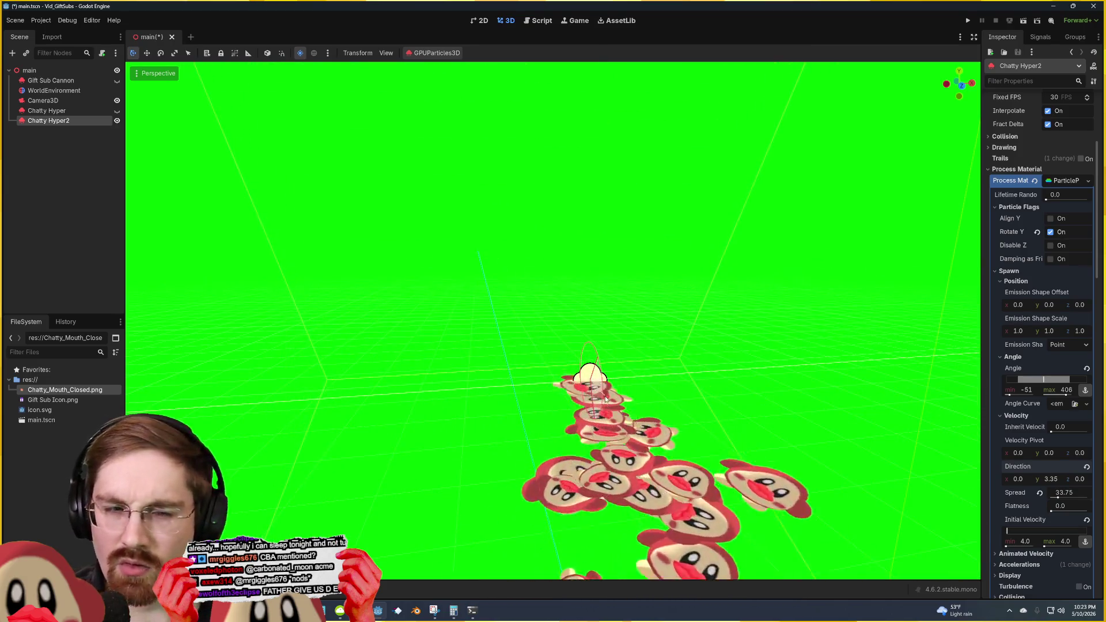
Step: View the fountain in Front Orthogonal, then orbit back to perspective centred on the emitter
left_click(960, 85)
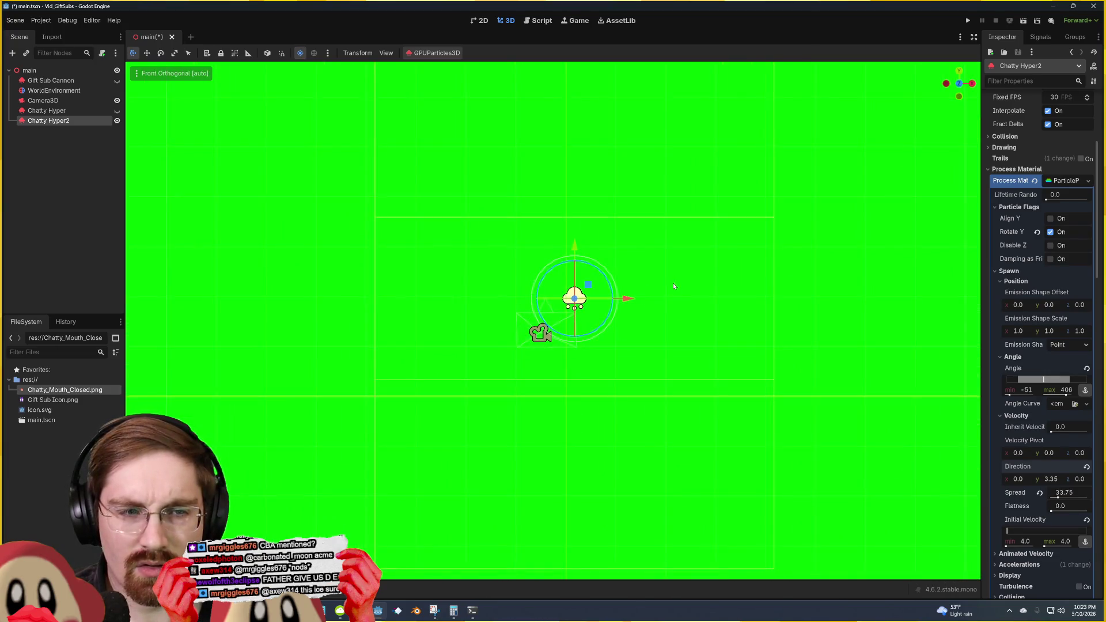
mouse_move(672, 283)
left_mouse_down()
mouse_move(690, 299)
mouse_move(755, 291)
left_mouse_up()
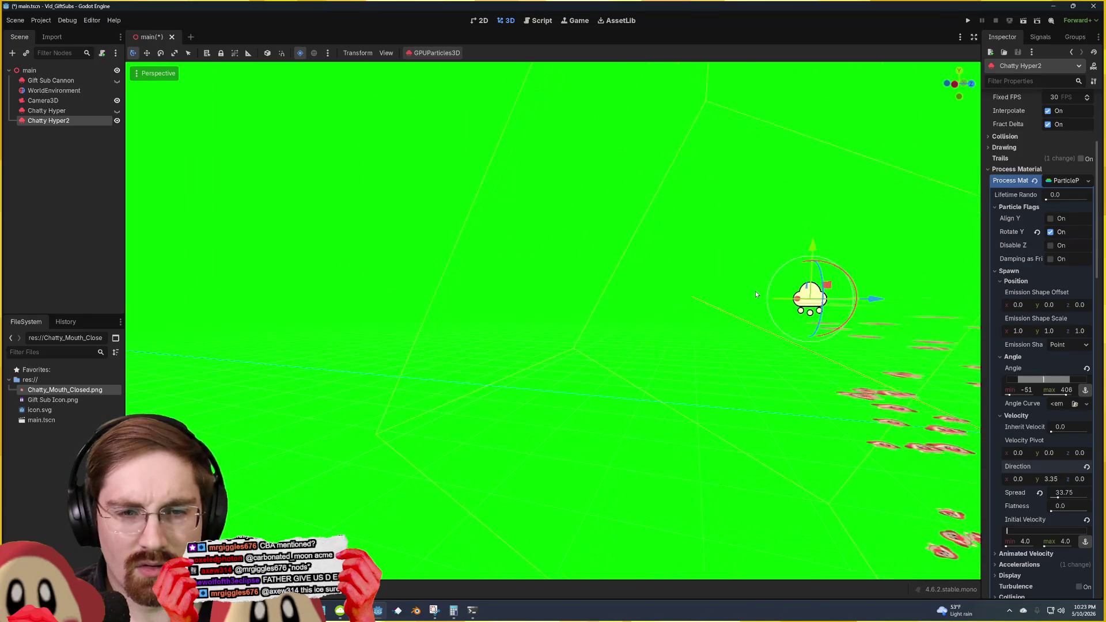
mouse_move(851, 326)
left_mouse_down()
mouse_move(720, 346)
mouse_move(856, 329)
left_mouse_up()
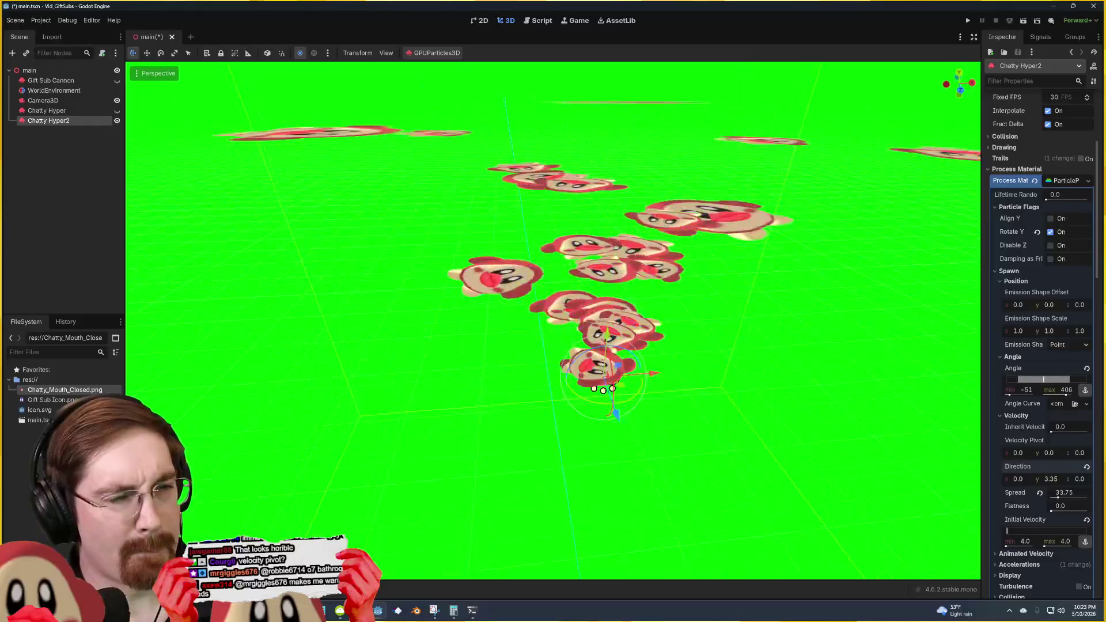
Step: Add a Node3D child under main and move Chatty Hyper2 inside it
right_click(62, 70)
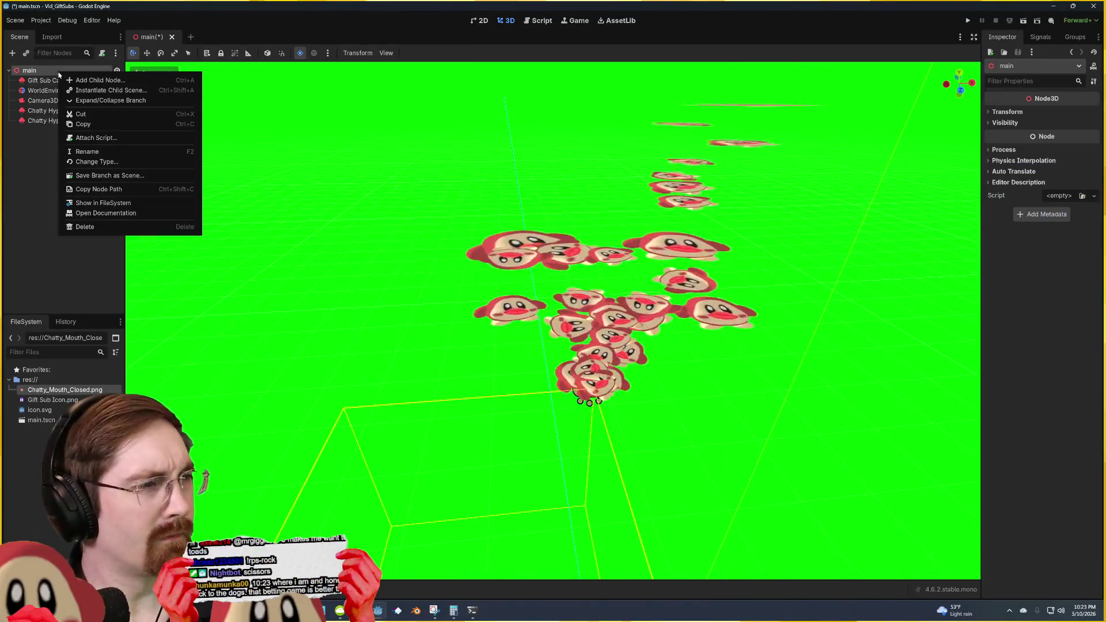
left_click(96, 82)
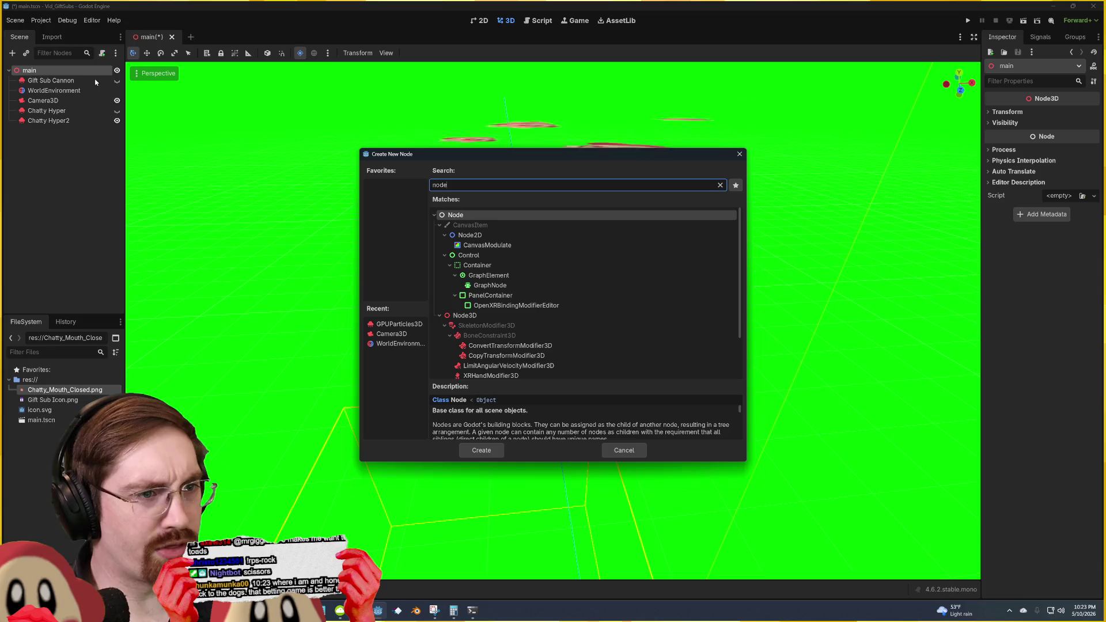
double_click(464, 315)
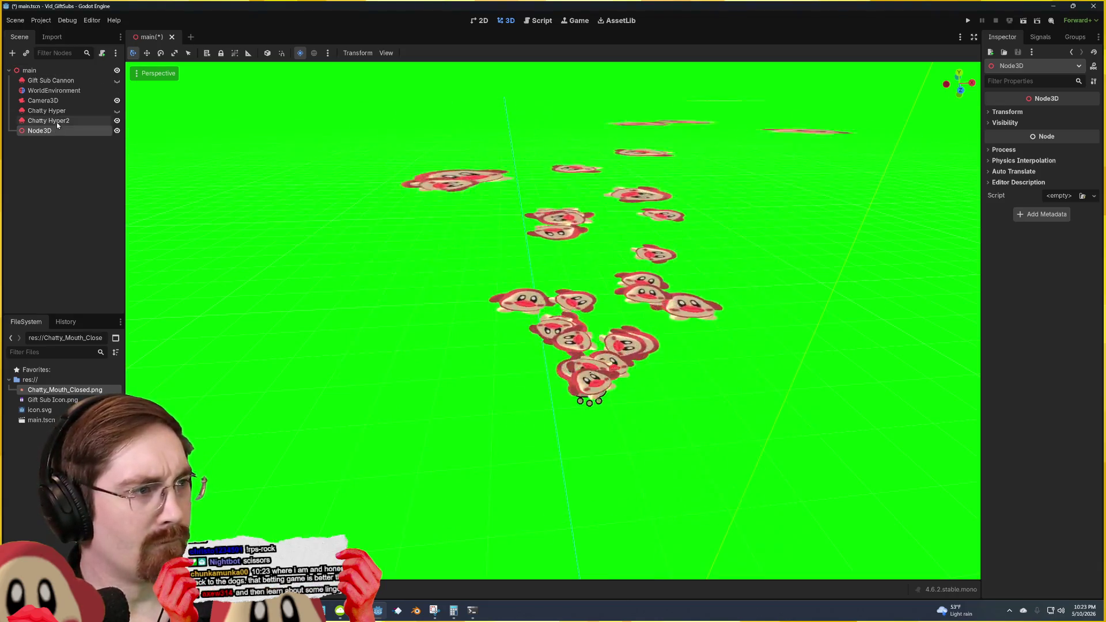
left_click_drag(58, 121, 59, 130)
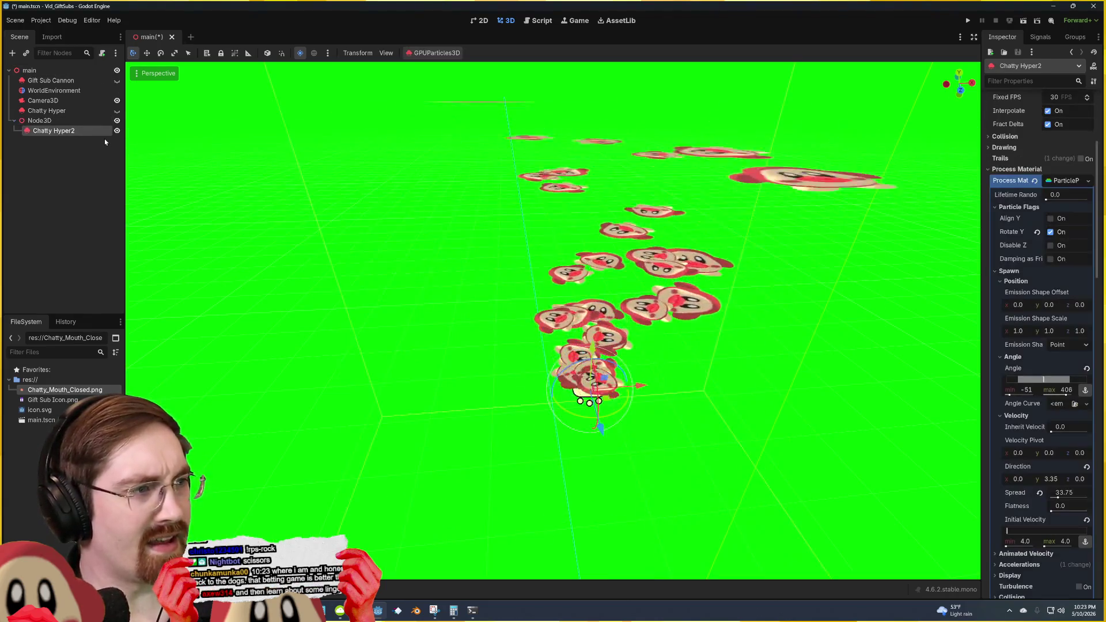
Step: Rotate the Node3D to tilt the fountain, undoing once and rotating again
left_click(62, 121)
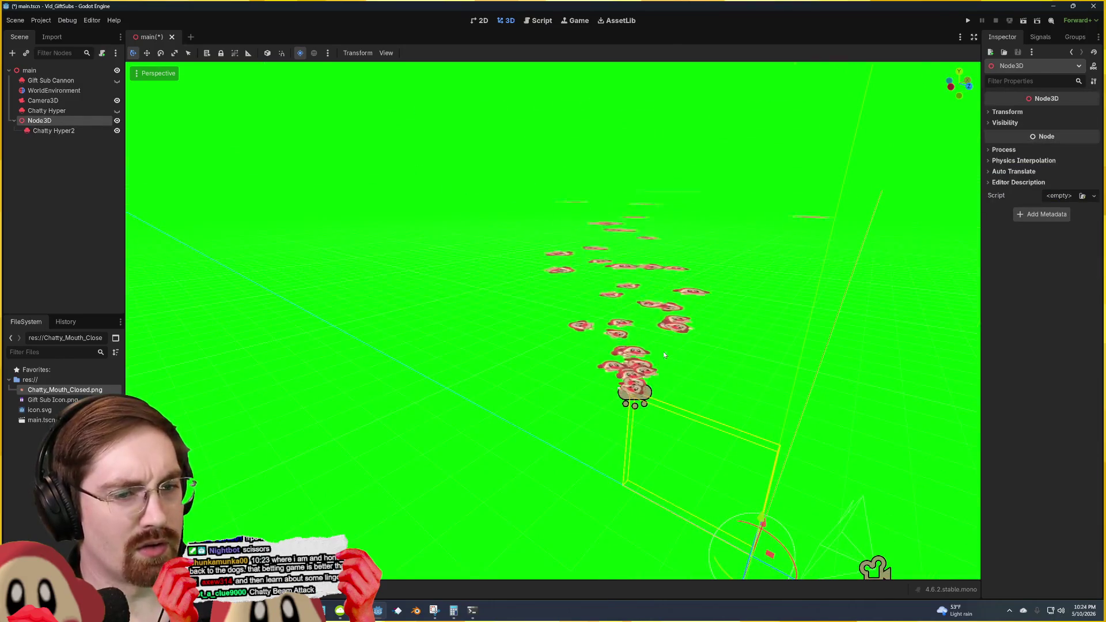
left_click_drag(783, 552, 691, 518)
scroll(576, 461, "down", 3)
scroll(553, 322, "up", 5)
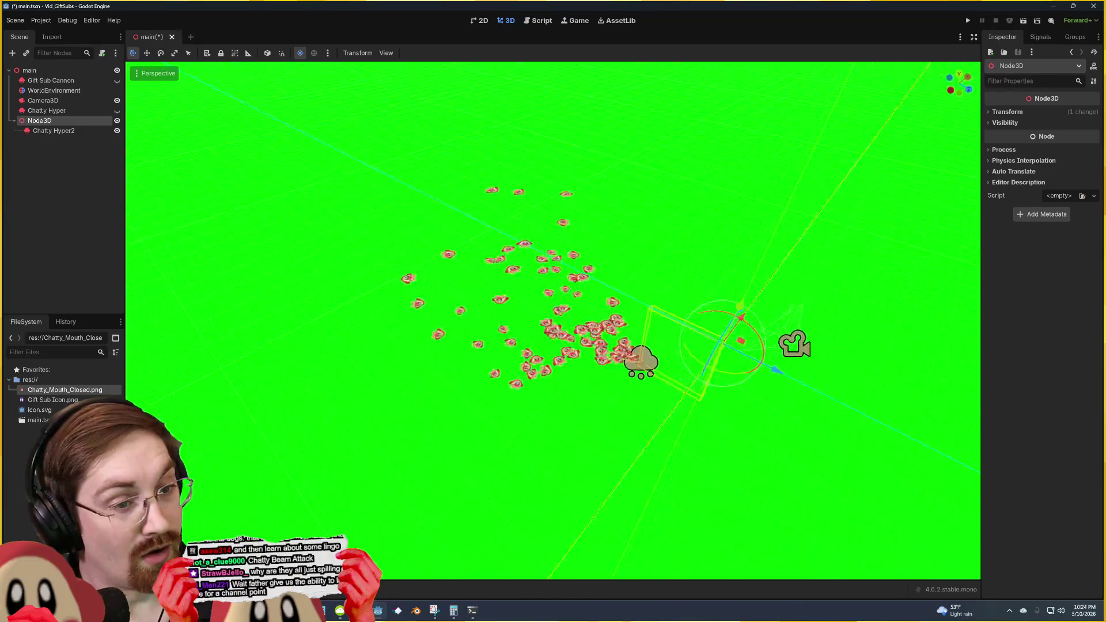
scroll(553, 323, "up", 6)
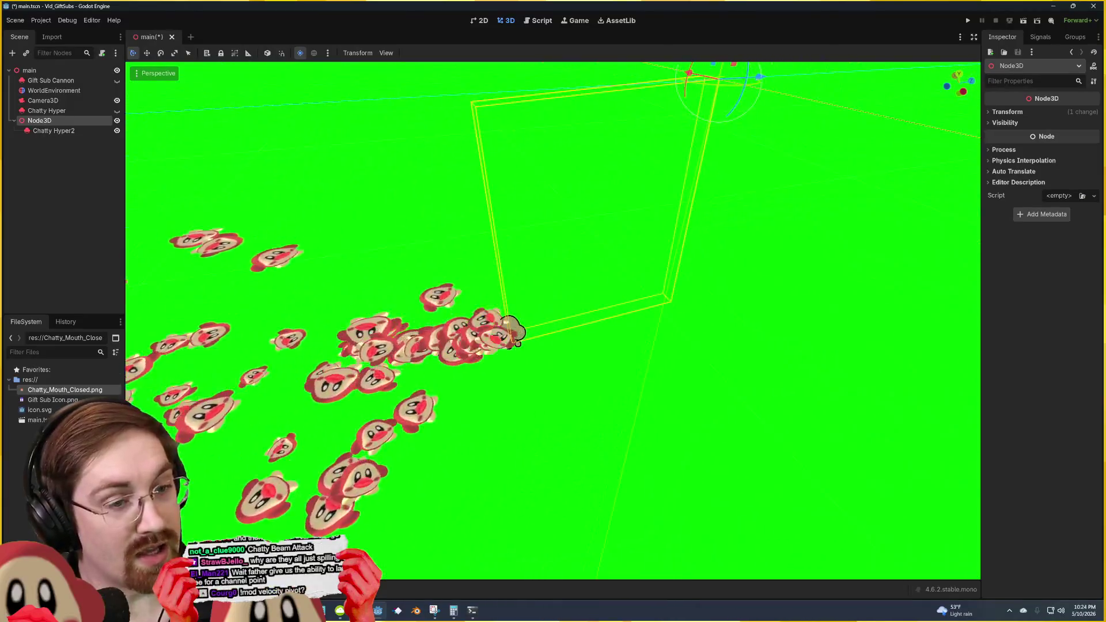
scroll(713, 482, "down", 6)
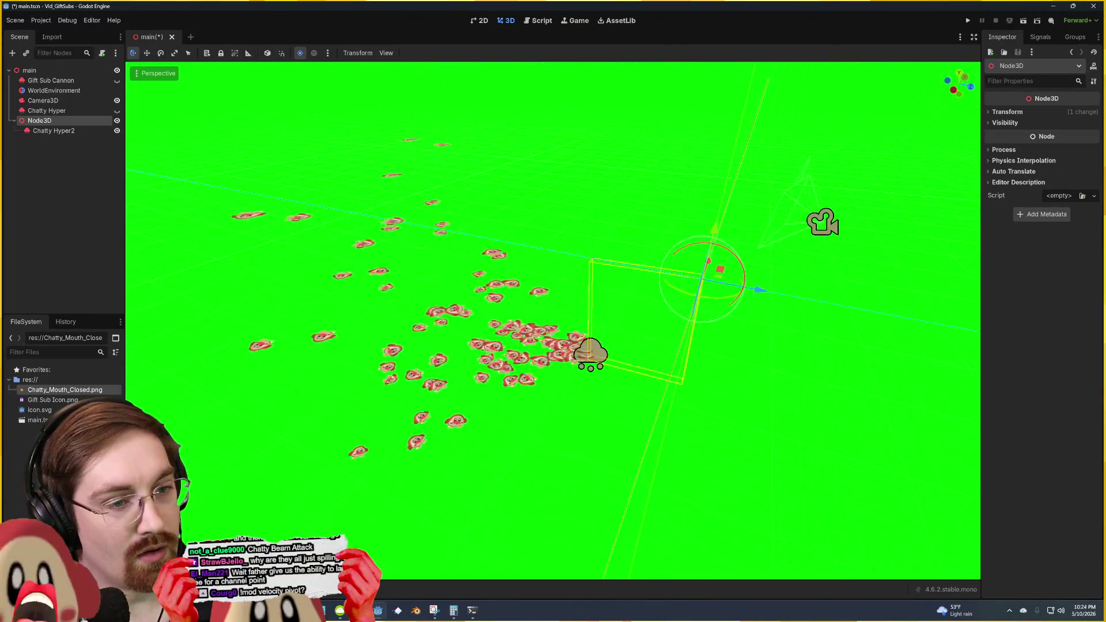
key("ctrl+z")
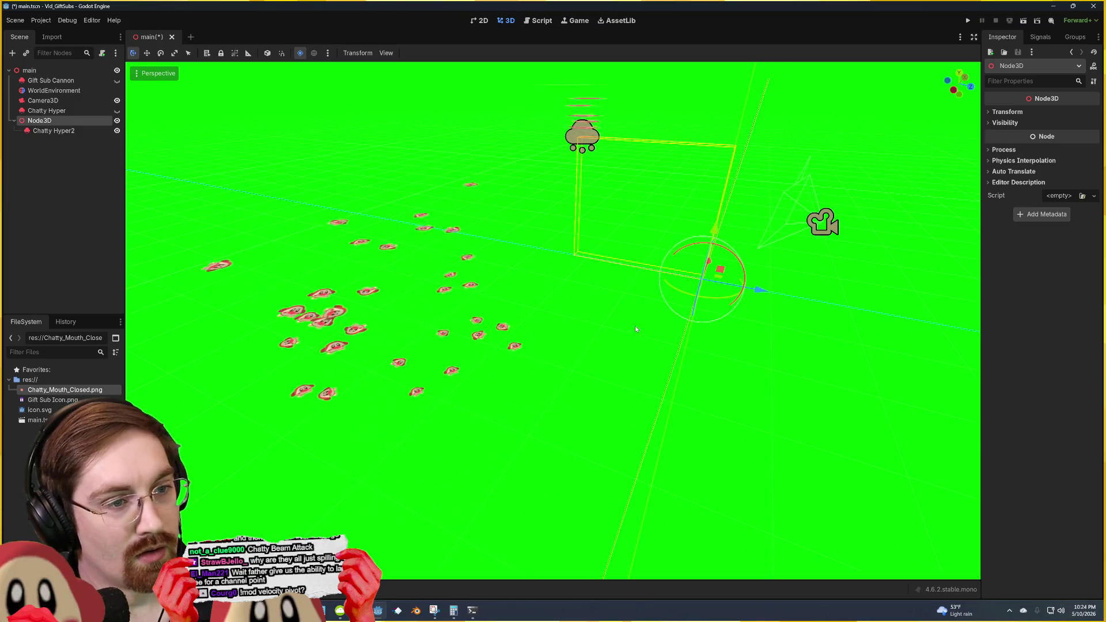
scroll(635, 326, "up", 3)
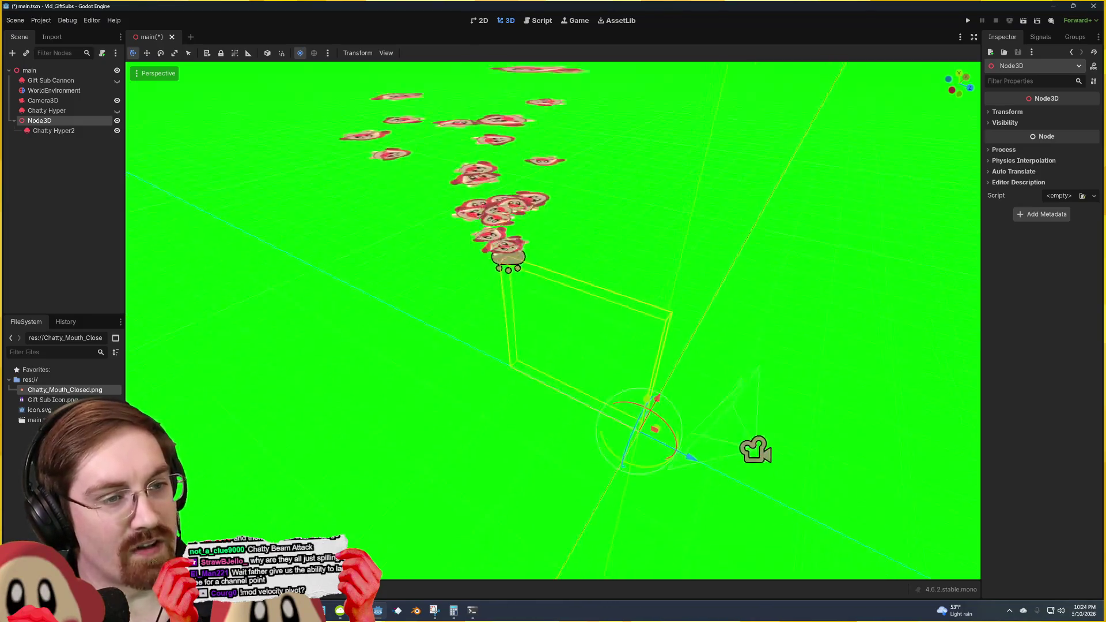
mouse_move(690, 377)
left_mouse_down()
mouse_move(649, 332)
mouse_move(617, 327)
mouse_move(611, 363)
mouse_move(631, 403)
mouse_move(670, 426)
mouse_move(697, 409)
mouse_move(692, 374)
mouse_move(665, 344)
mouse_move(628, 352)
mouse_move(597, 383)
mouse_move(645, 410)
mouse_move(694, 403)
mouse_move(674, 346)
mouse_move(651, 351)
mouse_move(669, 324)
mouse_move(665, 269)
left_mouse_up()
Step: Set Chatty Hyper2's velocity pivot y to -0.3 and move the emitter upward
left_click(515, 290)
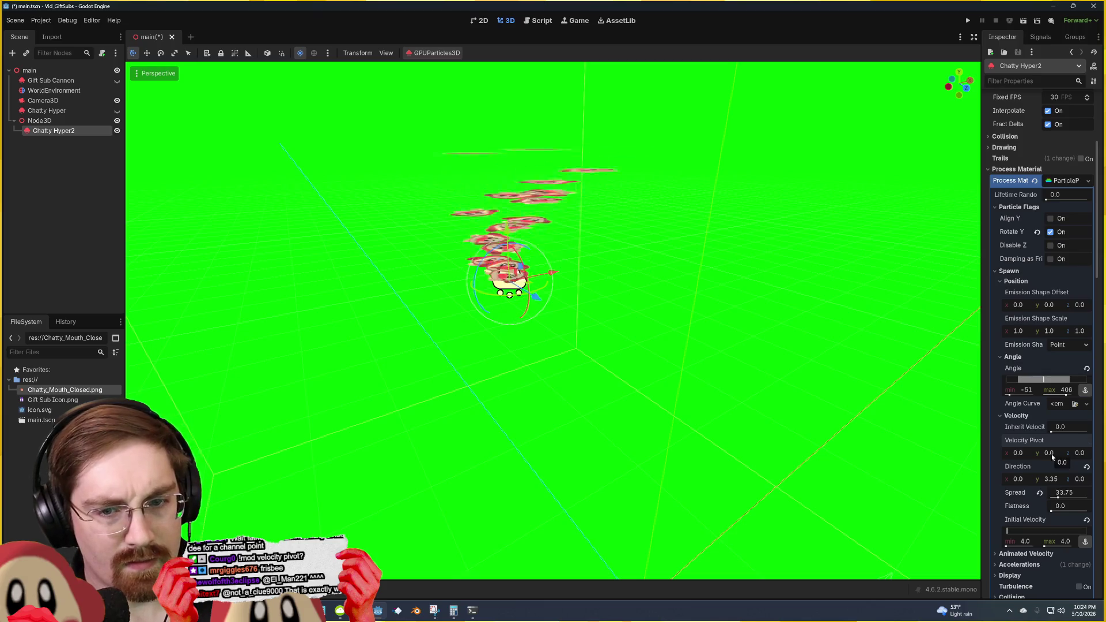
left_click_drag(1052, 453, 1040, 454)
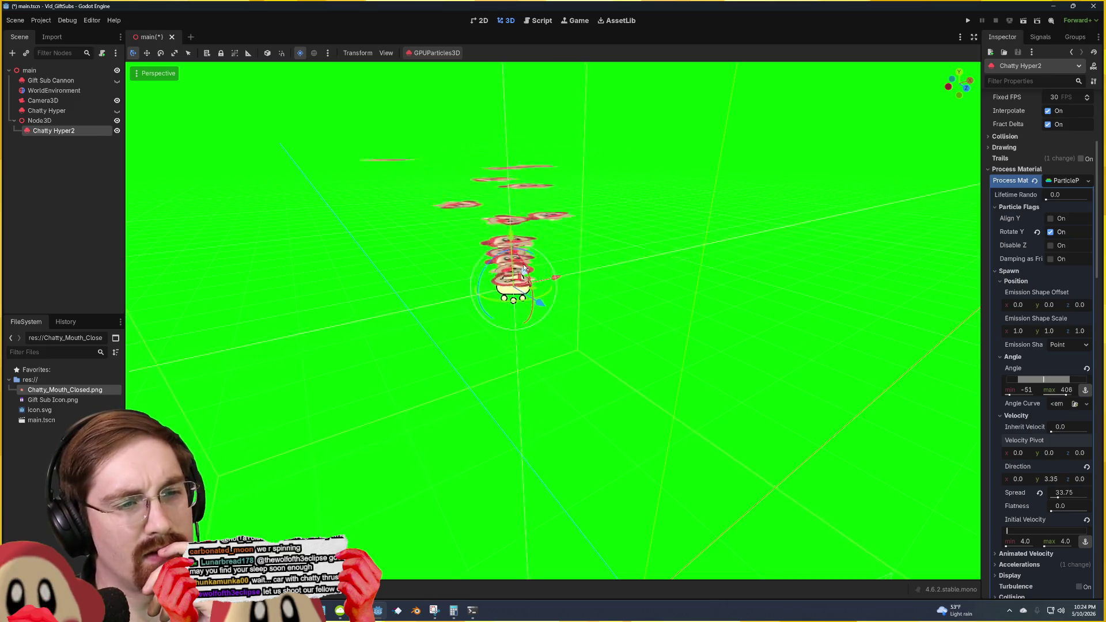
mouse_move(523, 263)
left_mouse_down()
mouse_move(520, 254)
mouse_move(523, 301)
mouse_move(511, 244)
mouse_move(483, 303)
mouse_move(615, 230)
left_mouse_up()
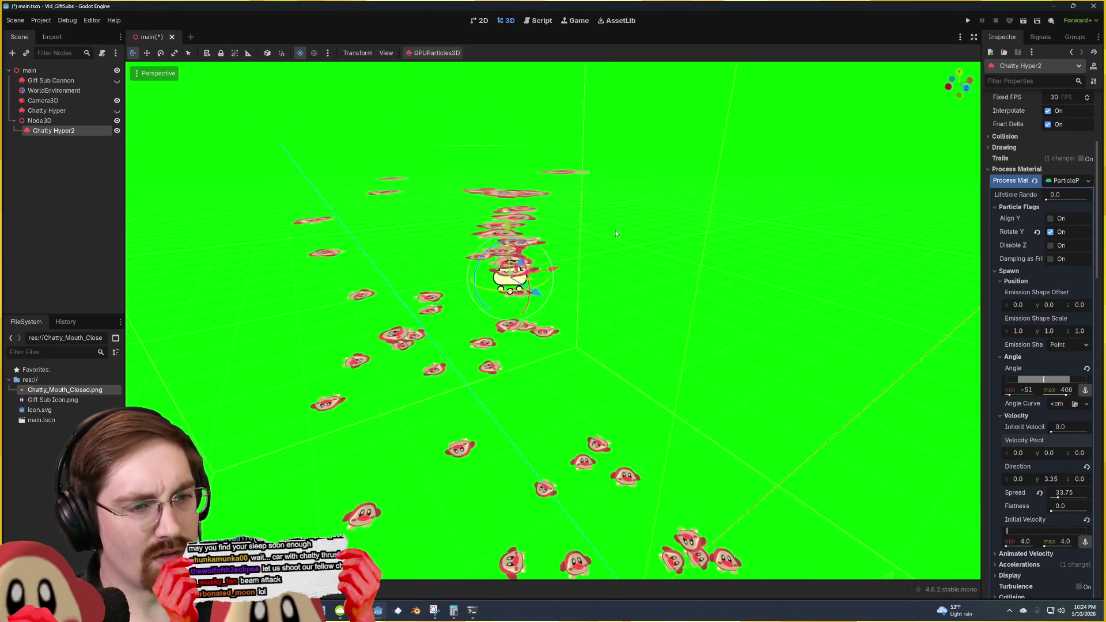
left_click(642, 234)
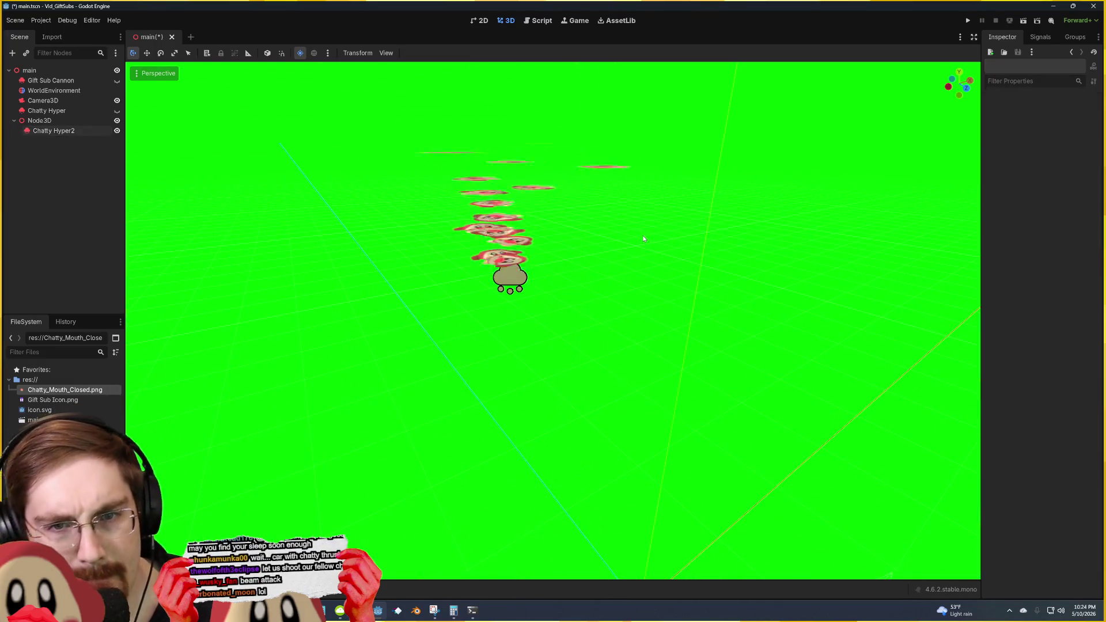
left_click(509, 278)
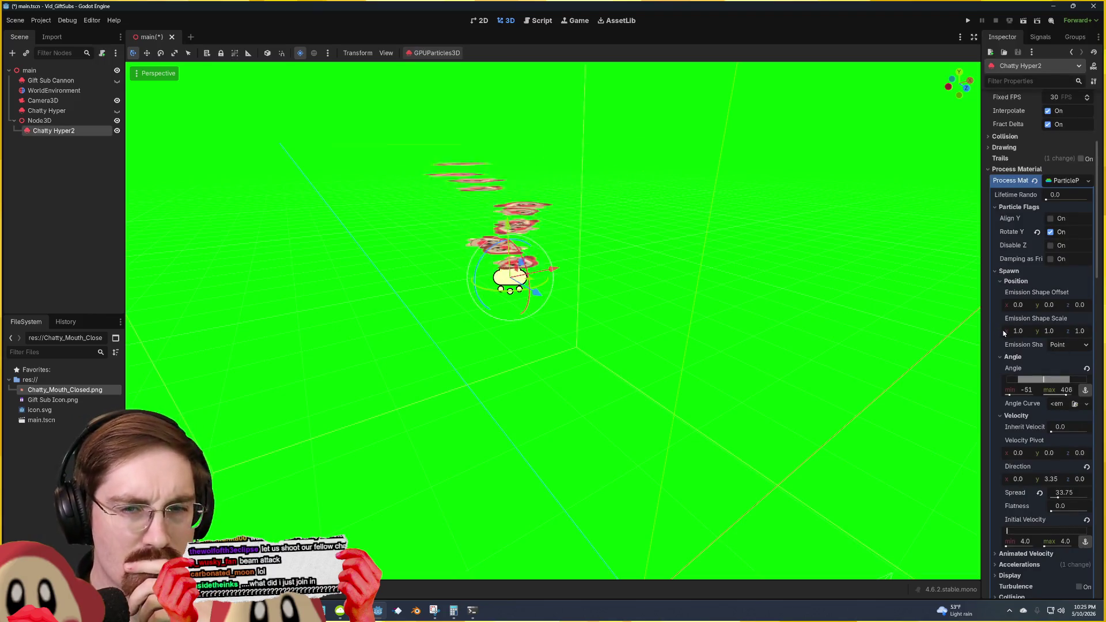
Step: Scroll to the draw pass StandardMaterial3D and peek at its Transparency settings
scroll(1004, 333, "down", 15)
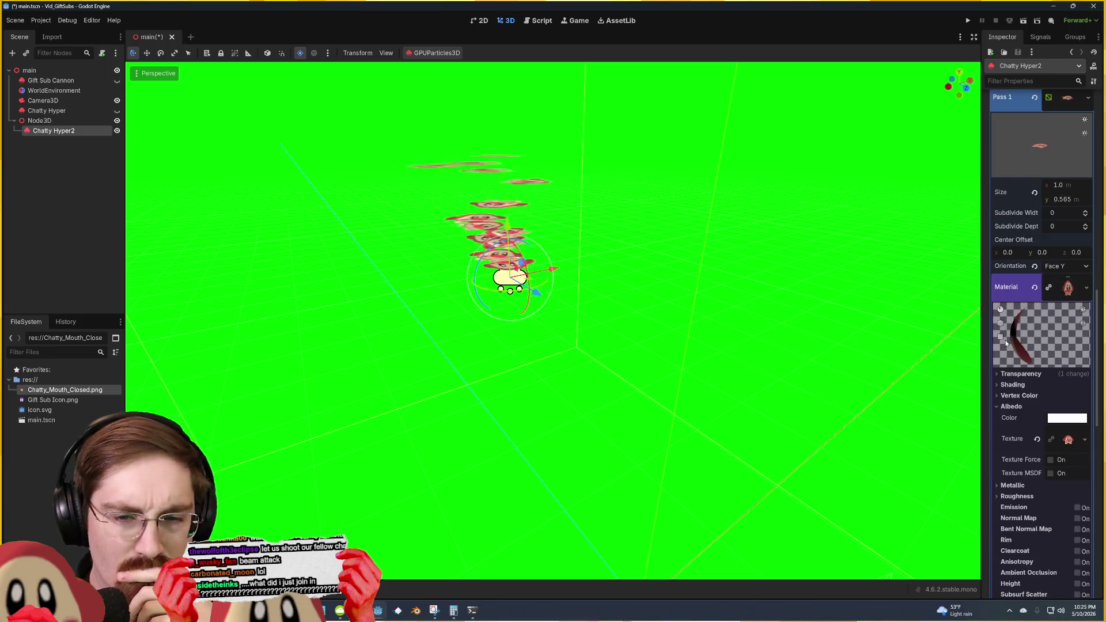
scroll(1005, 344, "down", 5)
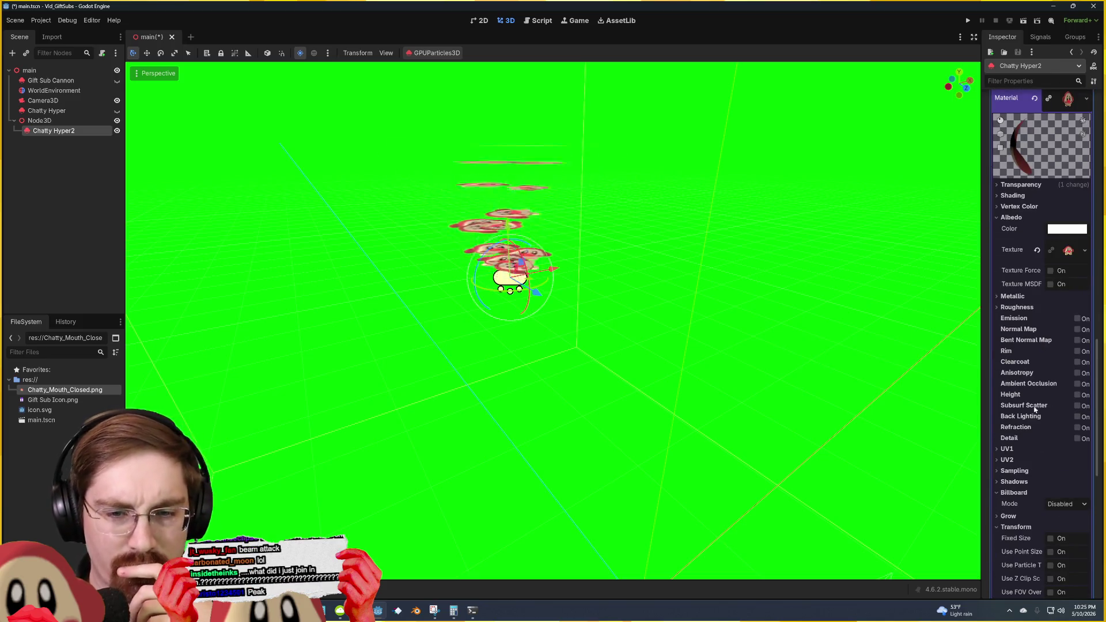
scroll(1034, 412, "down", 3)
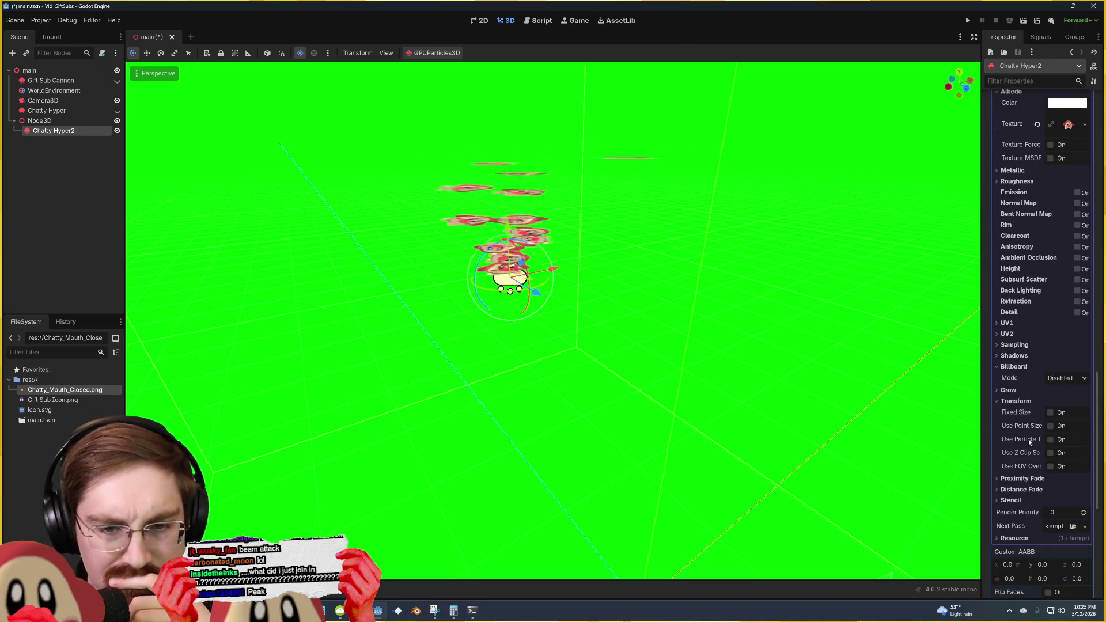
scroll(1019, 368, "down", 3)
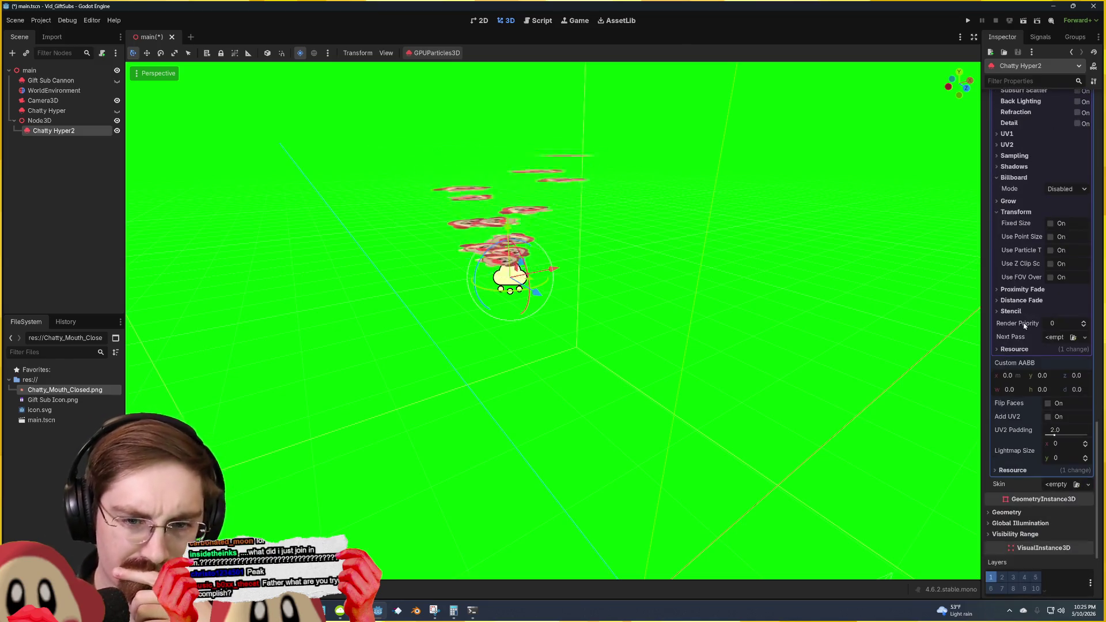
scroll(1002, 343, "up", 3)
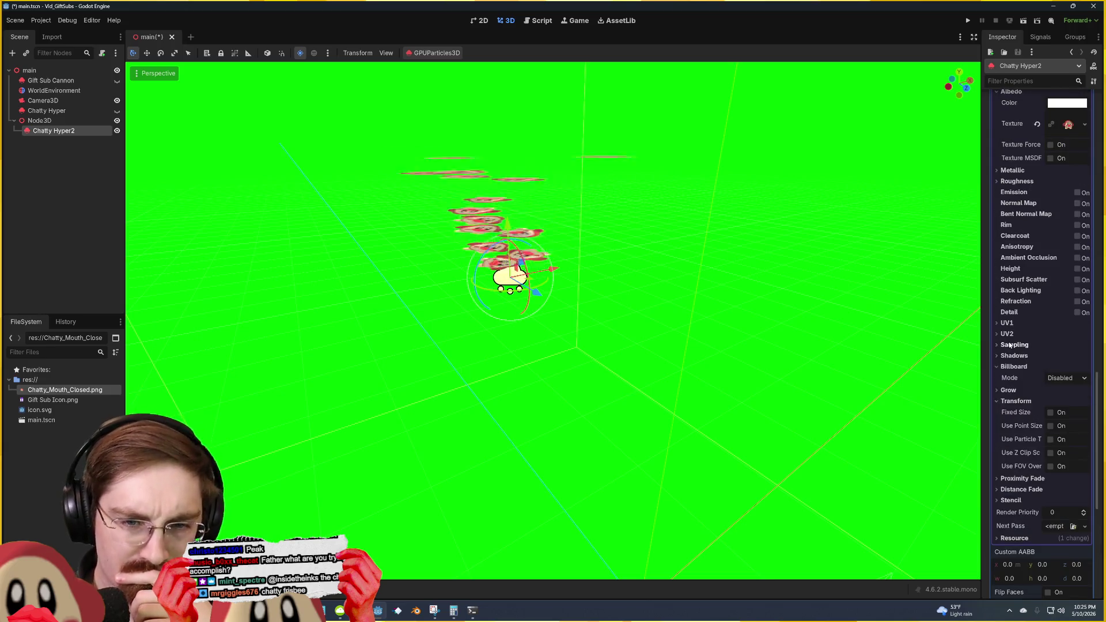
scroll(1010, 346, "up", 1)
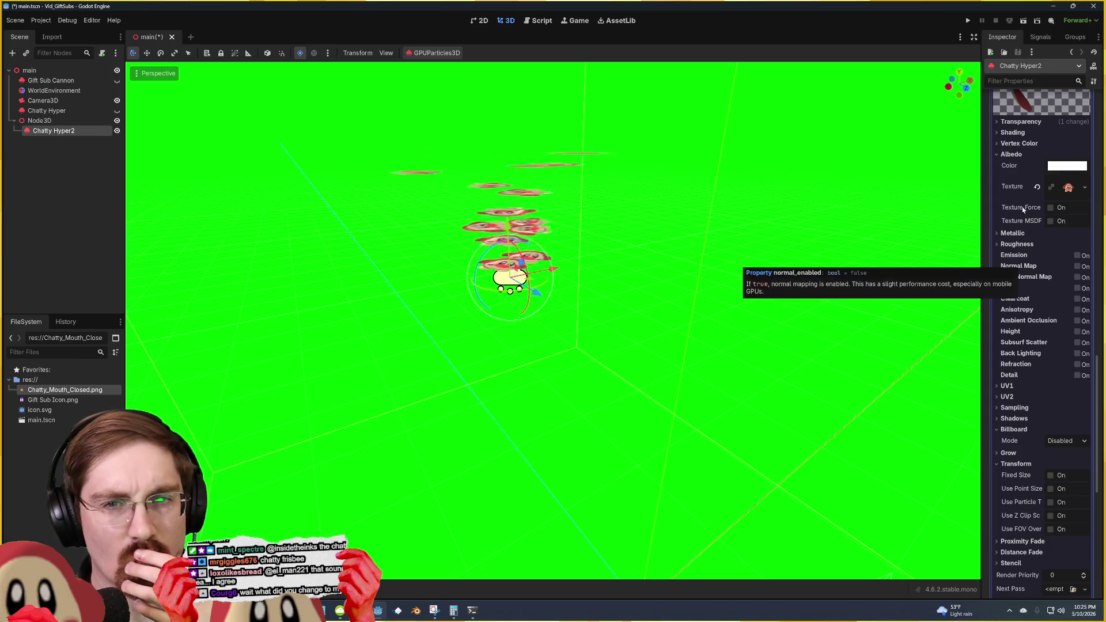
left_click(1021, 122)
left_click(1020, 122)
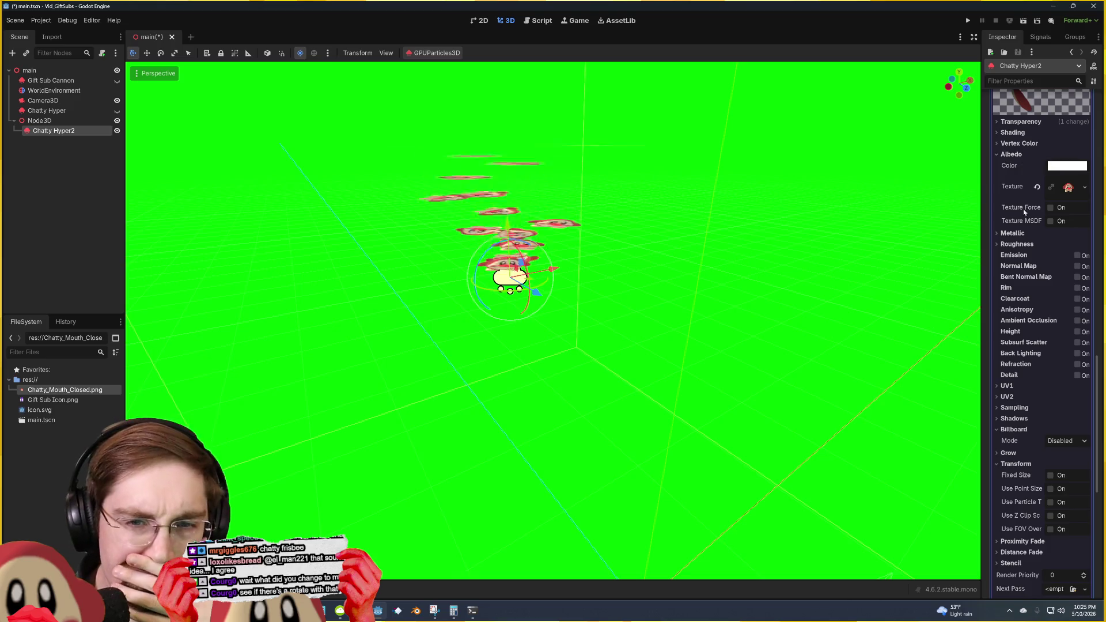
Step: Try the sprite material's Metallic and Emission settings, reverting both
left_click(1017, 235)
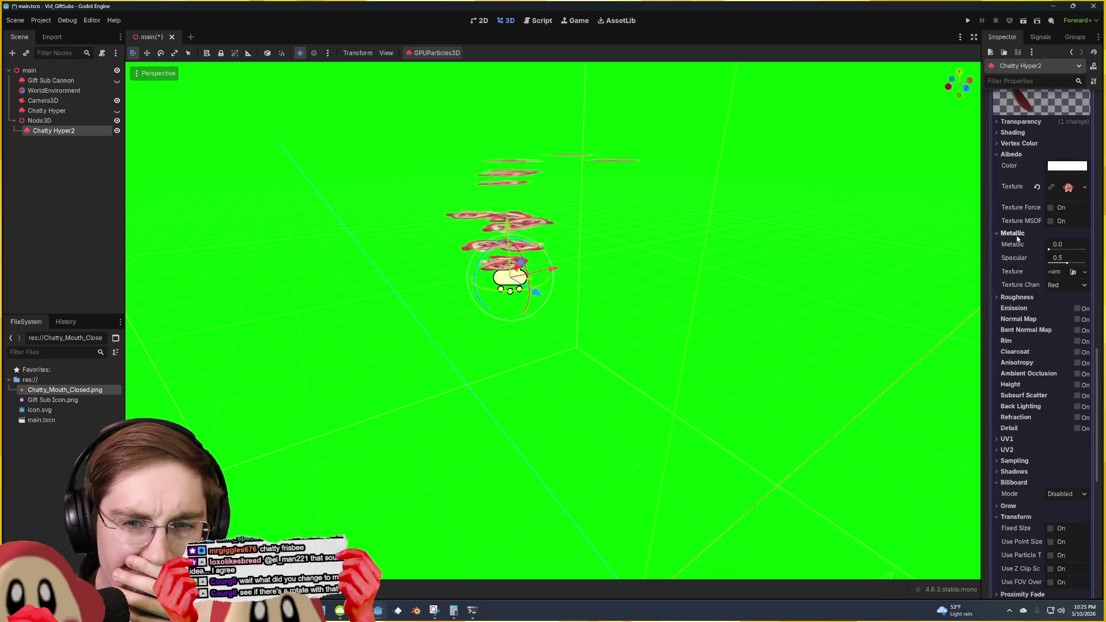
left_click(1017, 235)
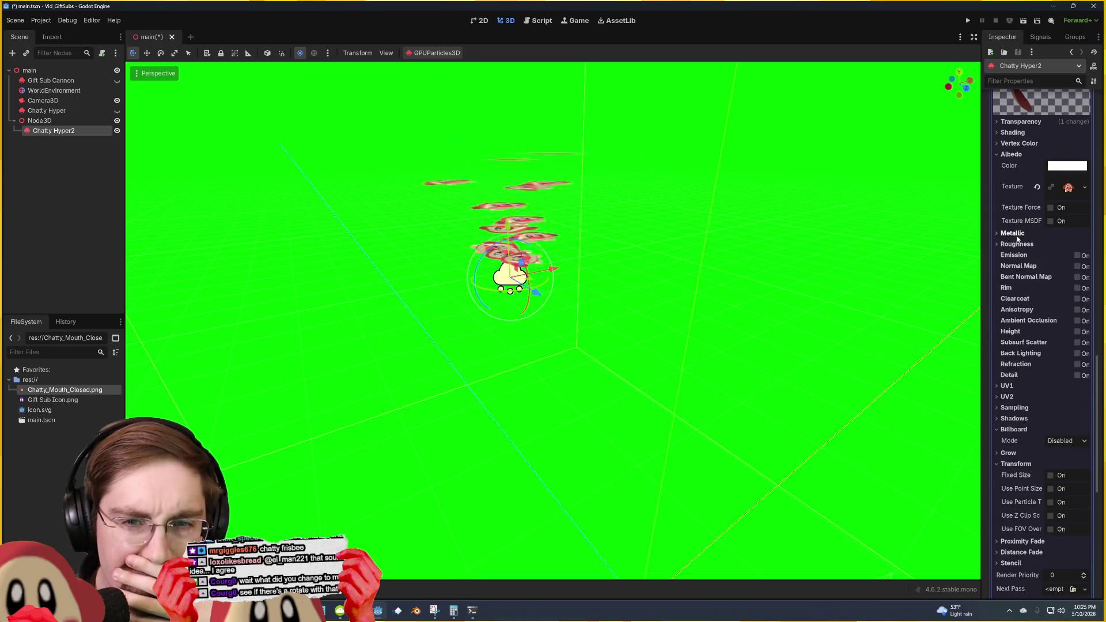
left_click(1077, 256)
left_click(1078, 256)
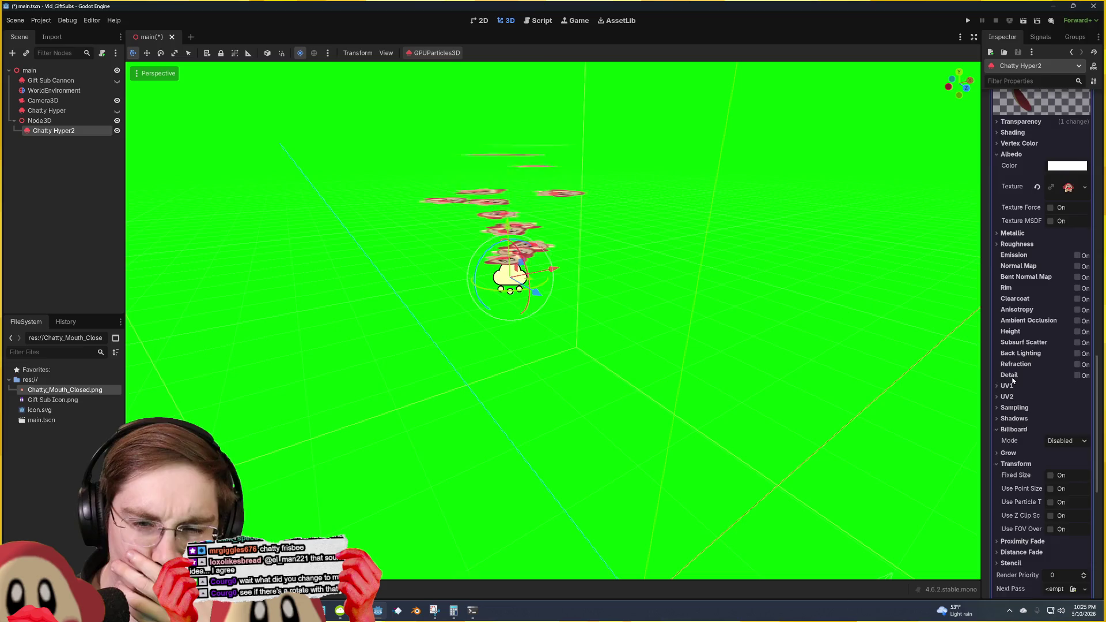
scroll(1014, 377, "down", 3)
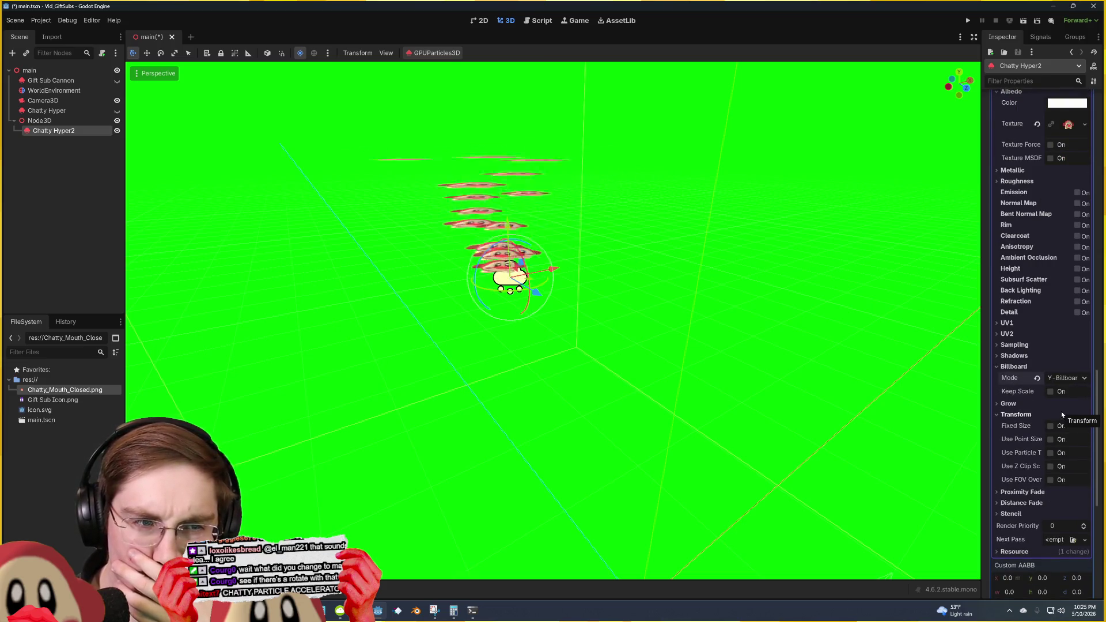
Step: Try the camera-facing billboard mode and tilt the emitter so particles spray sideways
left_click(1066, 377)
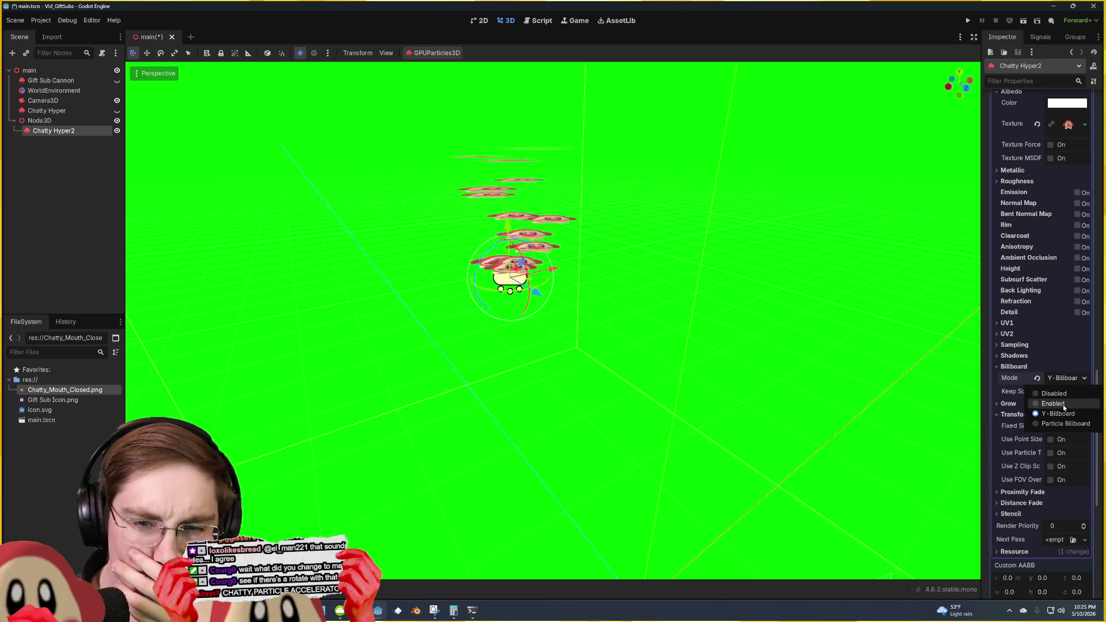
left_click(1063, 405)
left_click(1070, 378)
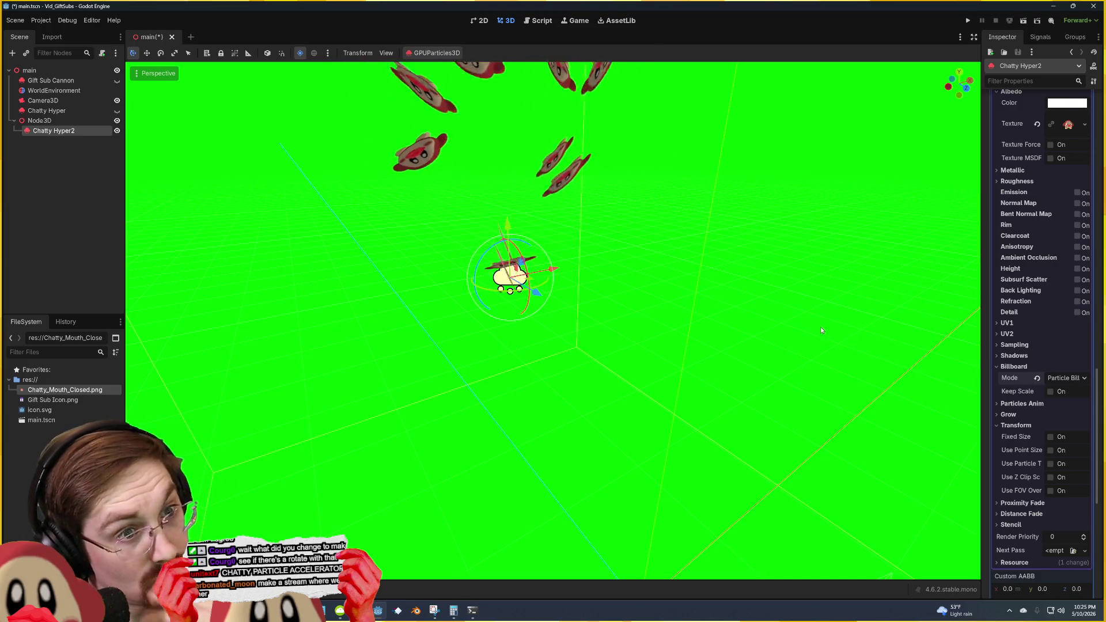
mouse_move(811, 321)
left_mouse_down()
mouse_move(799, 466)
mouse_move(811, 321)
left_mouse_up()
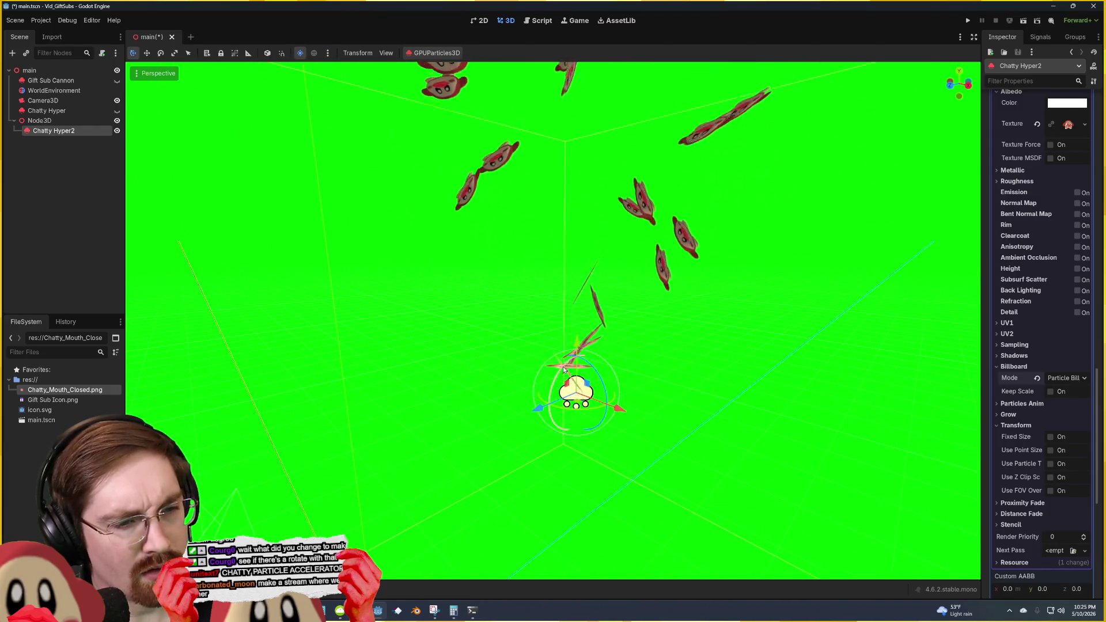
mouse_move(564, 369)
left_mouse_down()
mouse_move(548, 411)
mouse_move(602, 427)
mouse_move(574, 343)
mouse_move(614, 331)
mouse_move(550, 353)
left_mouse_up()
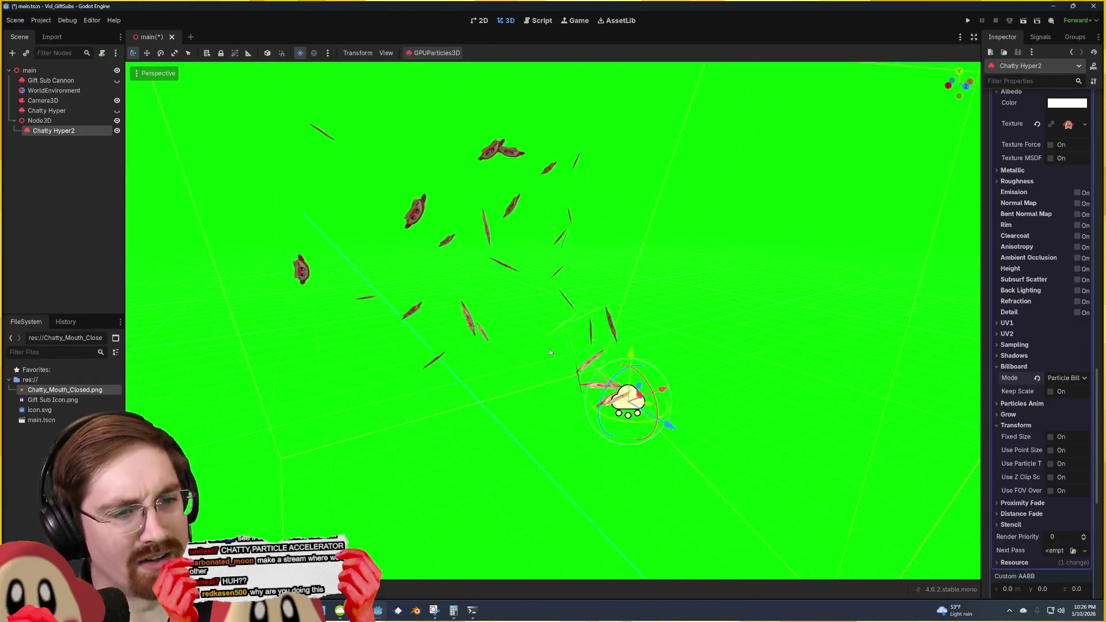
Step: Undo the billboard change, set Billboard Mode to Disabled, and save the scene
key("ctrl+z")
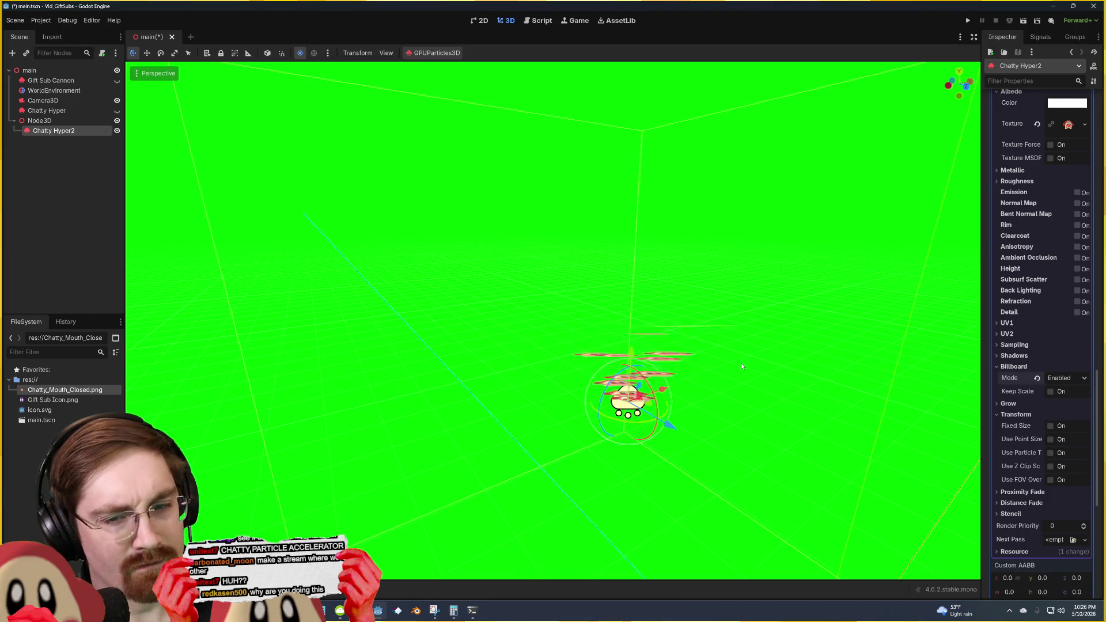
left_click_drag(741, 366, 723, 334)
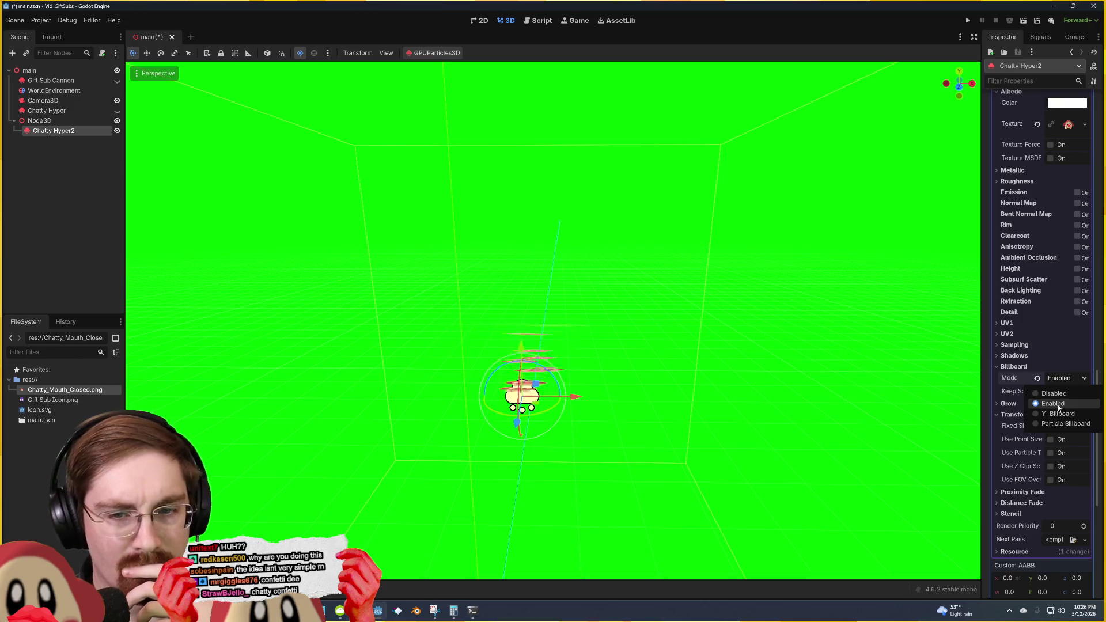
left_click(1064, 396)
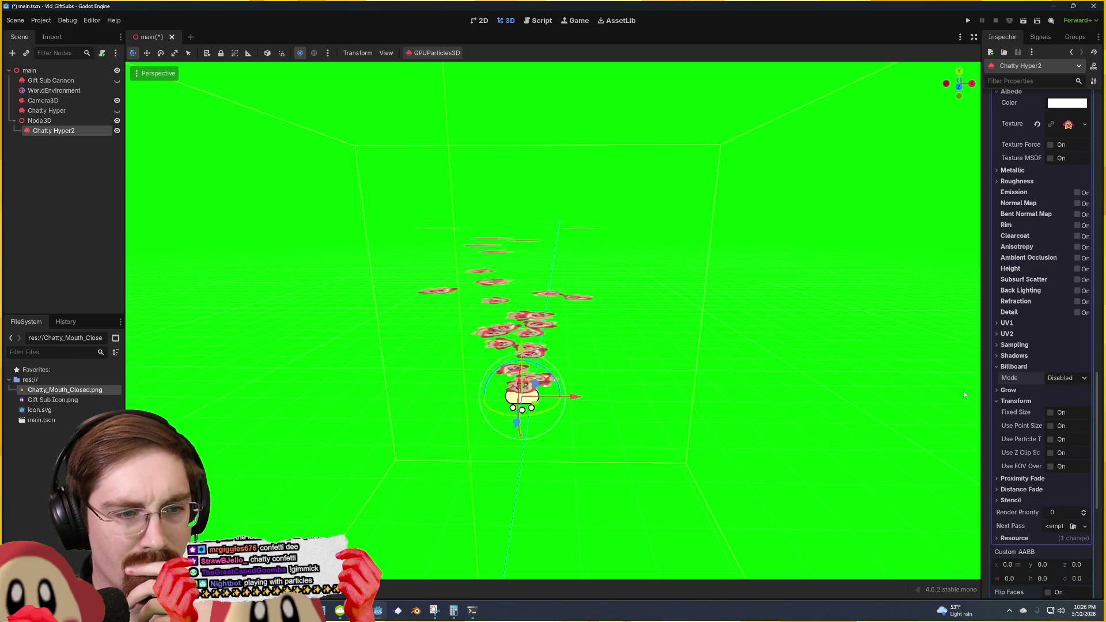
key("ctrl+s")
Step: Rotate the emitter to aim particles toward the camera and save again
scroll(550, 379, "up", 3)
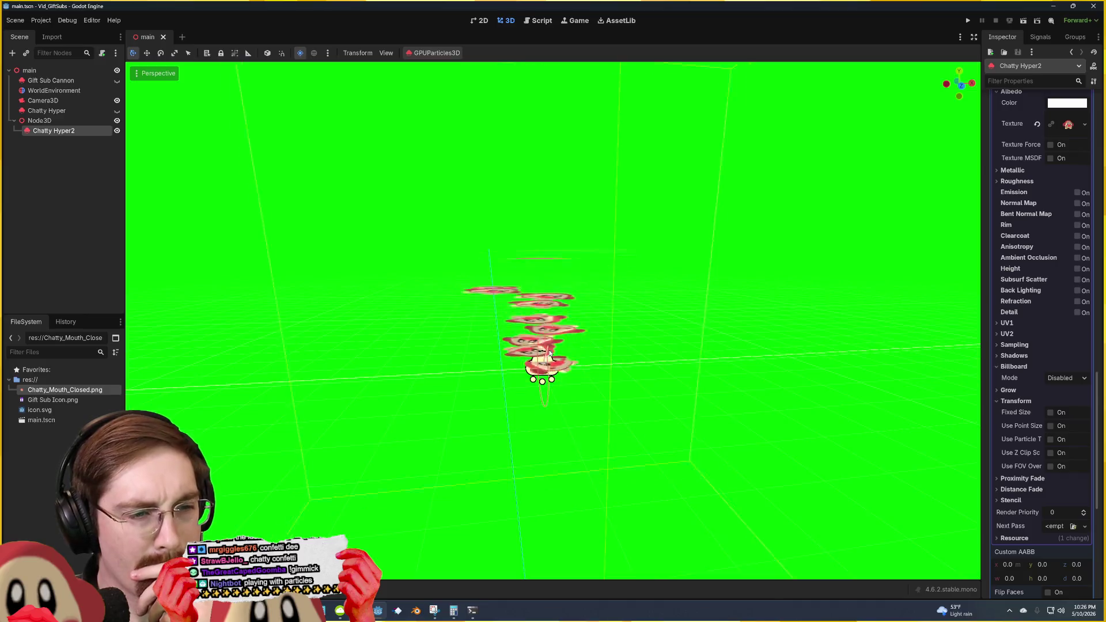
mouse_move(551, 378)
left_mouse_down()
mouse_move(551, 426)
mouse_move(490, 417)
mouse_move(591, 363)
mouse_move(535, 358)
mouse_move(486, 327)
left_mouse_up()
key("ctrl+s")
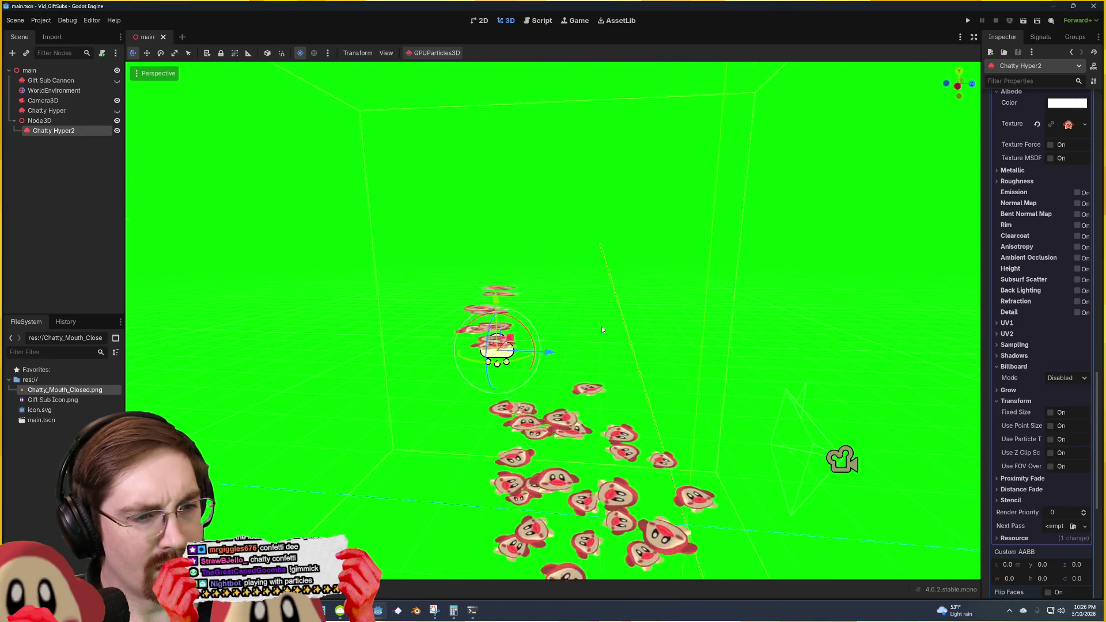
left_click_drag(602, 326, 636, 324)
left_click(636, 324)
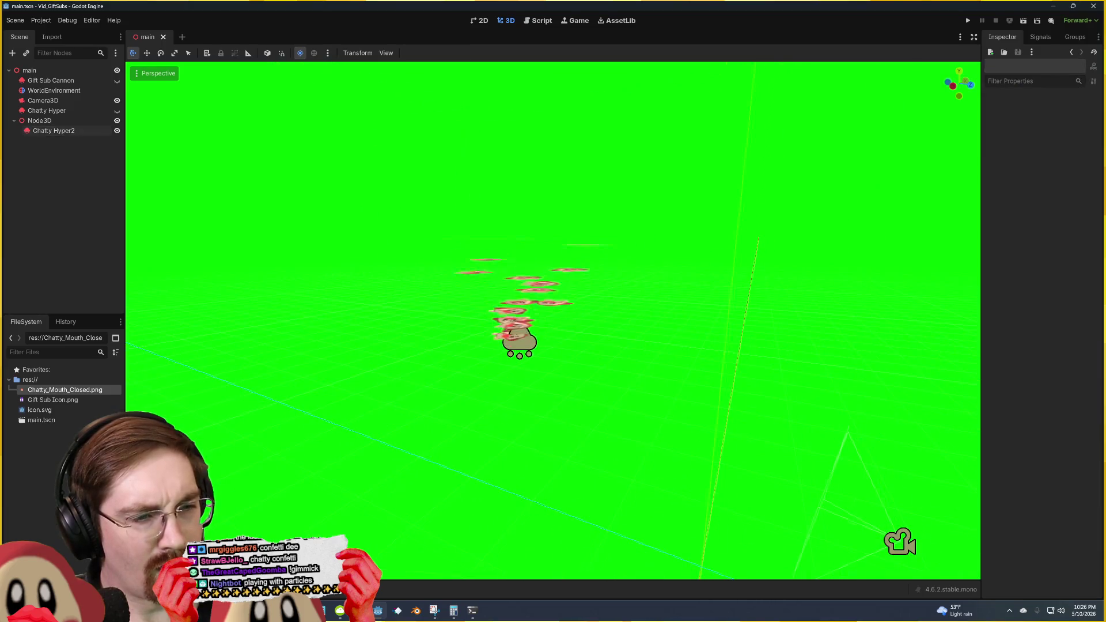
left_click(584, 333)
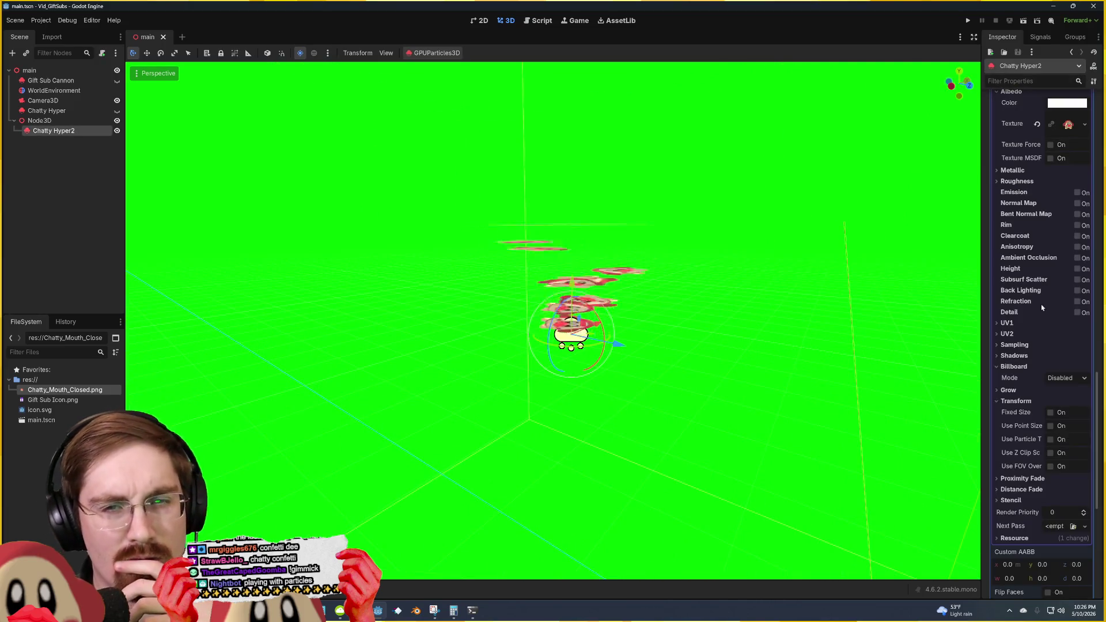
scroll(1054, 314, "up", 5)
Step: Replace the Pass 1 mesh with a new PlaneMesh oriented Face Z
right_click(1074, 298)
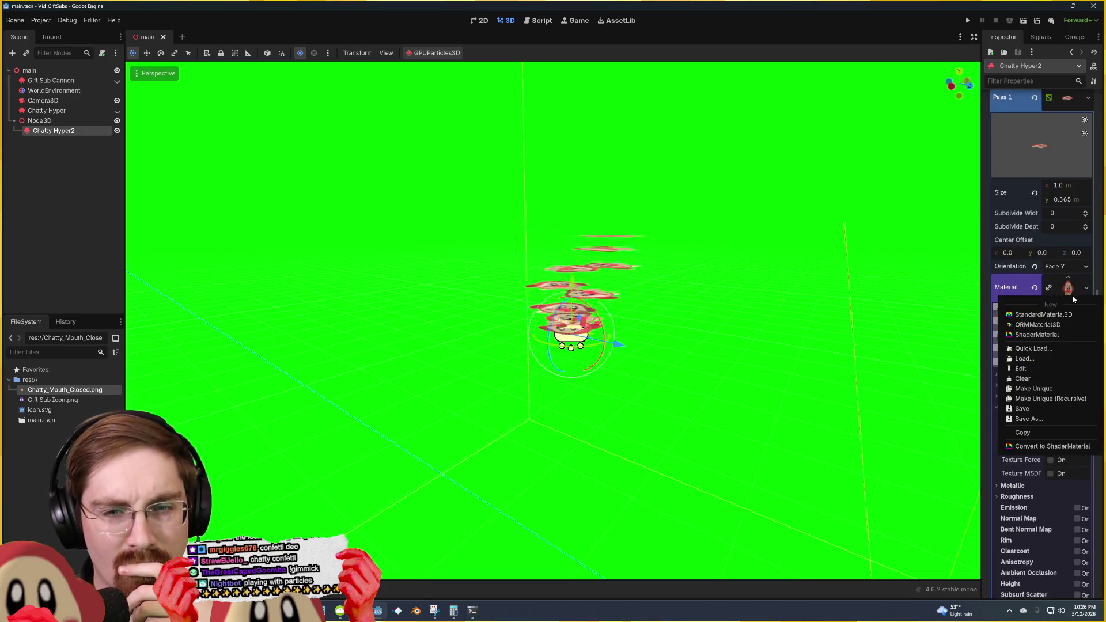
scroll(1031, 265, "up", 3)
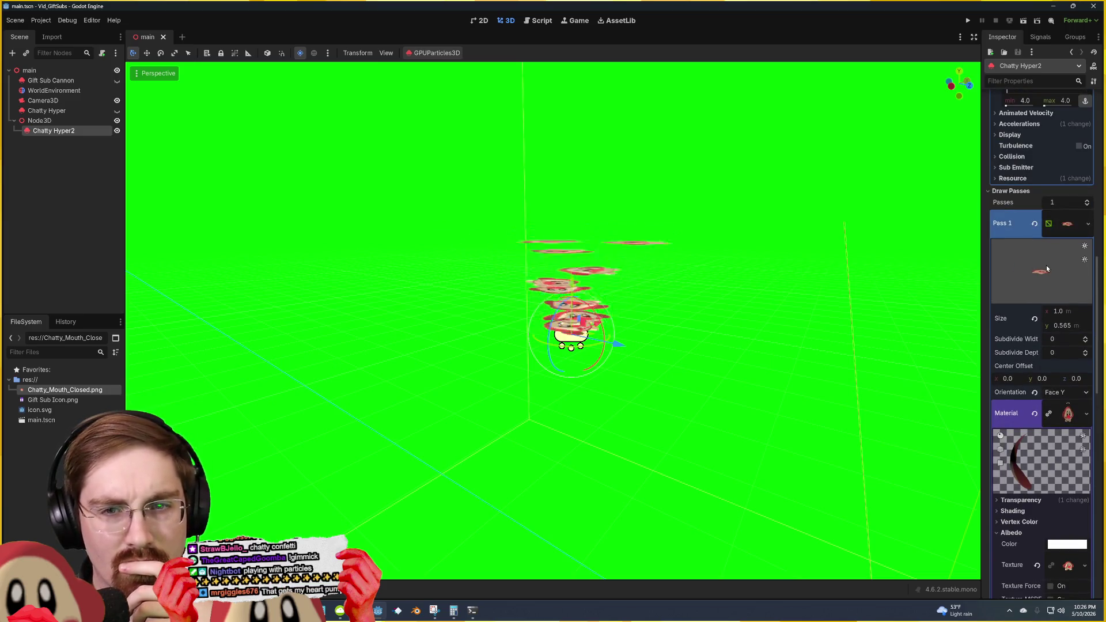
right_click(1066, 229)
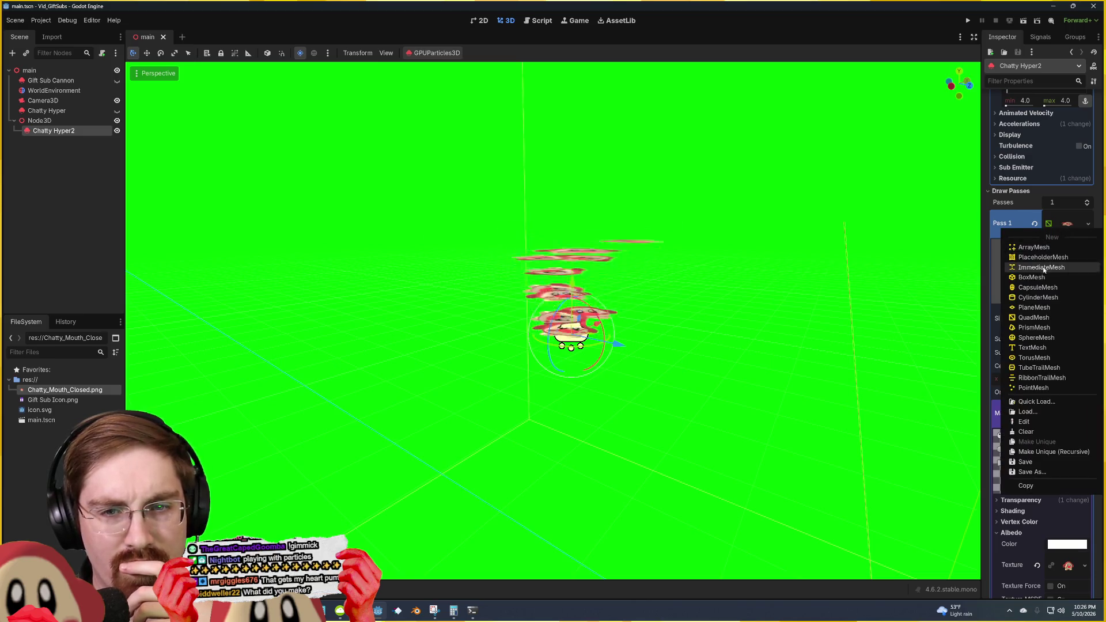
left_click(1033, 307)
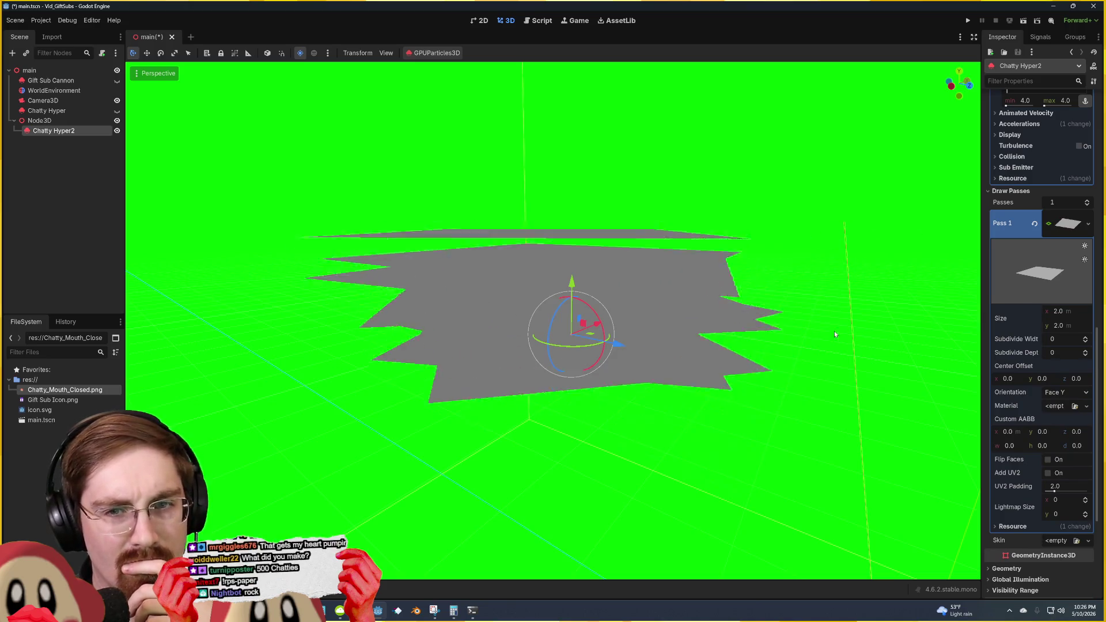
mouse_move(65, 390)
left_mouse_down()
mouse_move(410, 392)
mouse_move(1036, 321)
left_mouse_up()
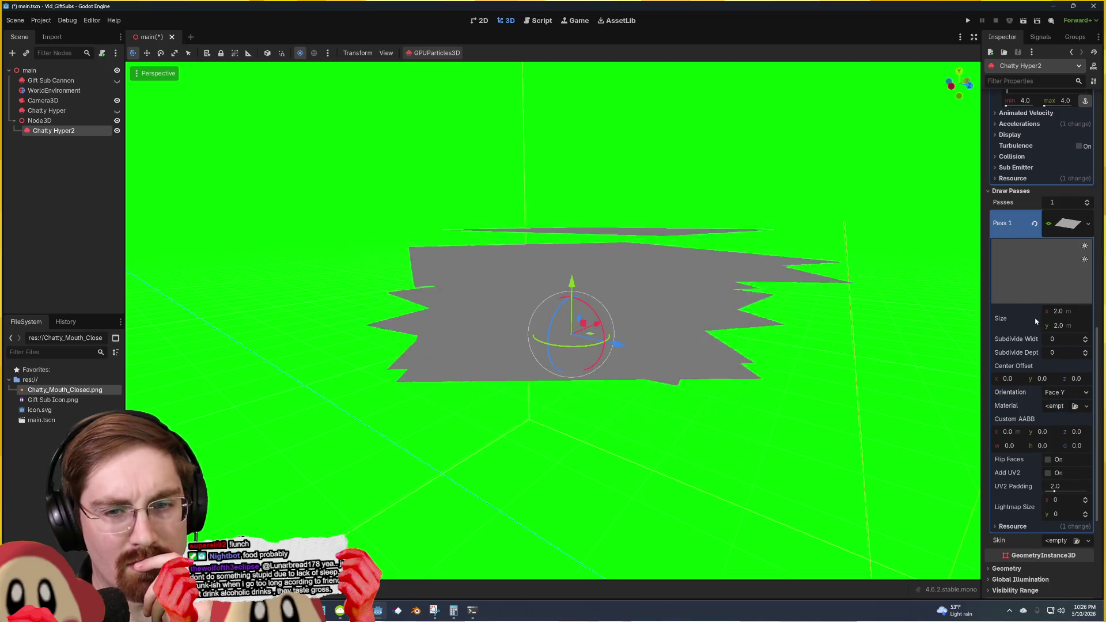
left_click(1066, 428)
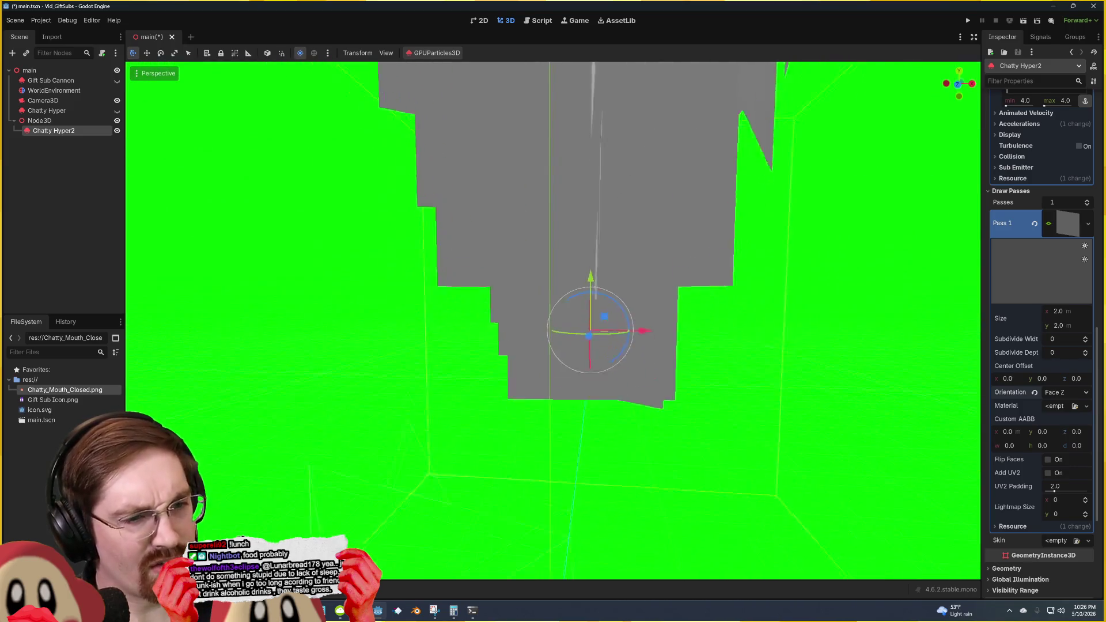
Step: Try Face X on the plane, then set its orientation back to Face Z
left_click(1069, 392)
left_click(1070, 406)
left_click(1066, 393)
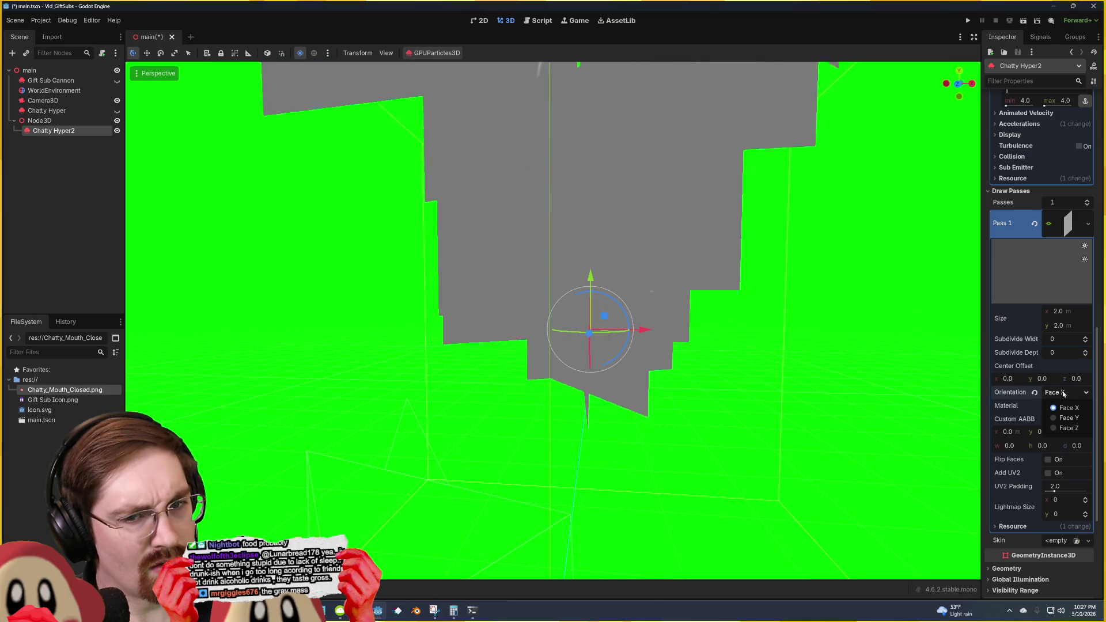
left_click(1065, 426)
Step: Give the plane a new StandardMaterial3D with Chatty_Mouth_Closed.png as its albedo texture
left_click(1057, 416)
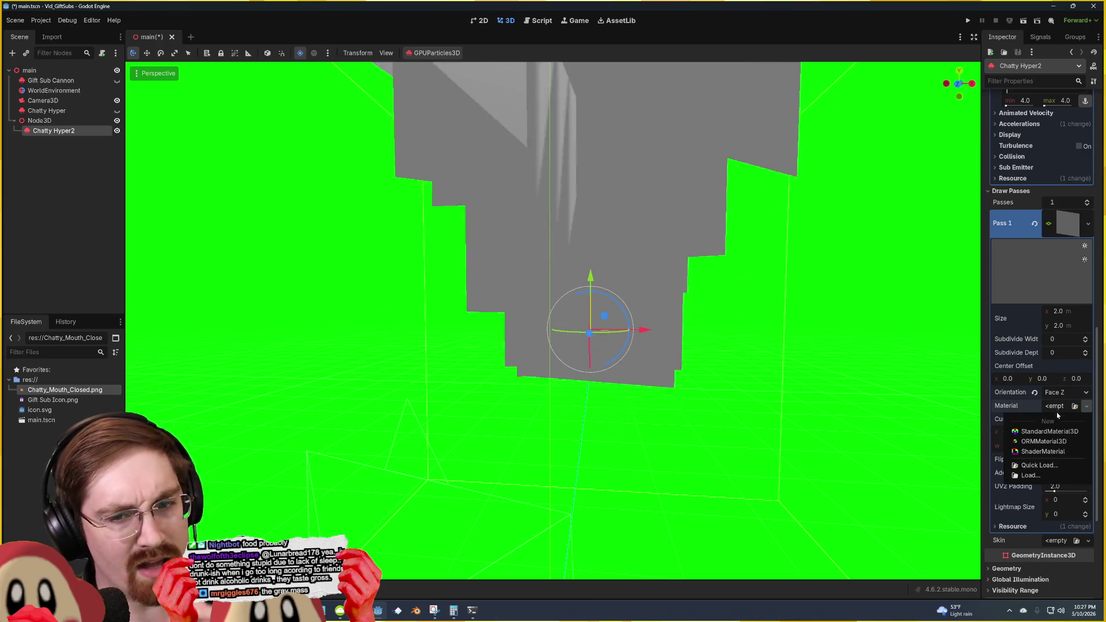
left_click(1042, 436)
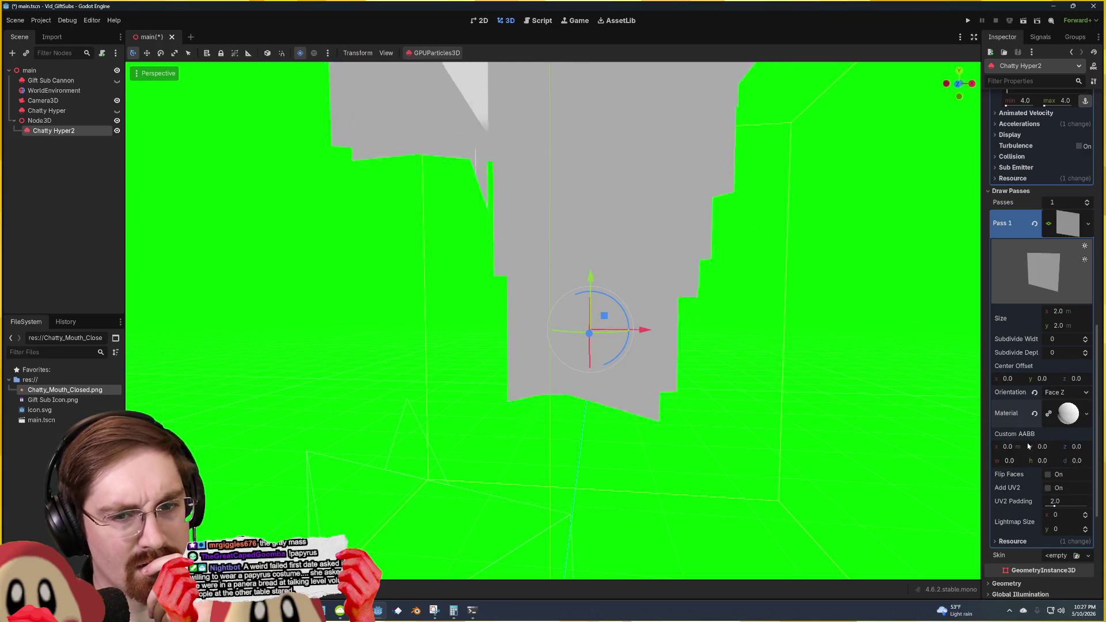
left_click(1063, 416)
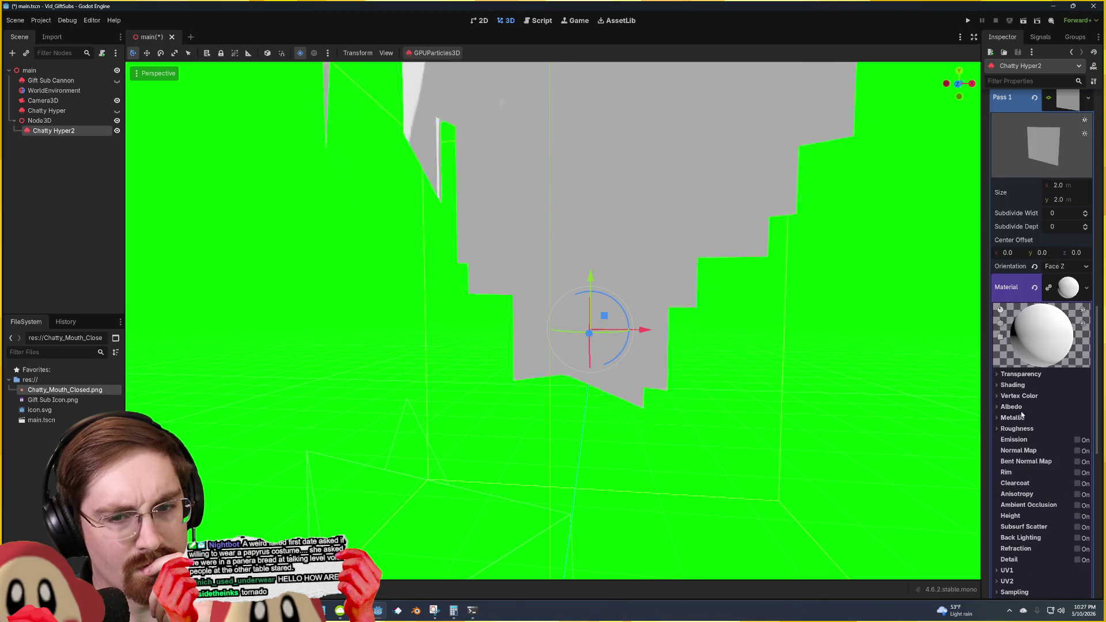
left_click(1018, 408)
scroll(1026, 397, "down", 2)
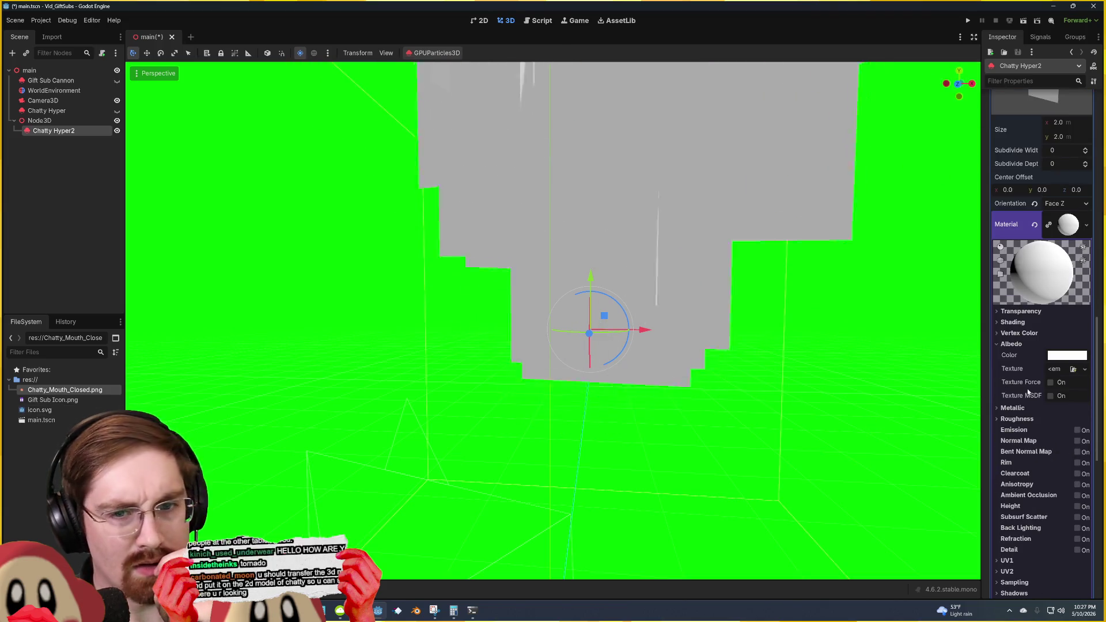
left_click(1084, 368)
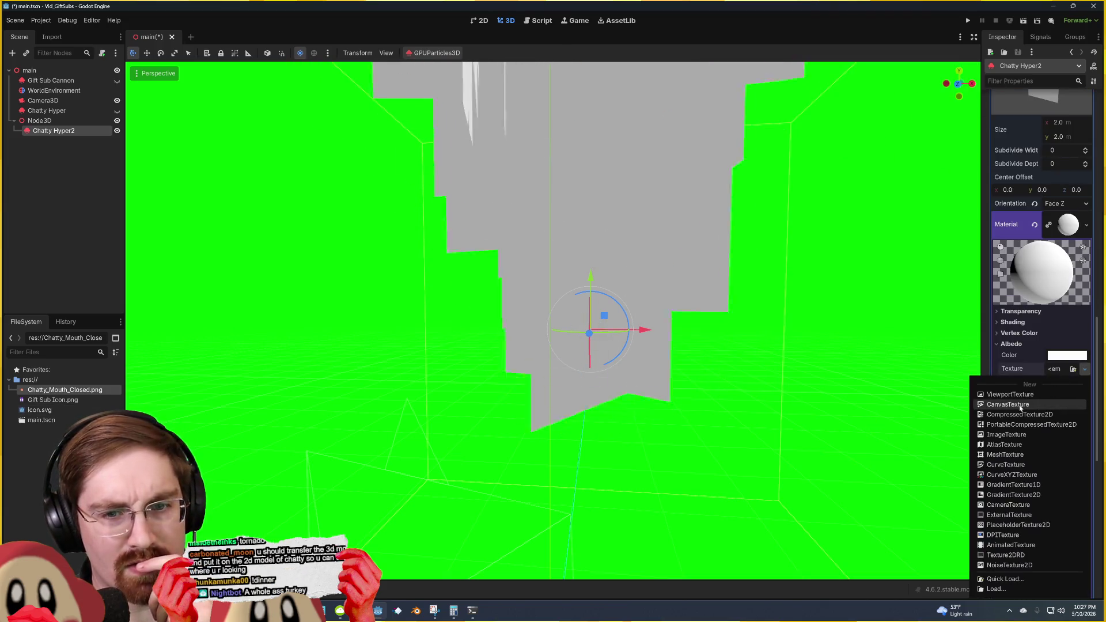
left_click(1006, 436)
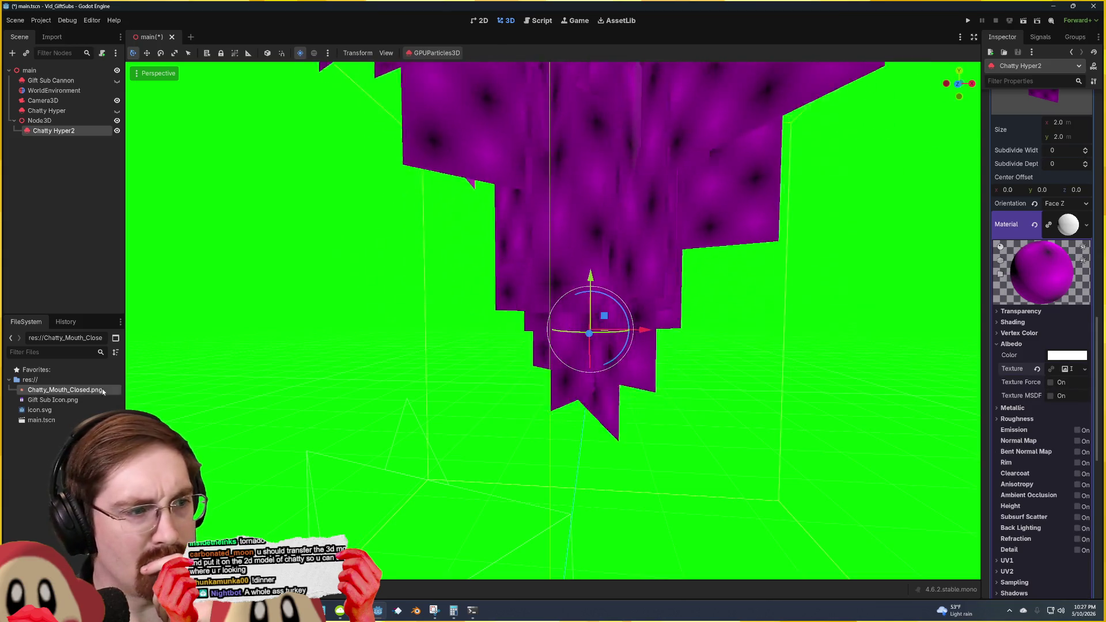
mouse_move(74, 393)
left_mouse_down()
mouse_move(913, 382)
mouse_move(1031, 346)
mouse_move(1065, 367)
left_mouse_up()
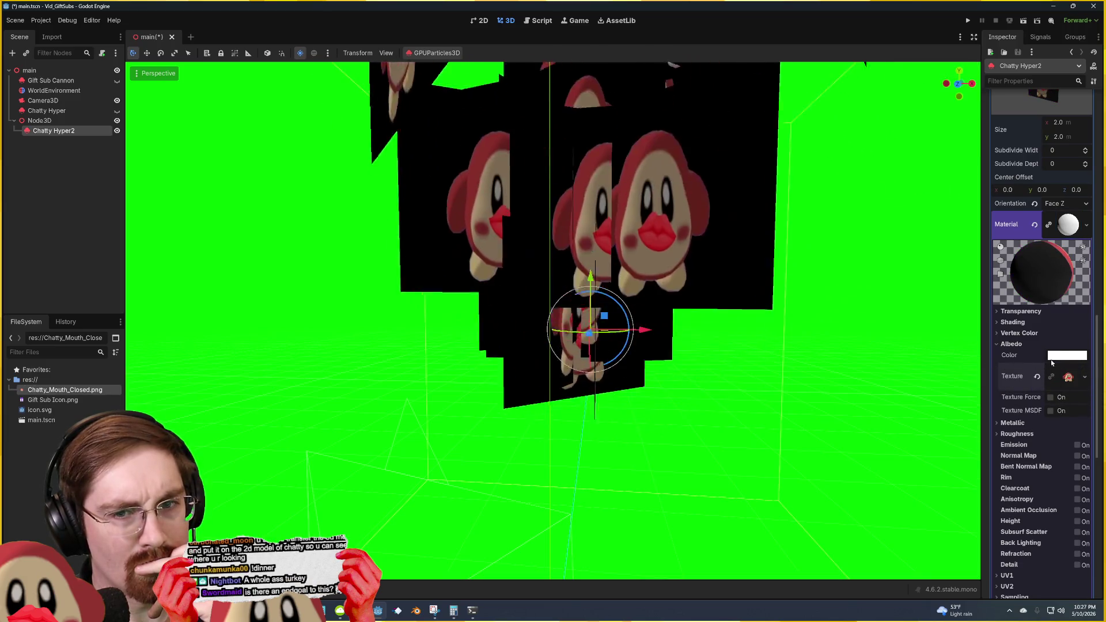
left_click(1021, 311)
left_click(1065, 323)
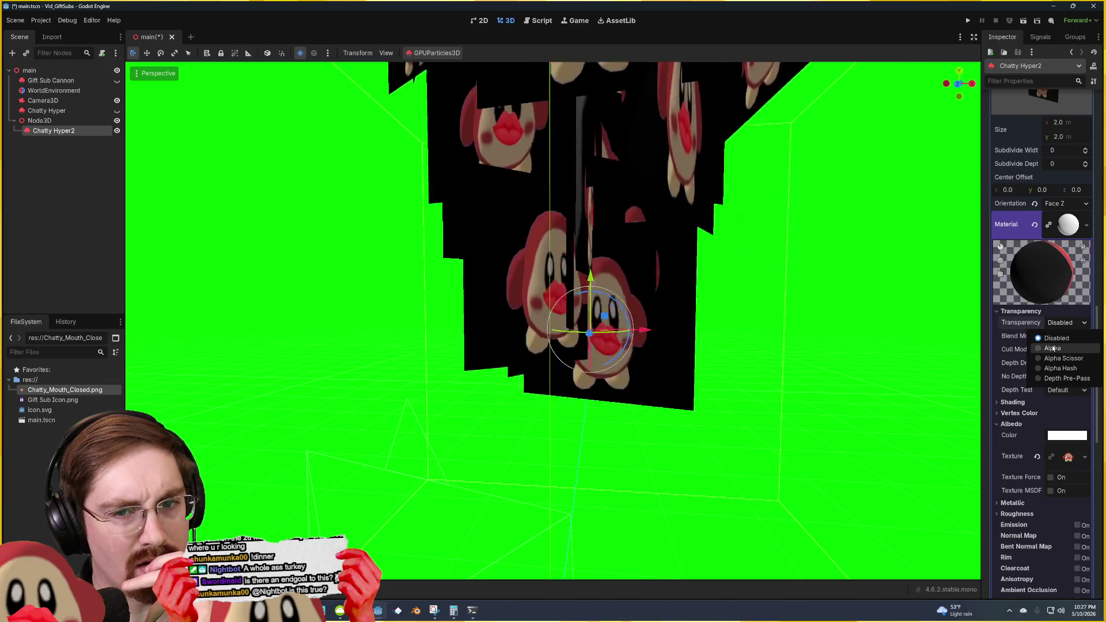
Step: Set the material's transparency to Alpha and resize the plane to about 0.99 by 0.605
left_click(1052, 349)
scroll(1043, 318, "up", 5)
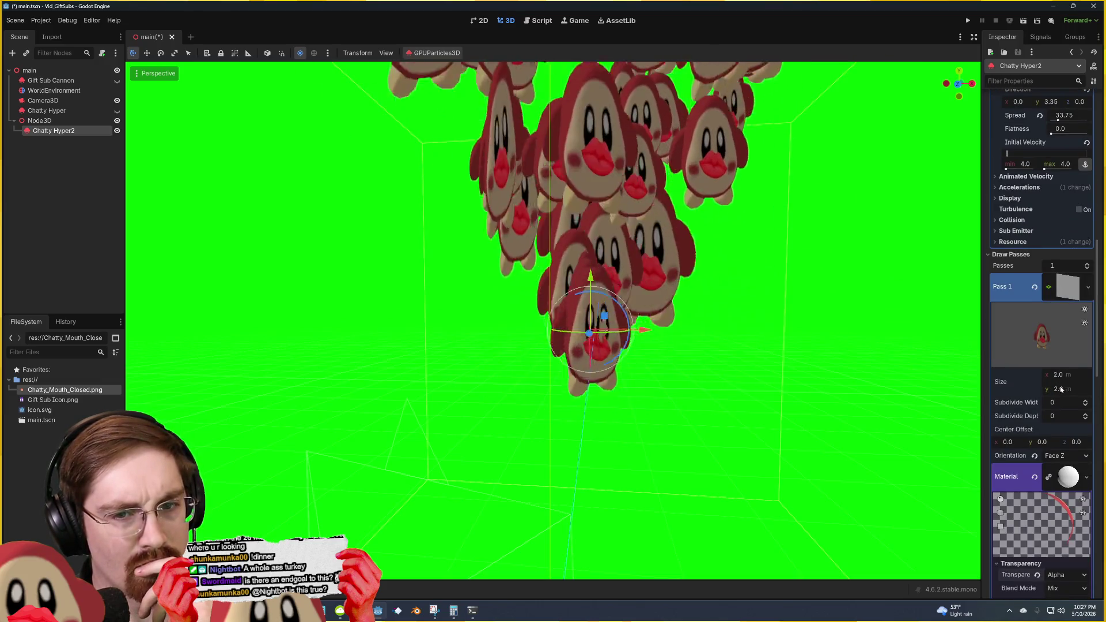
mouse_move(1061, 390)
left_mouse_down()
mouse_move(1076, 390)
mouse_move(1041, 389)
mouse_move(1057, 374)
left_mouse_up()
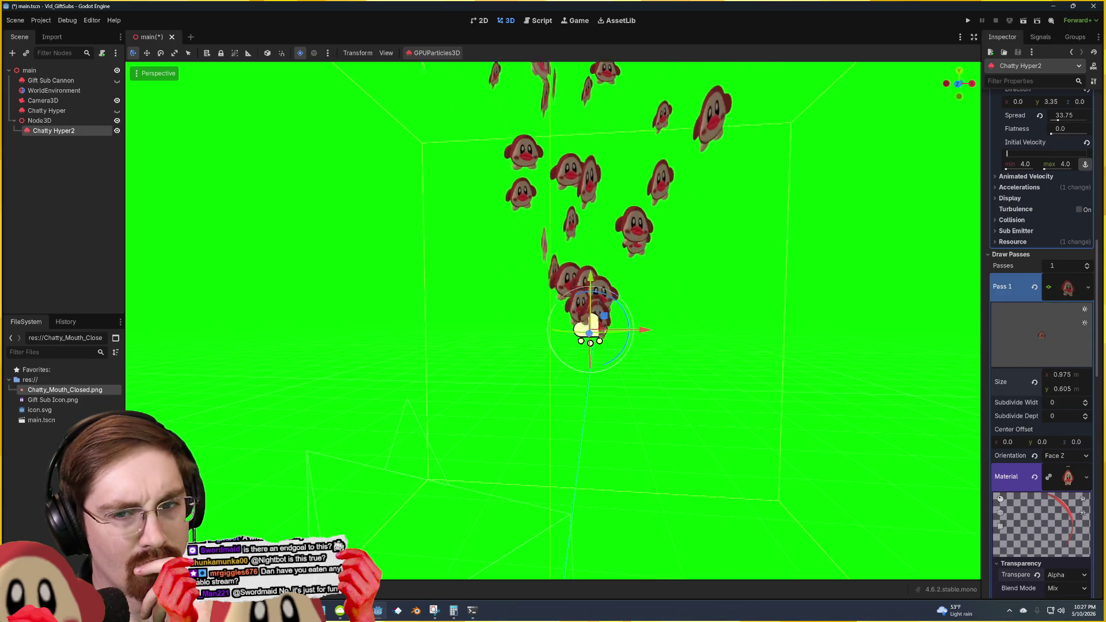
left_click(714, 316)
scroll(553, 317, "up", 3)
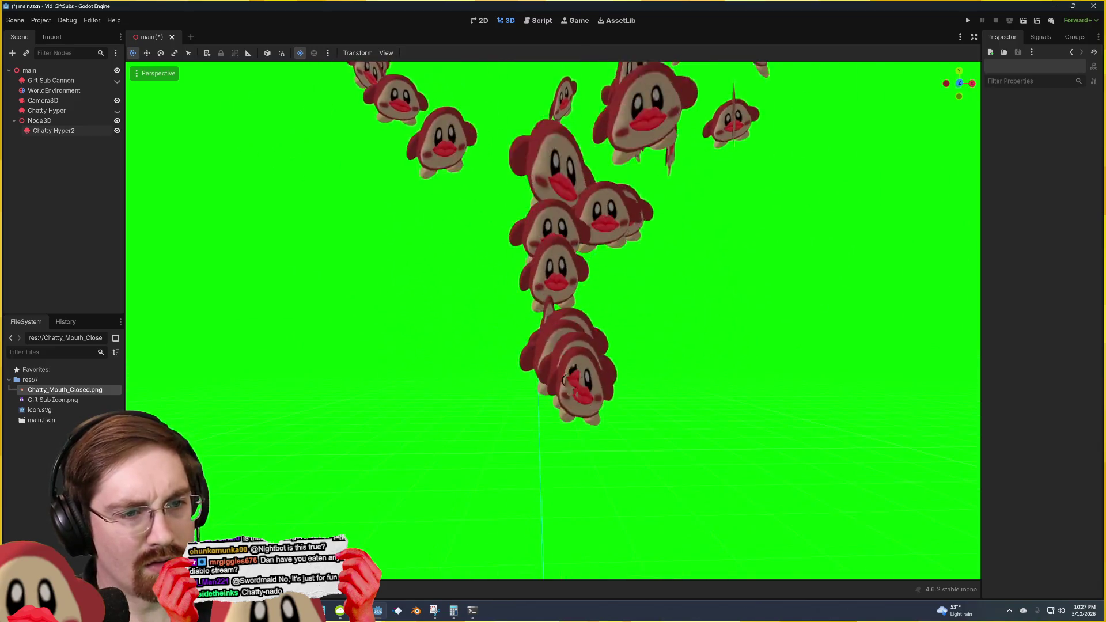
Step: Save main.tscn and reselect the Chatty Hyper2 emitter in the Scene tree
key("ctrl+s")
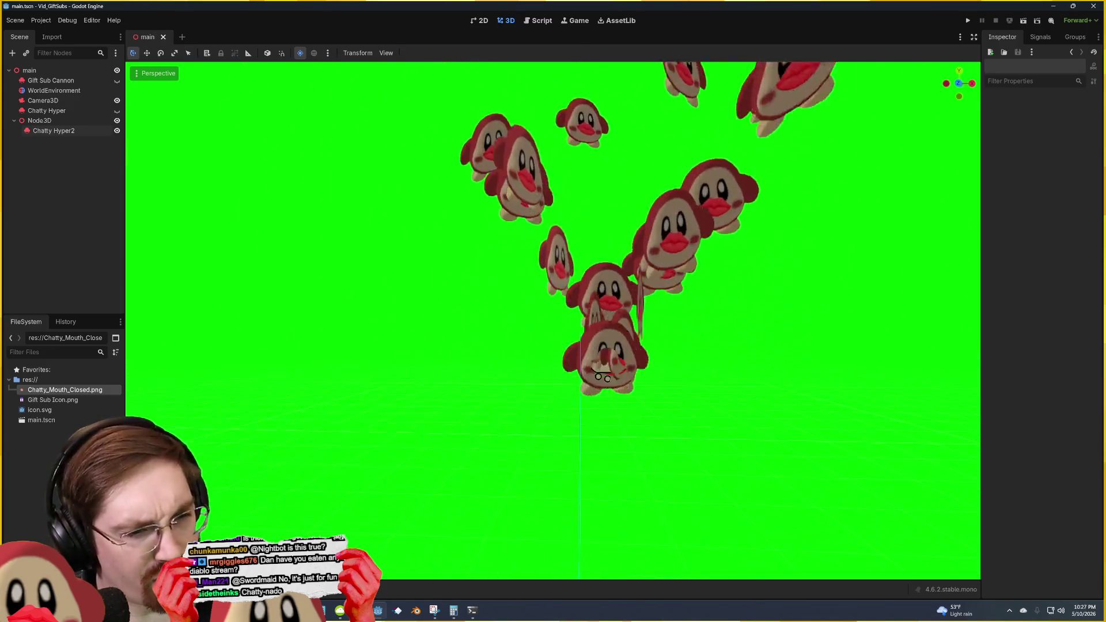
left_click(603, 376)
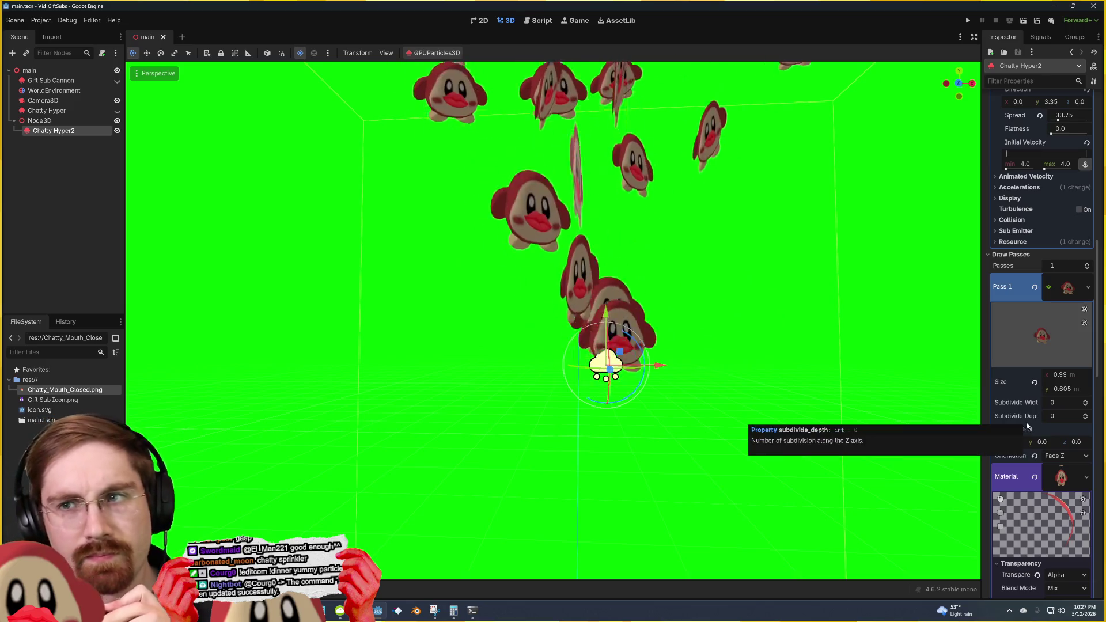
Step: Set the plane material's Billboard Mode to Particle Billboard so Chatty sprites face the camera
scroll(1013, 464, "down", 3)
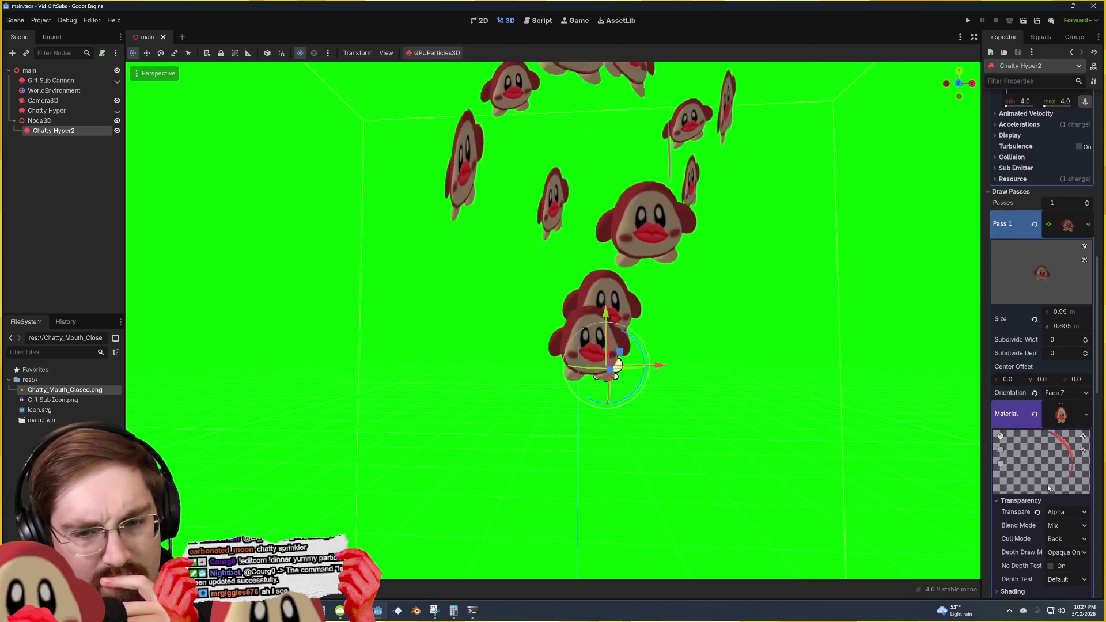
scroll(1031, 481, "down", 3)
scroll(1030, 470, "down", 3)
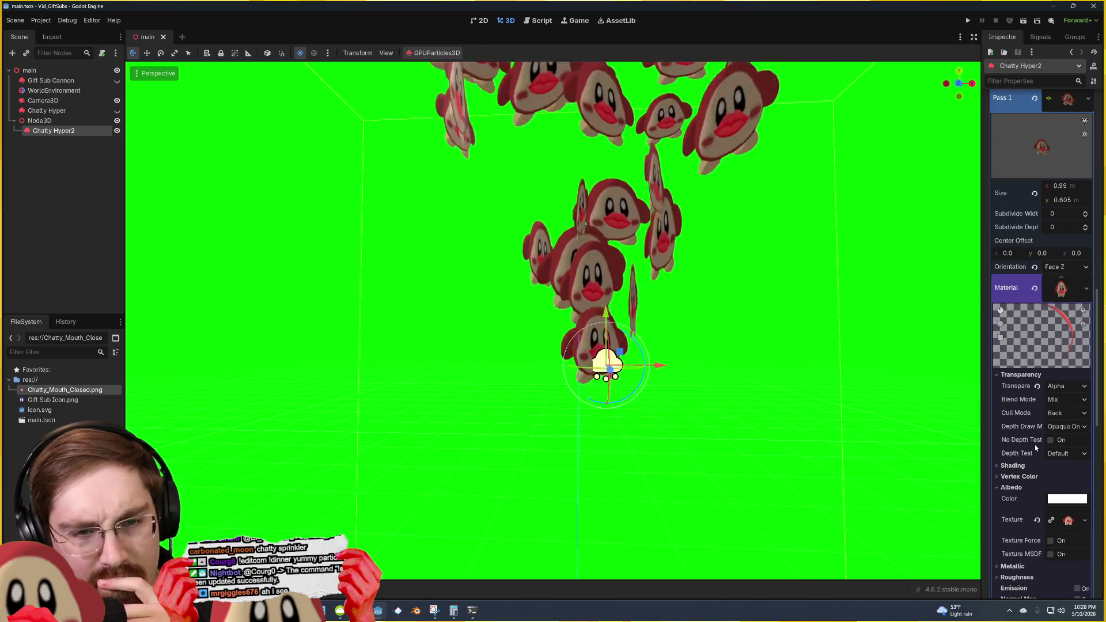
scroll(1013, 452, "down", 6)
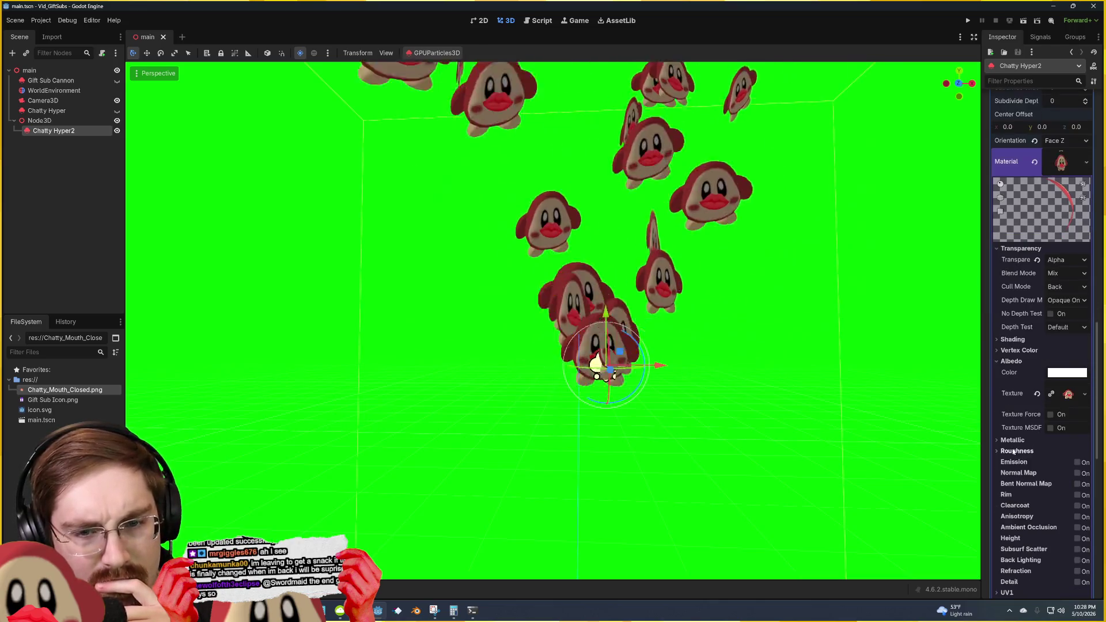
scroll(1019, 448, "down", 3)
scroll(1020, 450, "down", 3)
scroll(1020, 452, "down", 3)
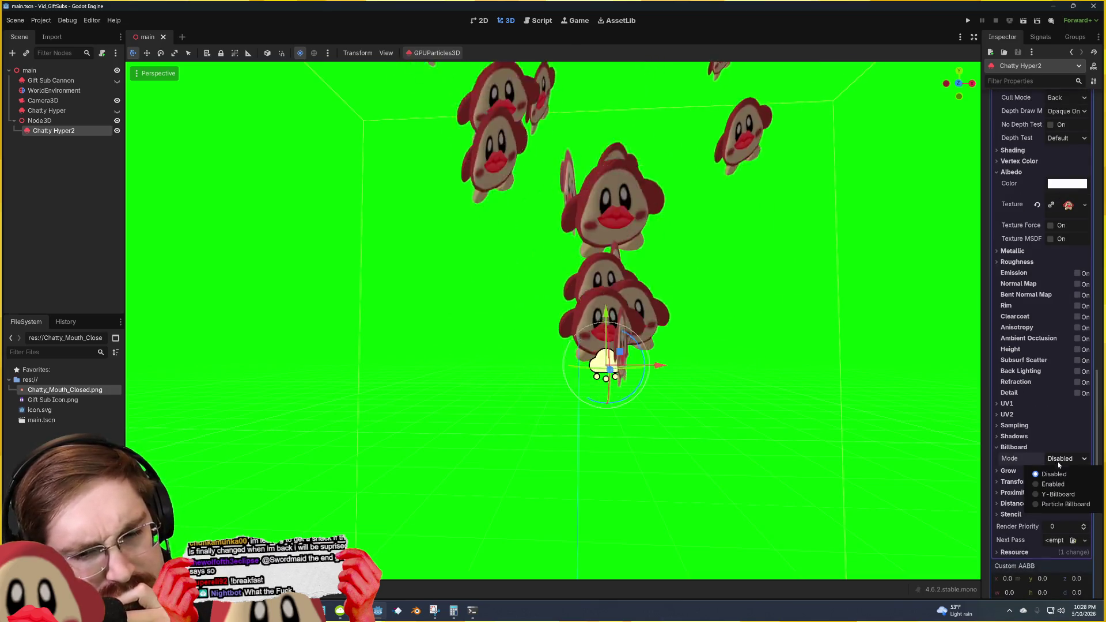
left_click(1054, 484)
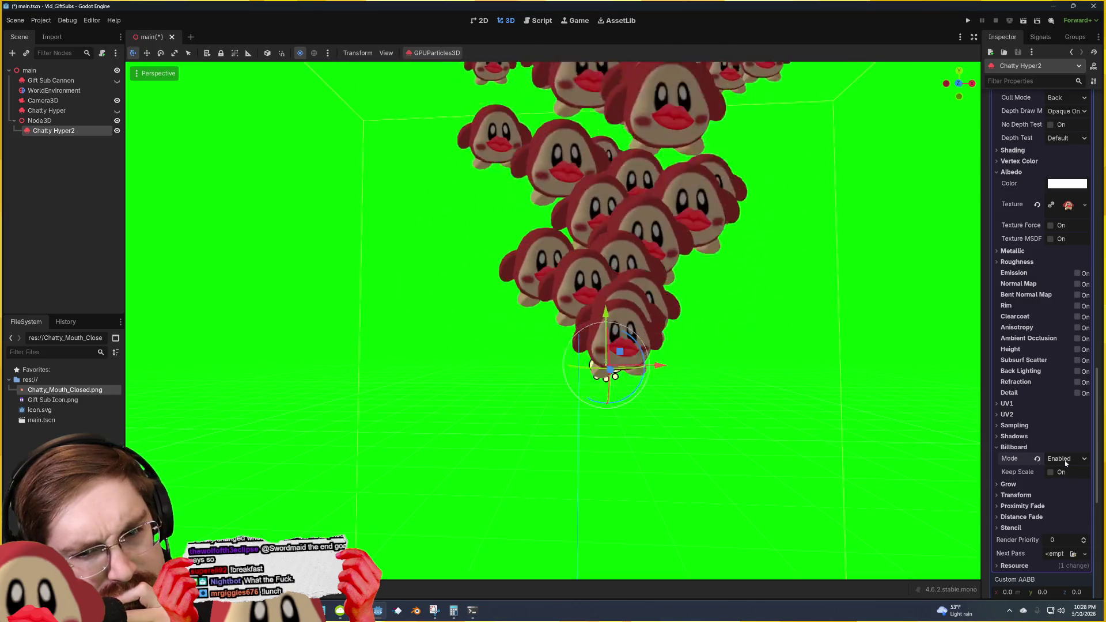
left_click(1065, 461)
left_click(1061, 483)
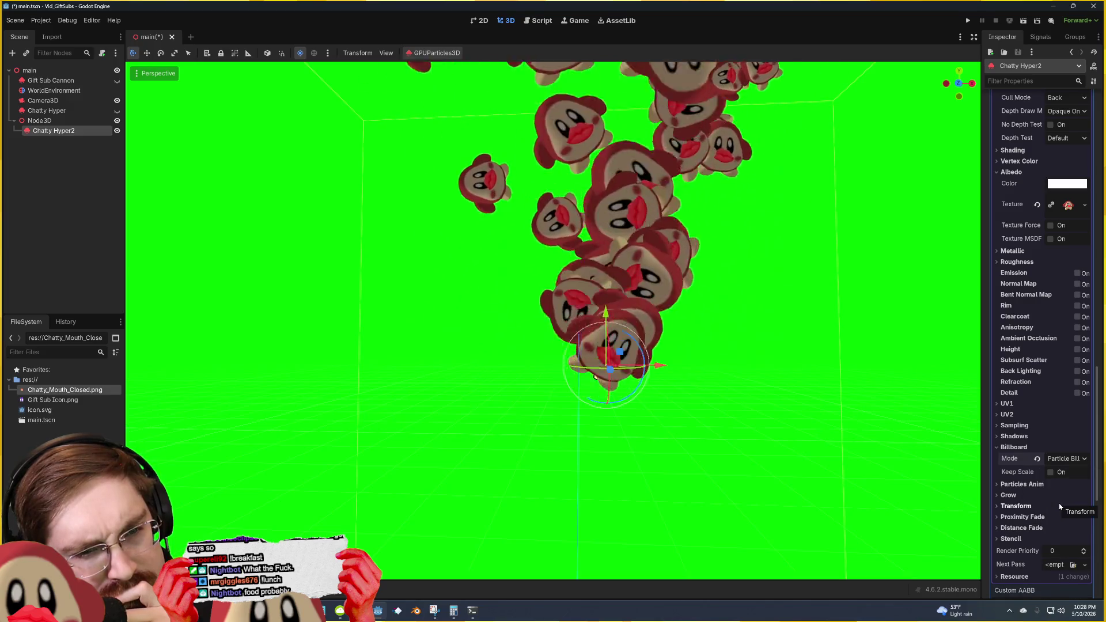
left_click(862, 370)
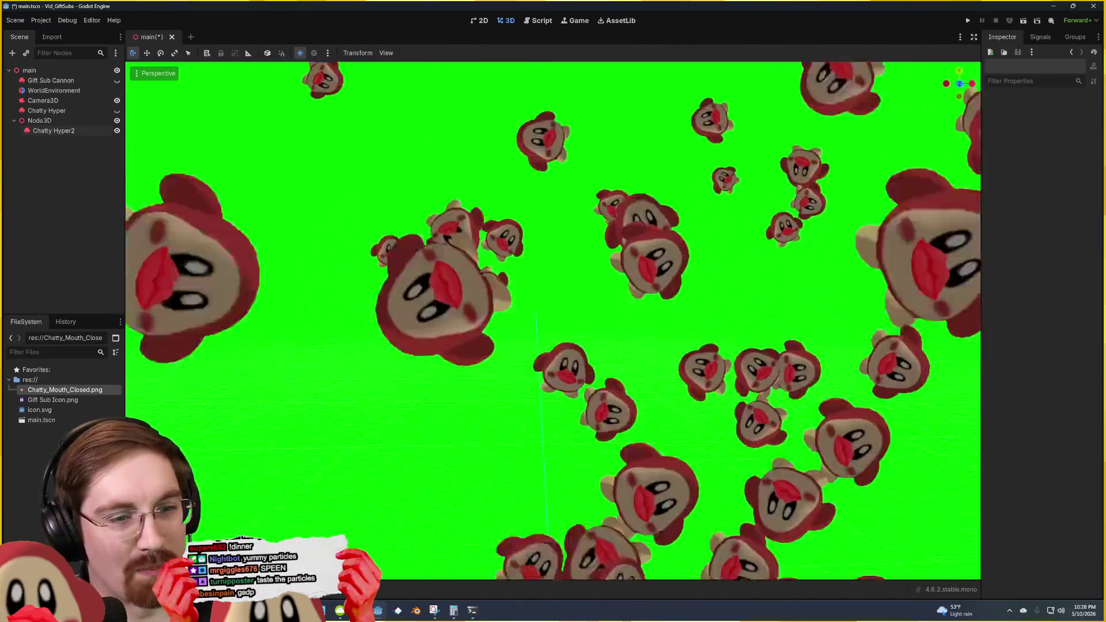
Step: Check the fountain in top and front views, save main.tscn, then orbit and zoom around it
key("KP_7")
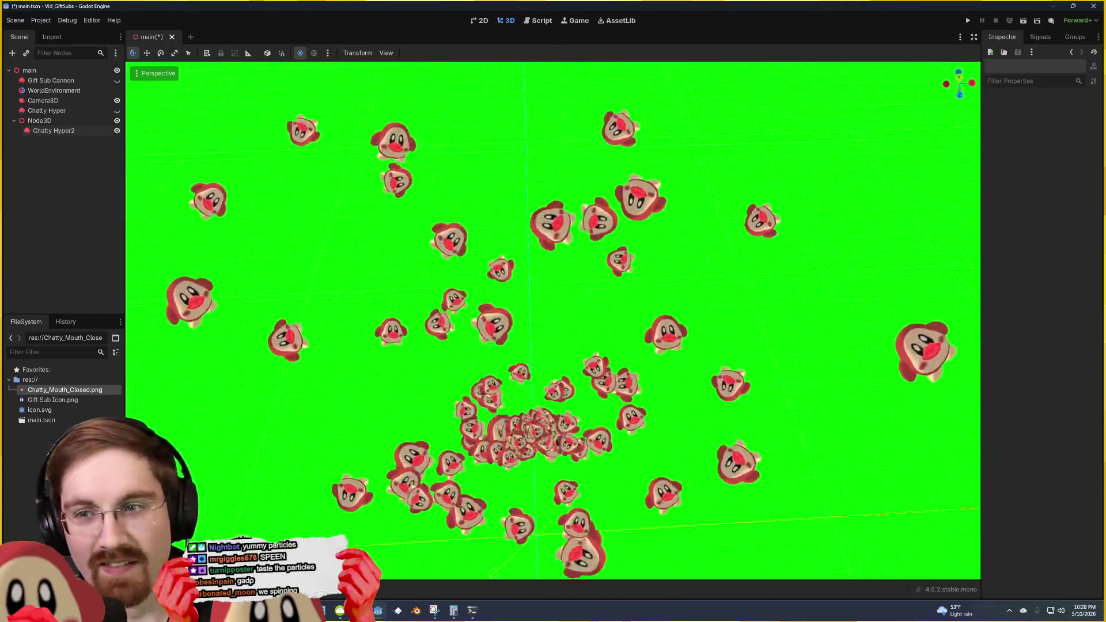
key("KP_1")
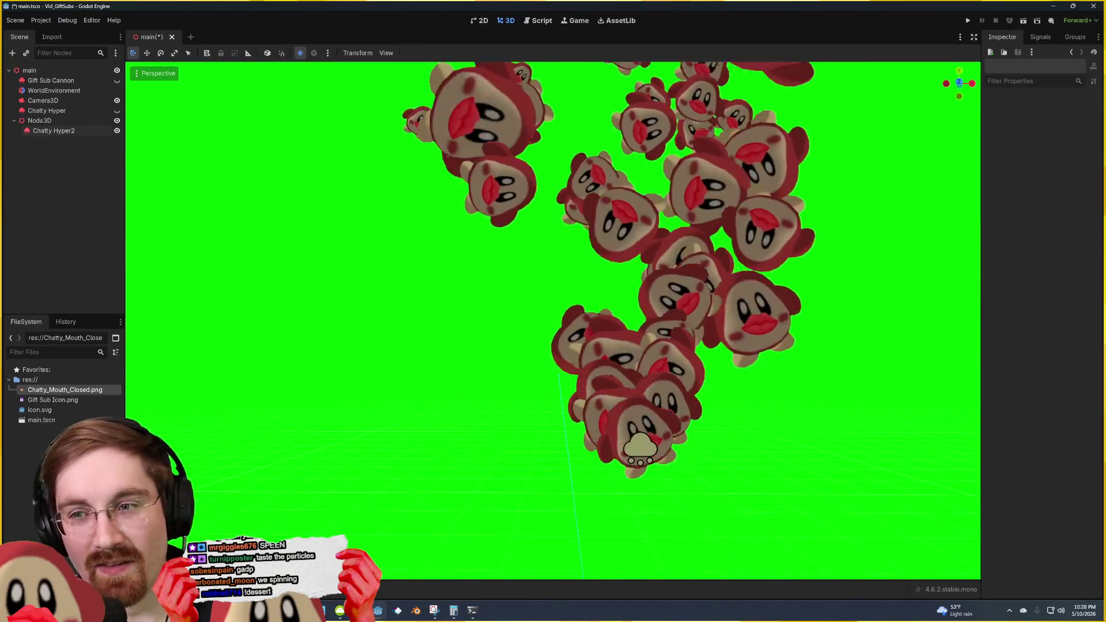
key("ctrl+s")
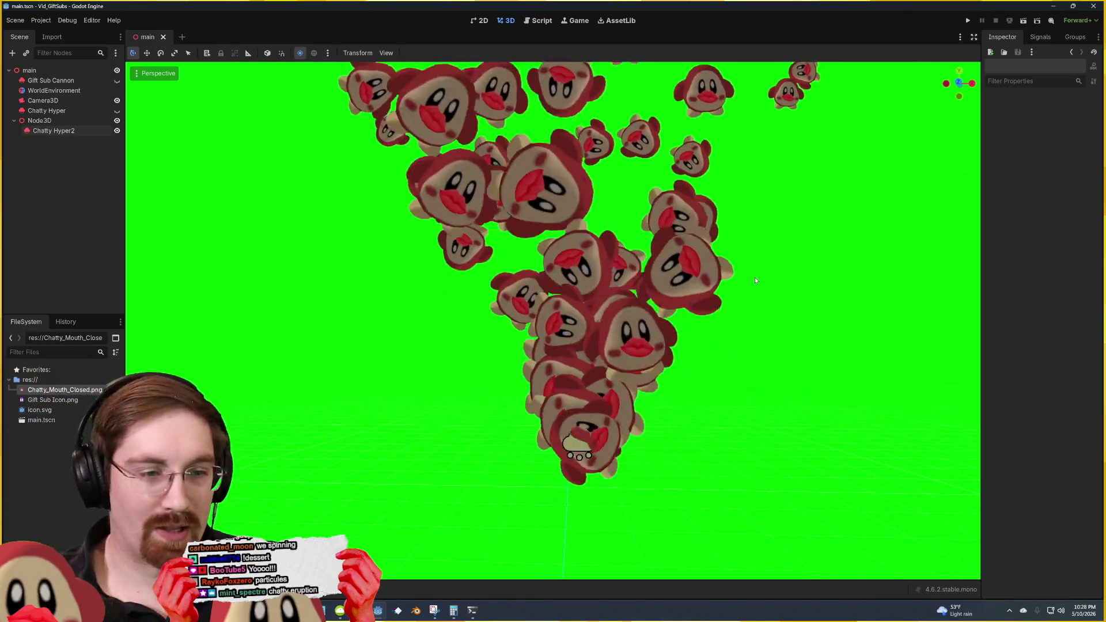
left_click(589, 440)
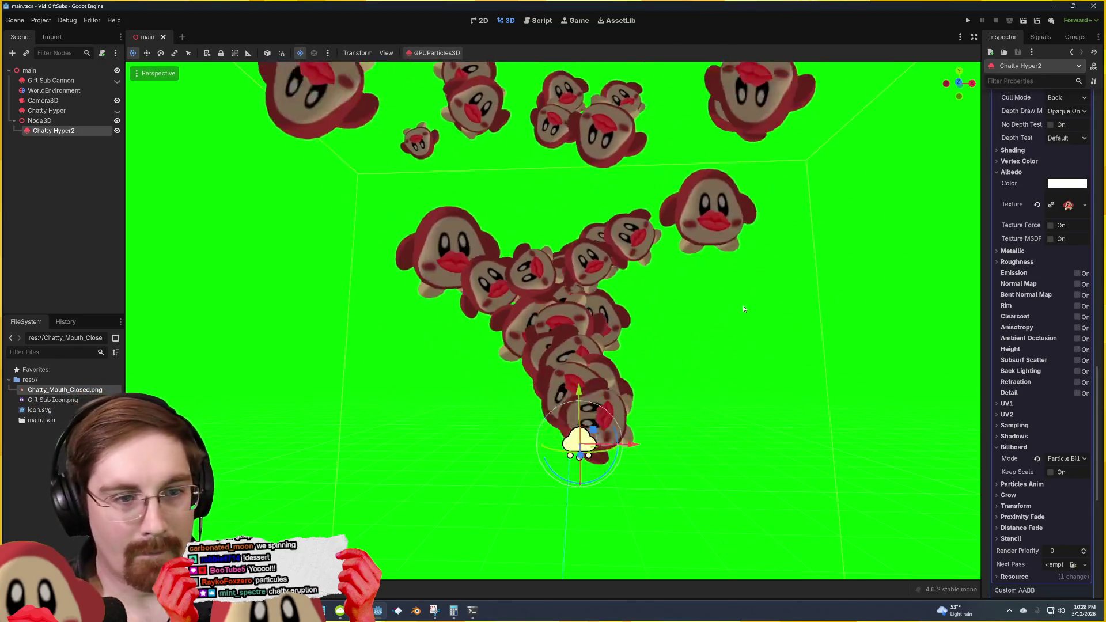
left_click(741, 305)
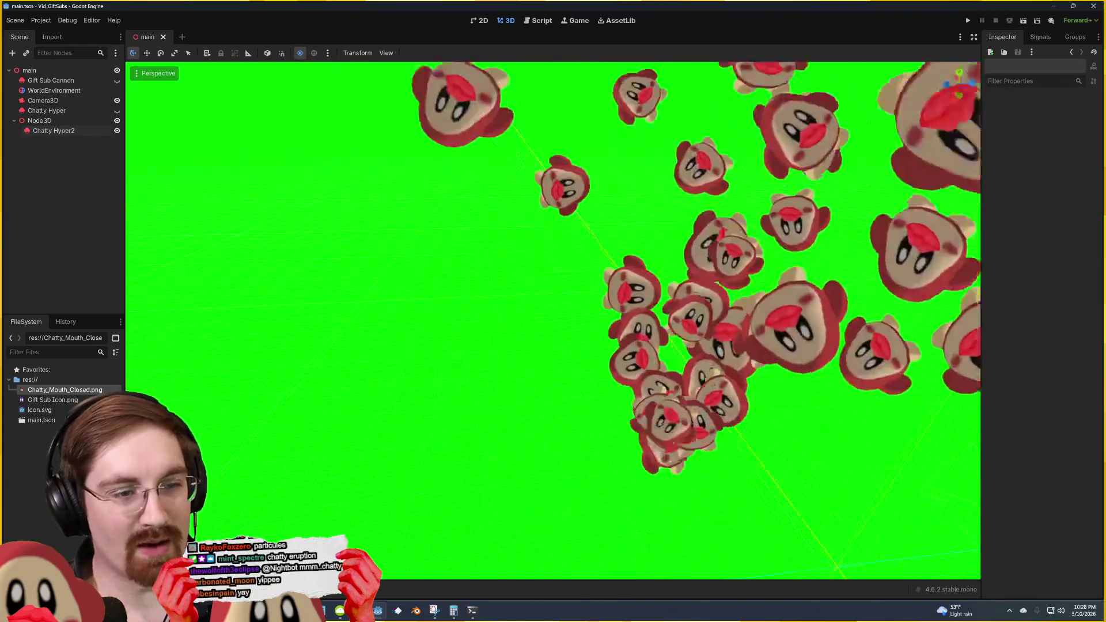
left_click_drag(553, 320, 426, 338)
scroll(553, 320, "down", 5)
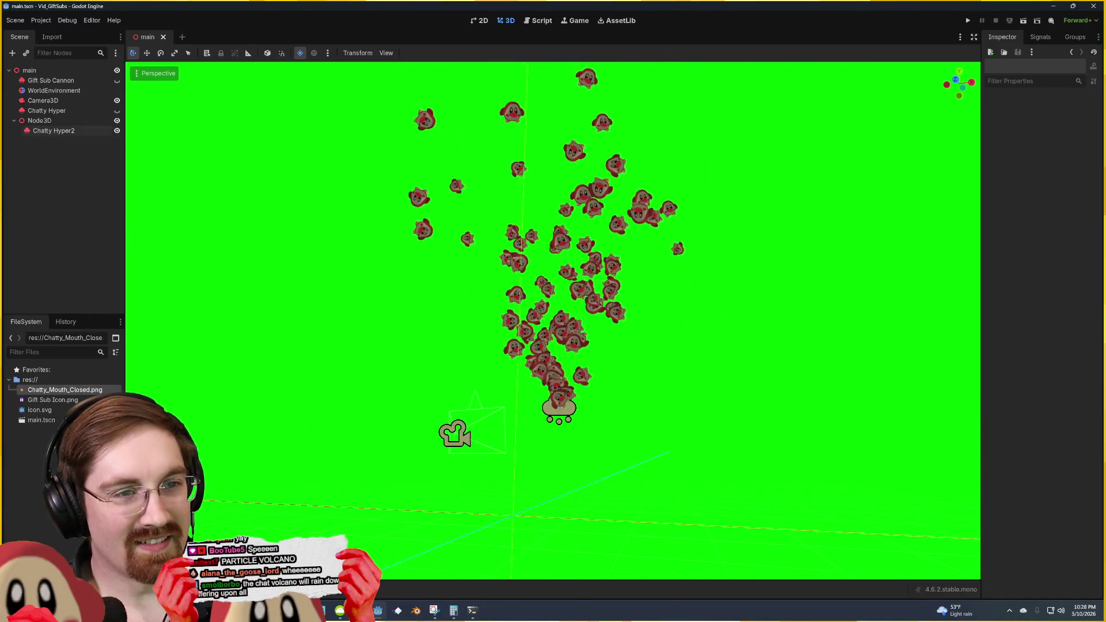
Step: Scroll Chatty Hyper2's Inspector to Time and drag Lifetime up from 1.91, then preview
left_click(562, 403)
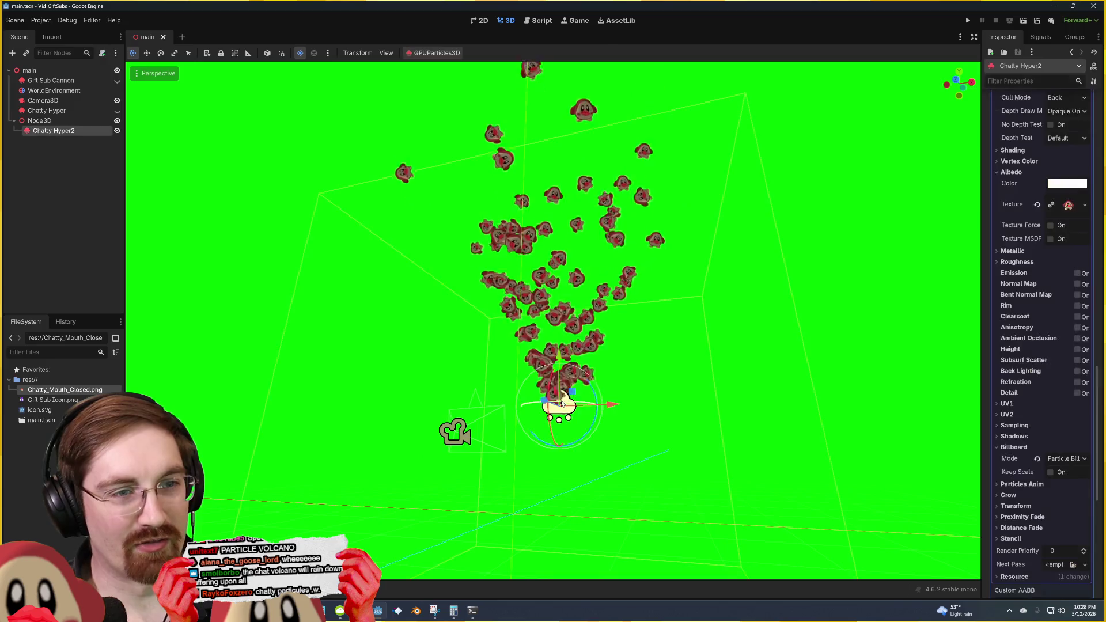
scroll(1029, 213, "up", 15)
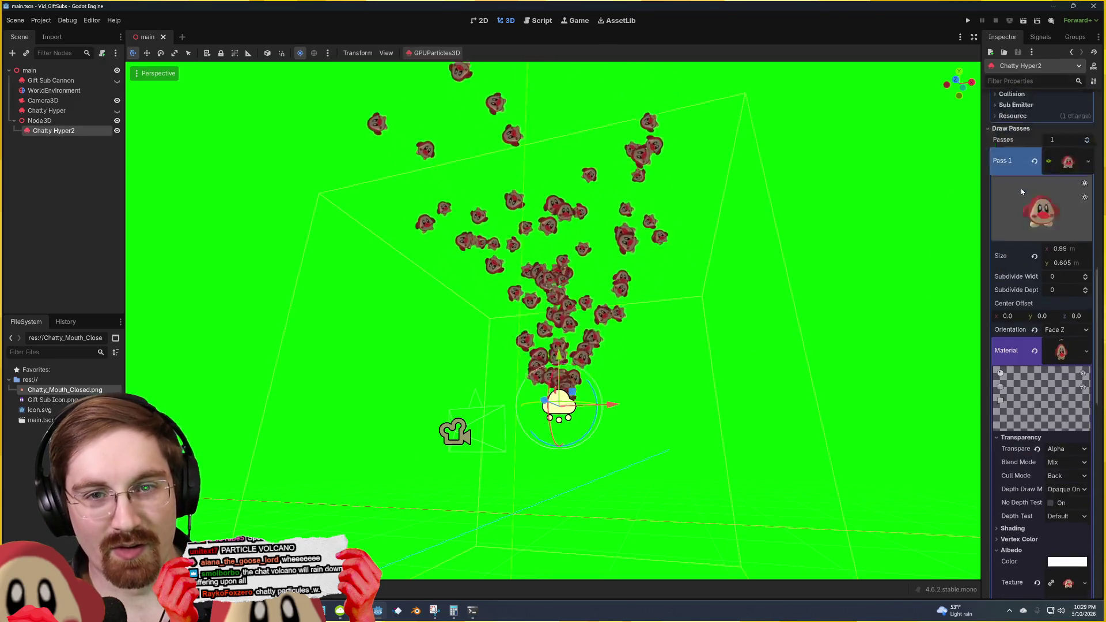
scroll(1029, 212, "up", 5)
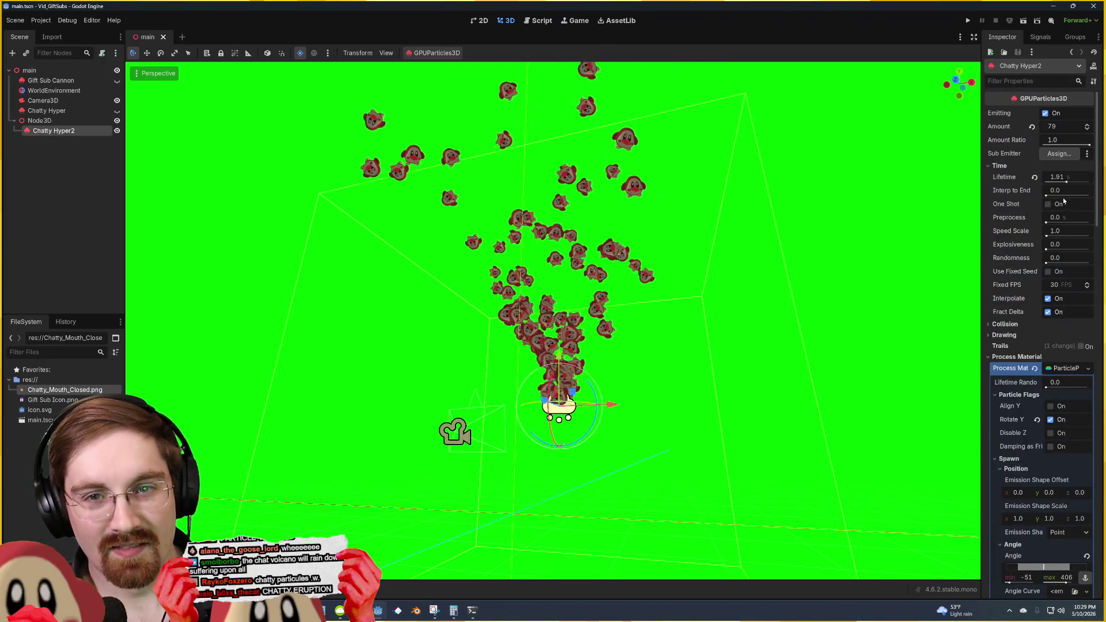
mouse_move(1063, 179)
left_mouse_down()
mouse_move(1088, 184)
mouse_move(1079, 183)
left_mouse_up()
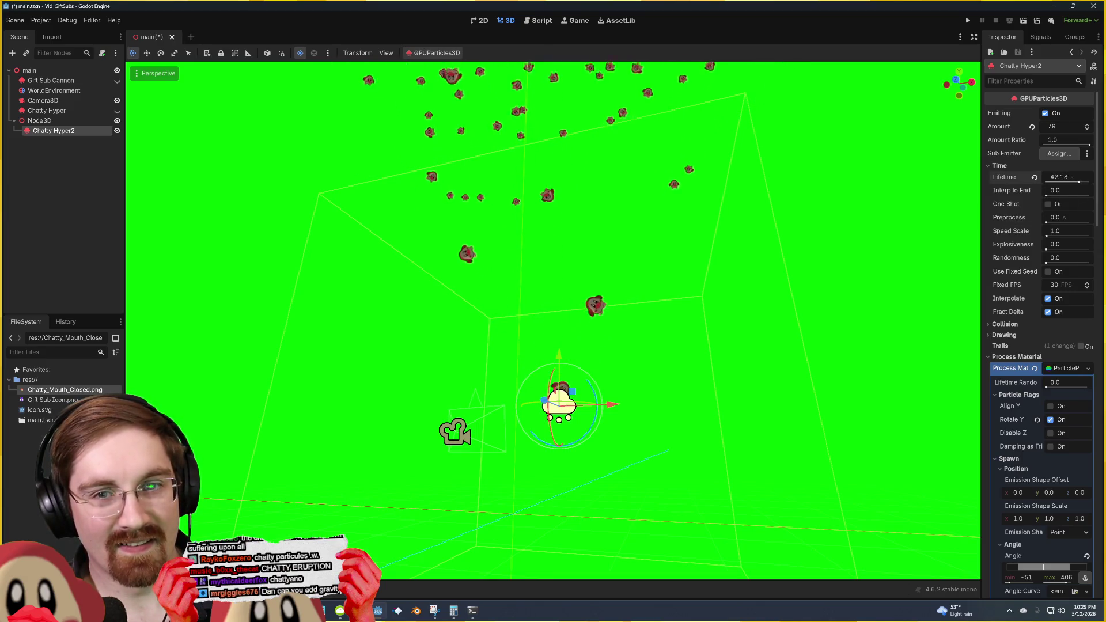
left_click_drag(1079, 182, 1076, 183)
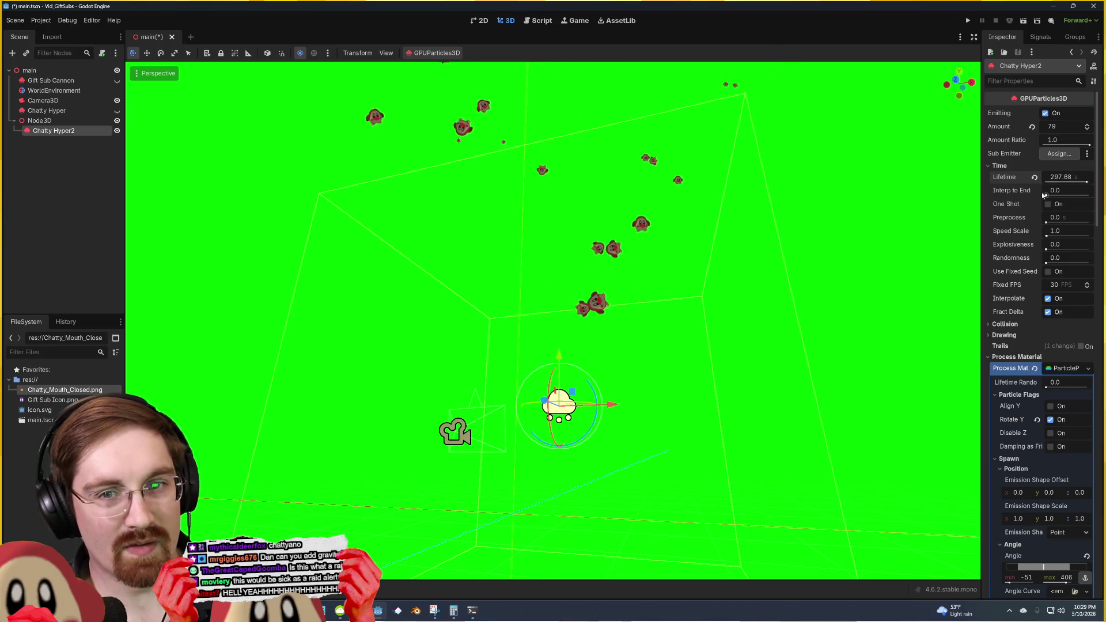
left_click(803, 217)
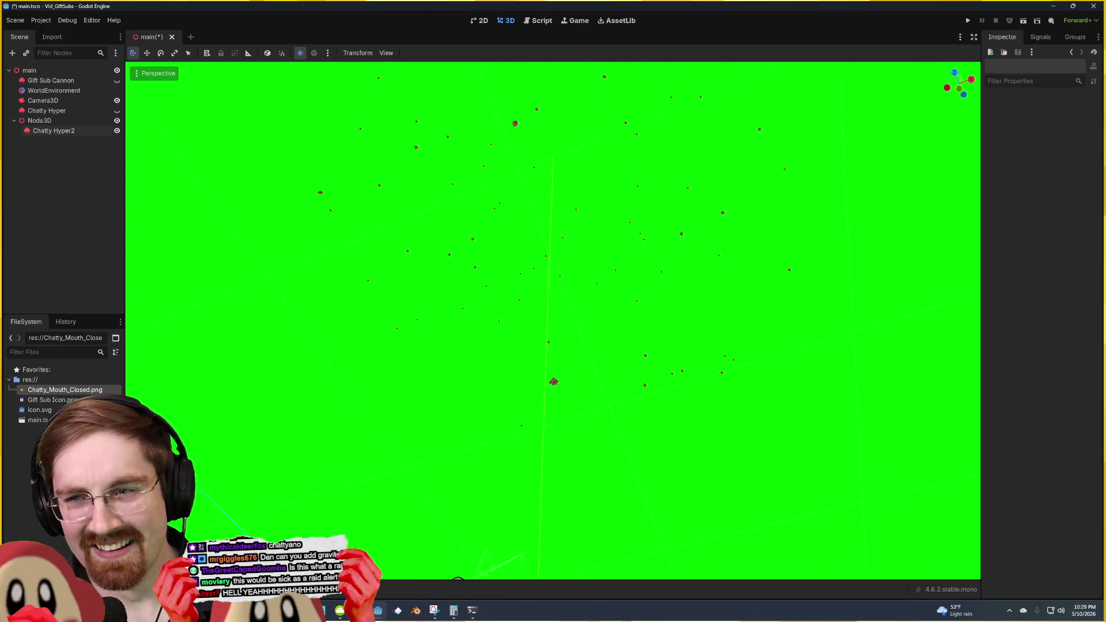
Step: Orbit to the emitter and fine-tune Lifetime to 10.66 s, previewing the taller fountain
left_click(592, 421)
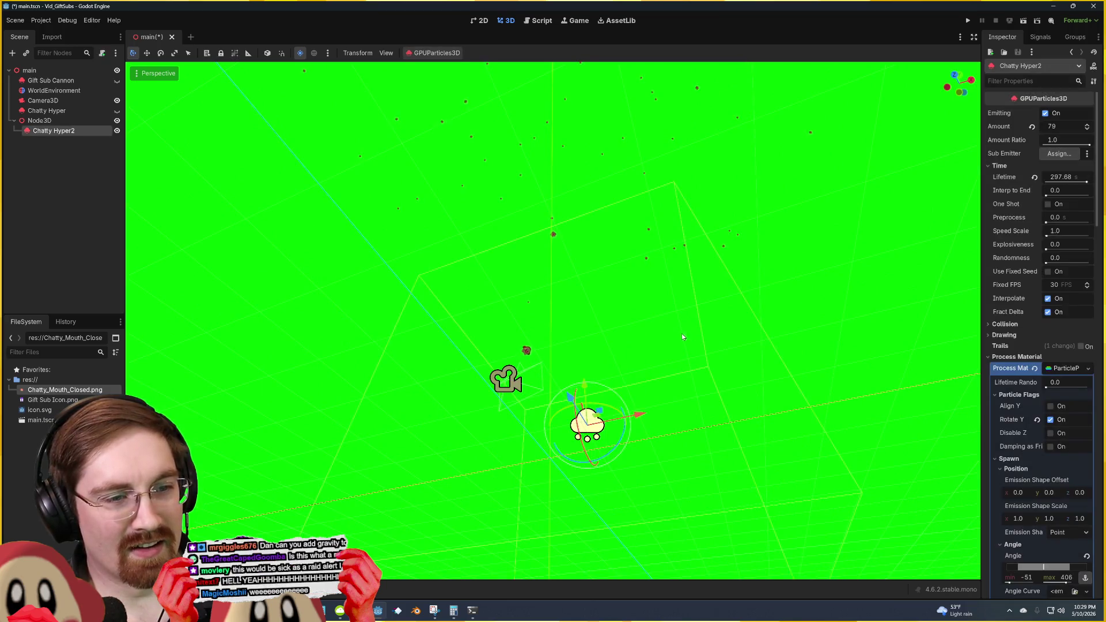
left_click_drag(592, 421, 686, 334)
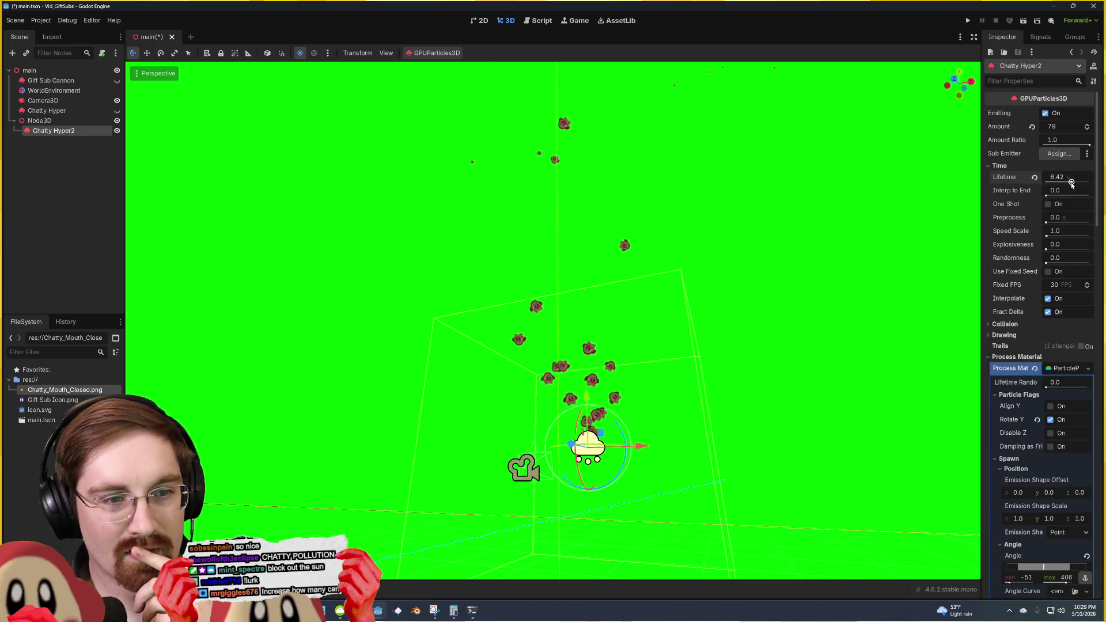
left_click_drag(1071, 183, 1073, 183)
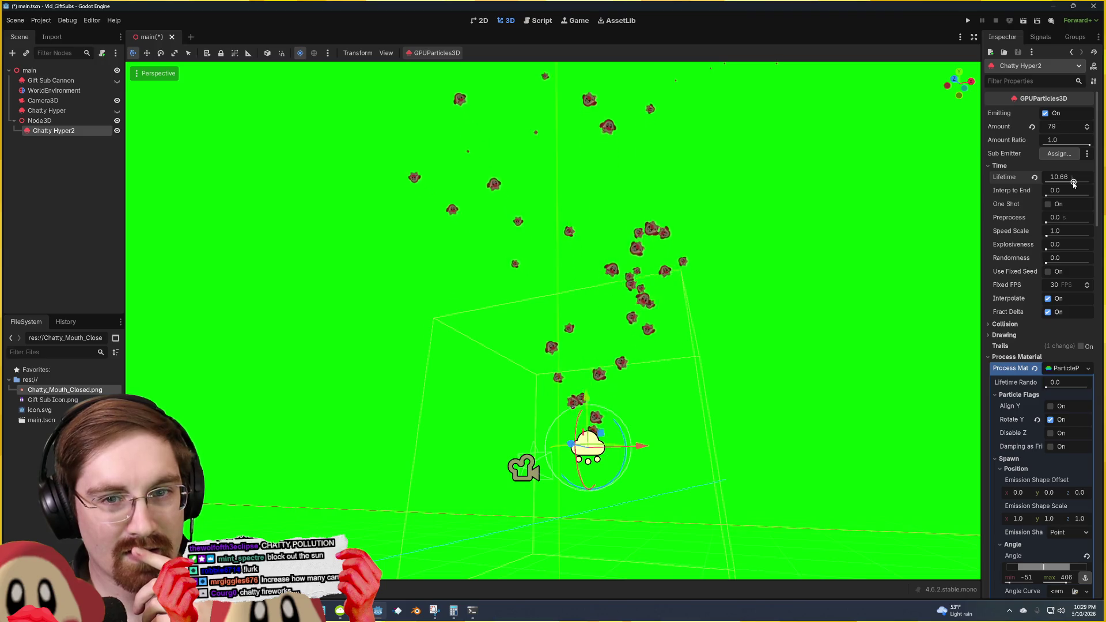
left_click(910, 277)
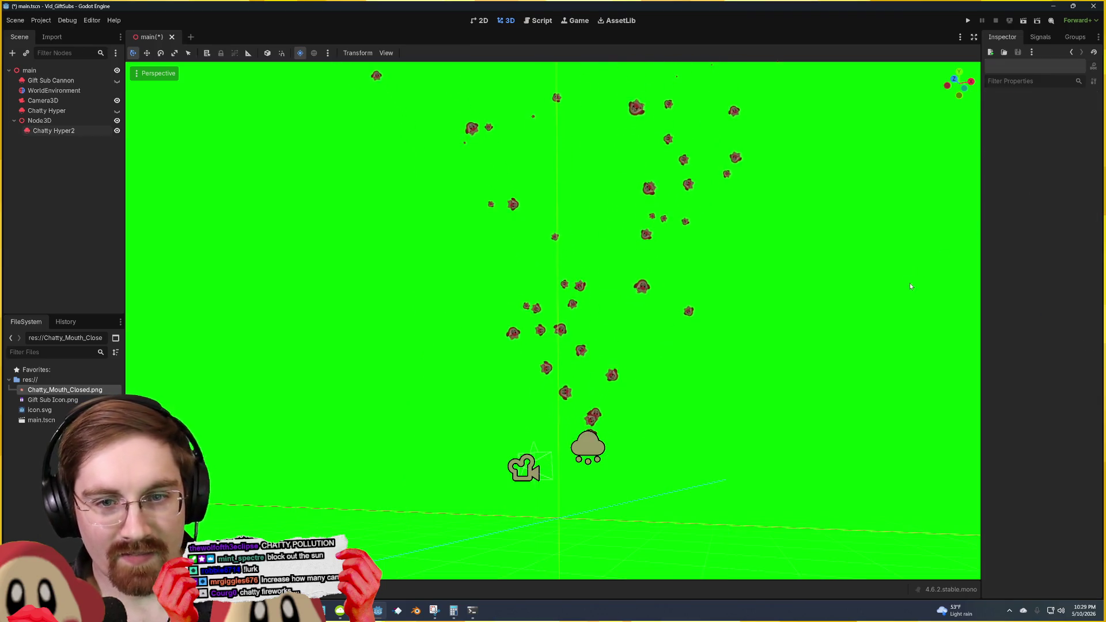
left_click(589, 448)
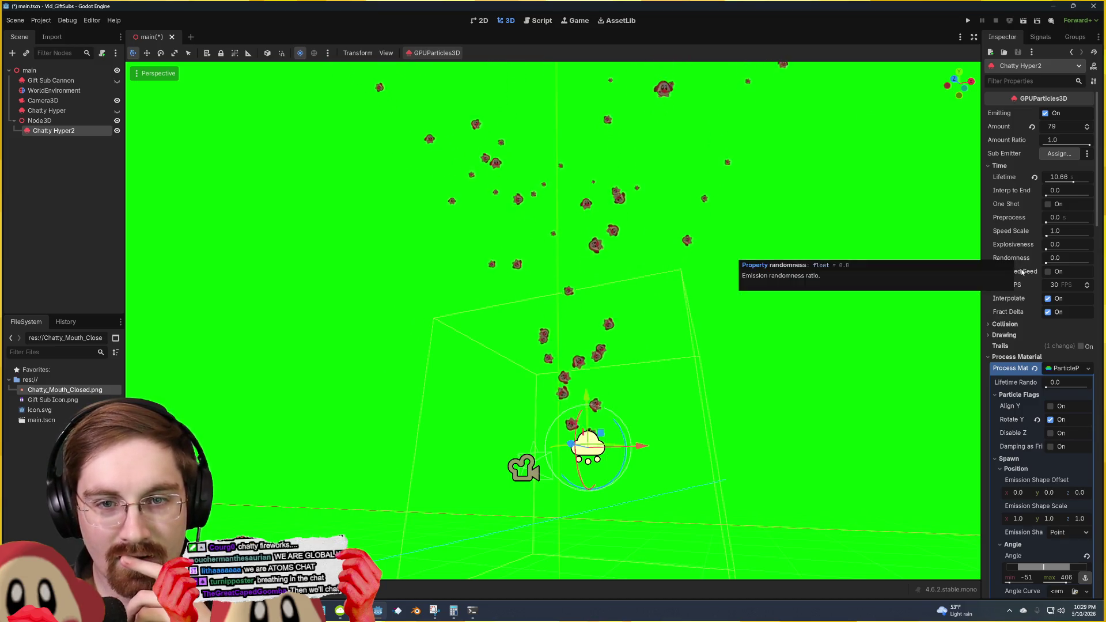
Step: Assign the Chatty Hyper node as Chatty Hyper2's Sub Emitter
left_click(1054, 154)
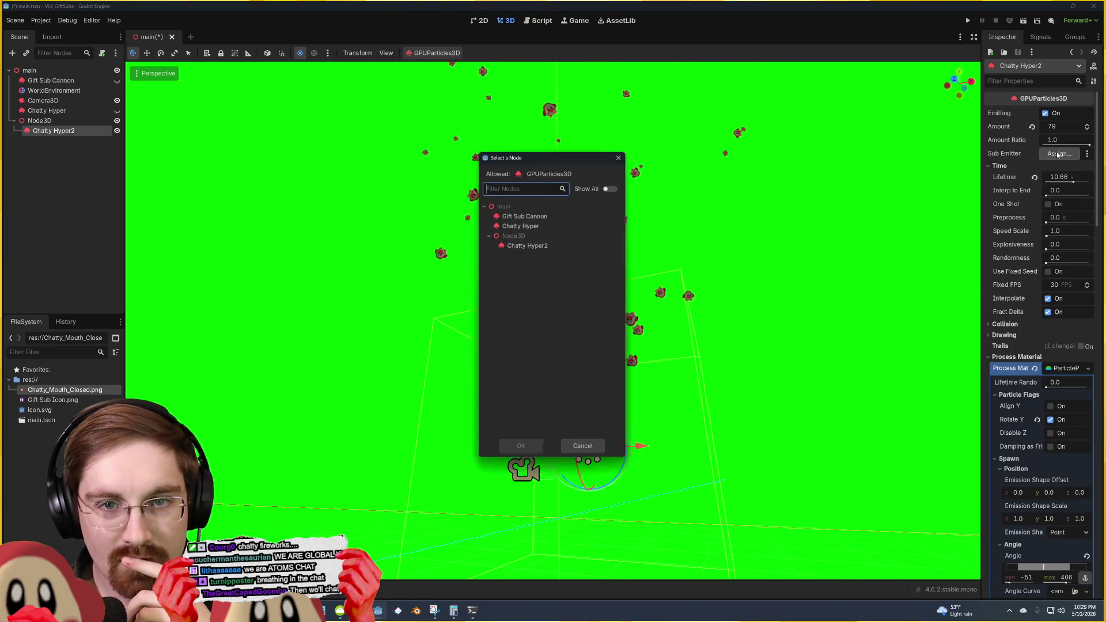
left_click(590, 452)
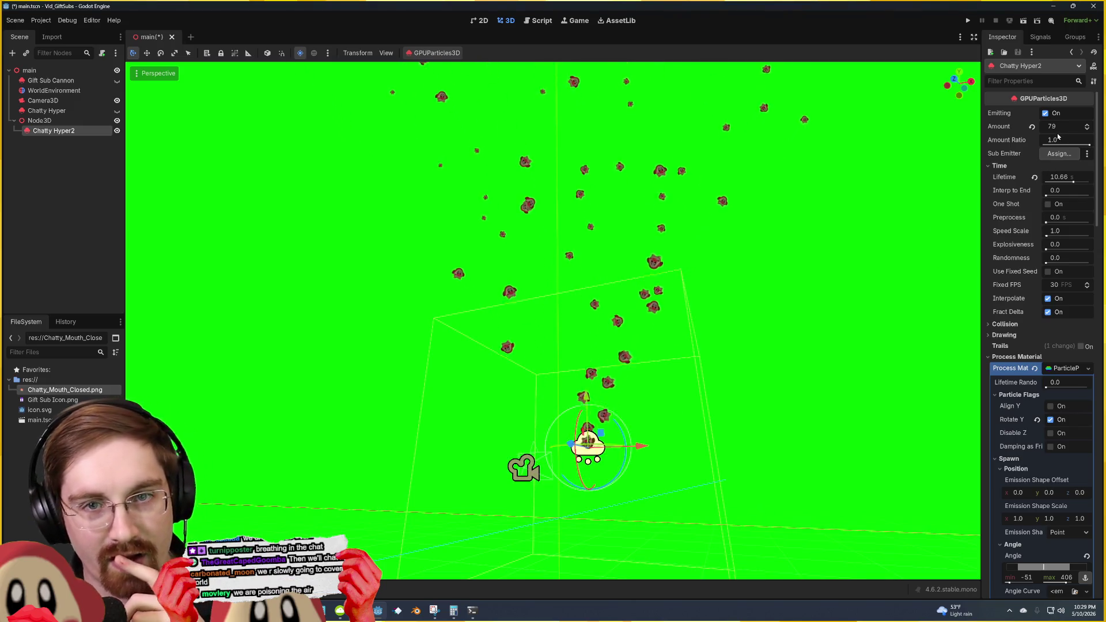
right_click(1017, 159)
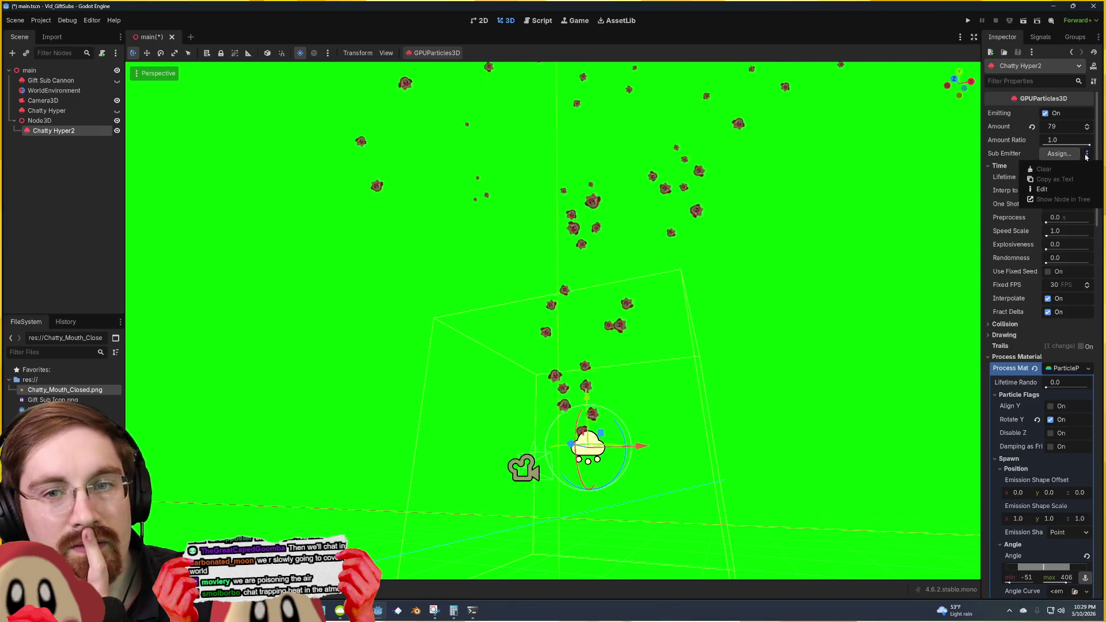
left_click(1010, 161)
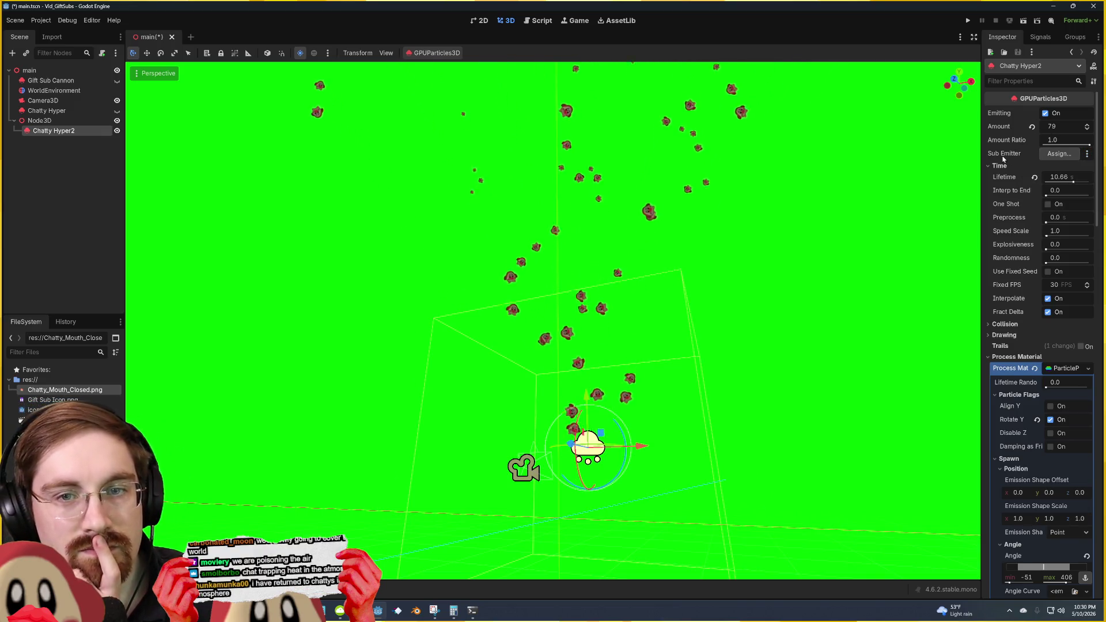
left_click(1058, 154)
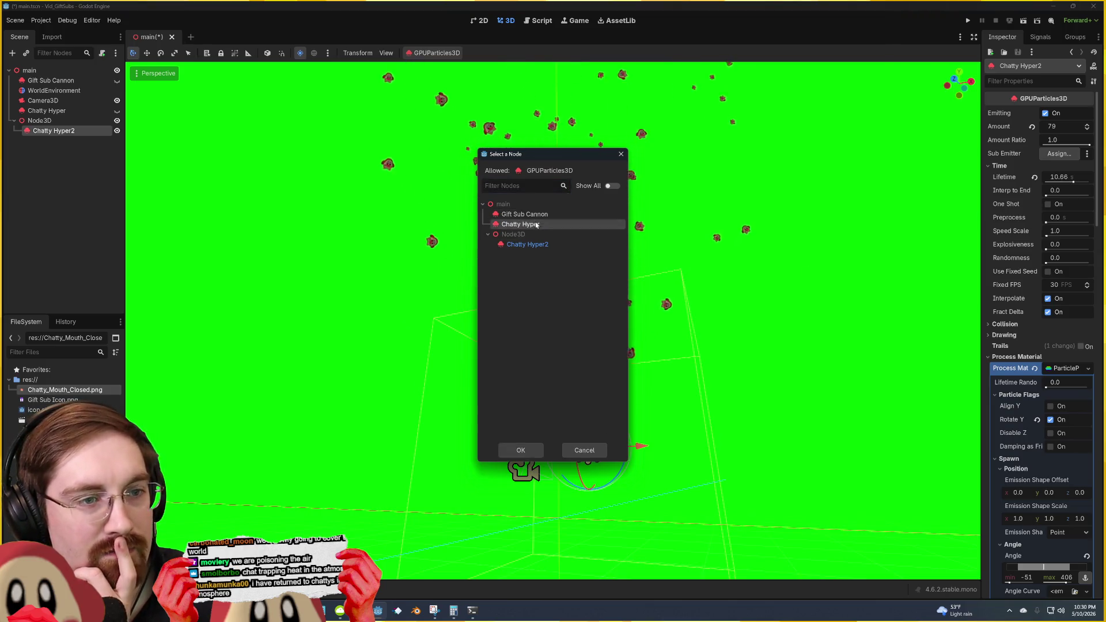
double_click(520, 225)
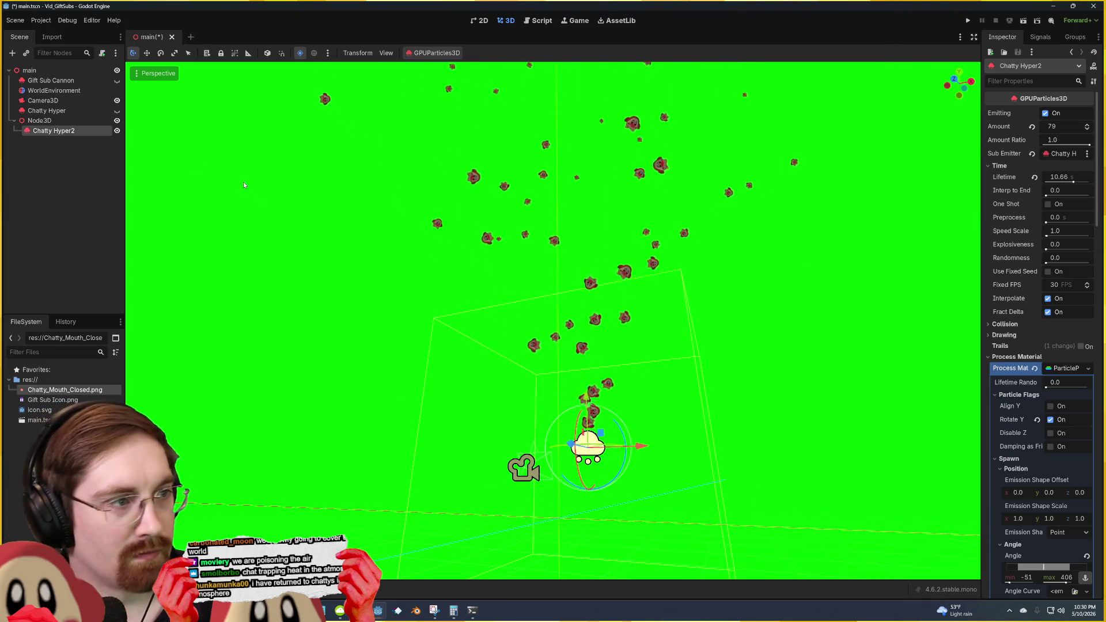
Step: Toggle Chatty Hyper's visibility, then undo the sub-emitter assignment with Ctrl+Z
left_click(117, 110)
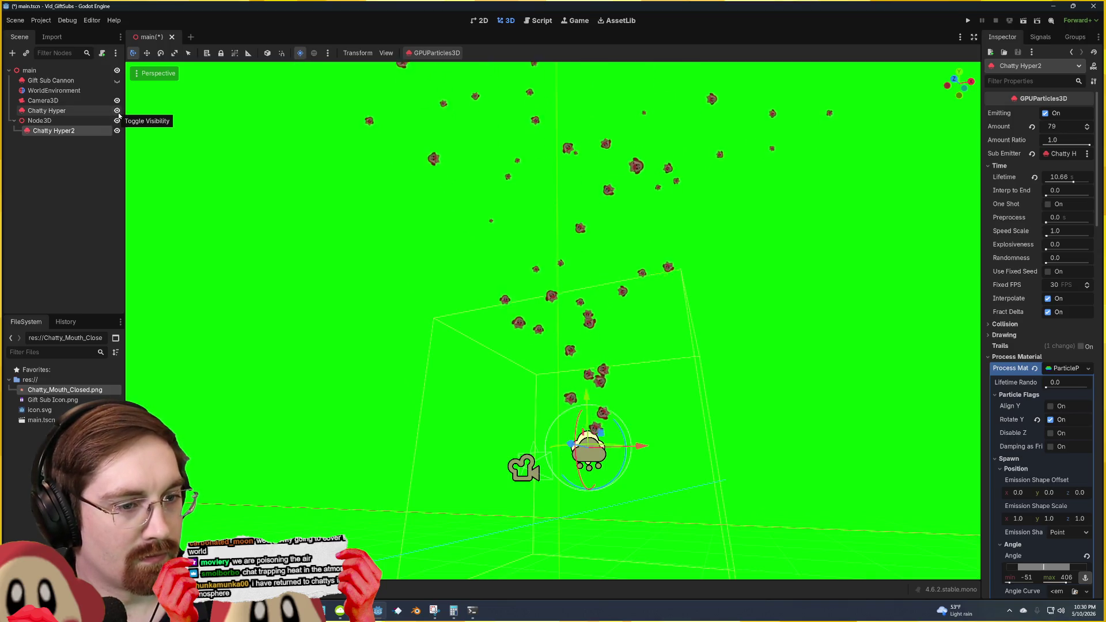
scroll(553, 320, "up", 5)
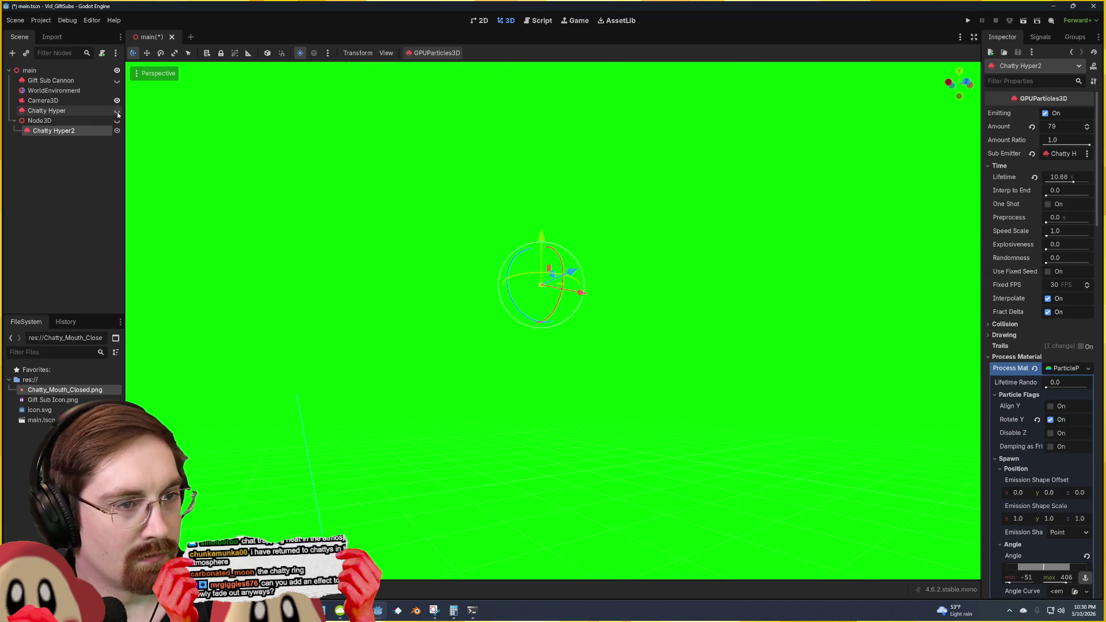
key("ctrl+z")
key("ctrl+z")
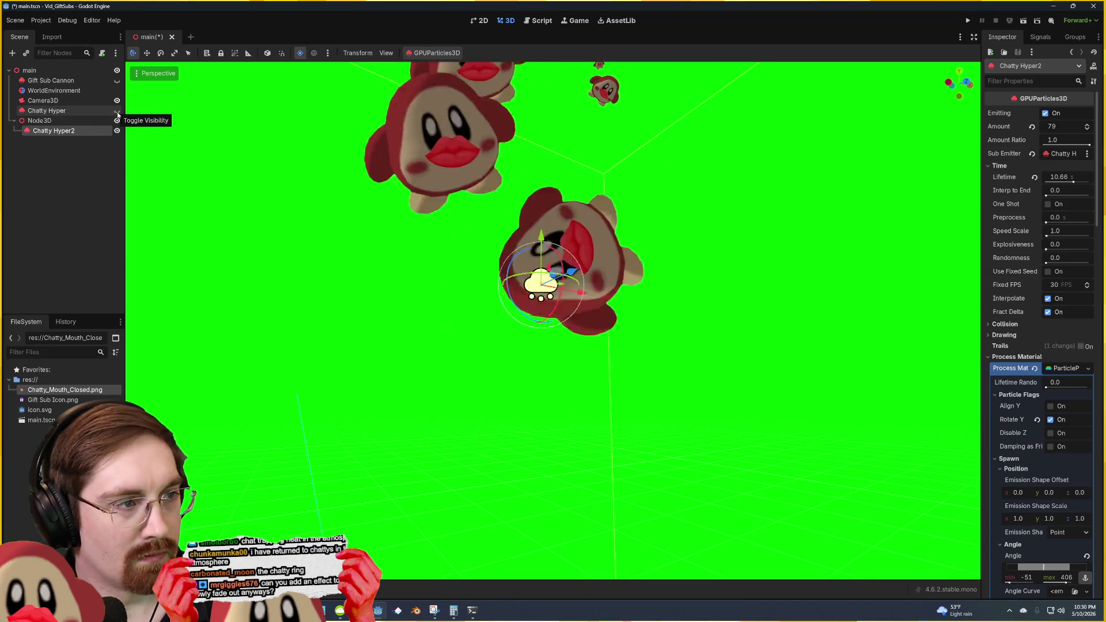
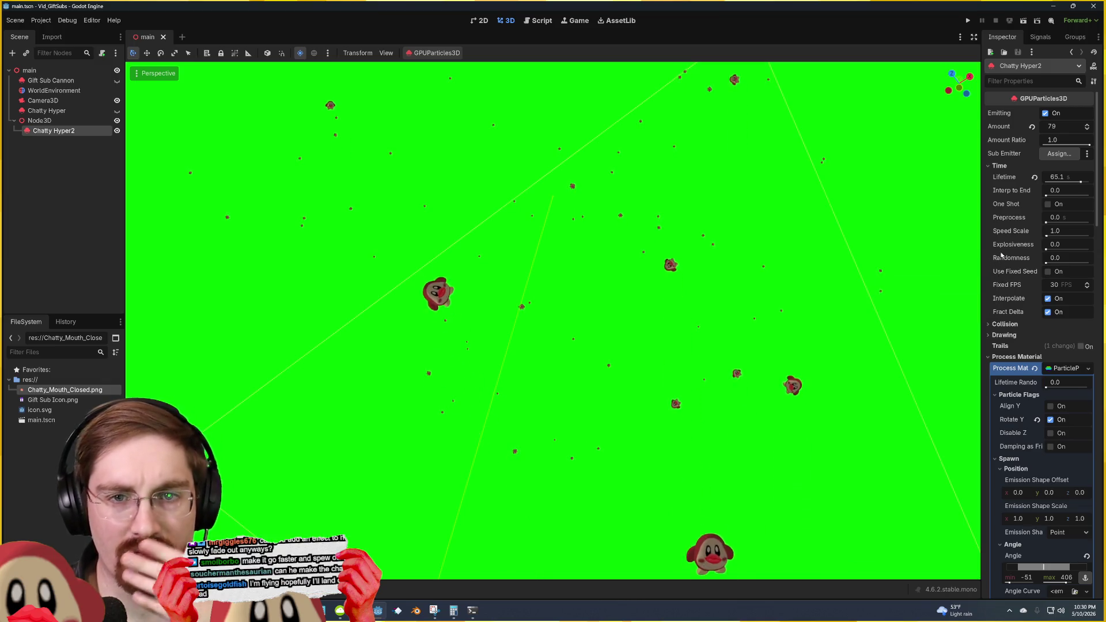
Step: Raise Interp to End to 1.0 on the Chatty Hyper2 emitter, then try Preprocess, leaving it at 0 s
scroll(1006, 241, "down", 1)
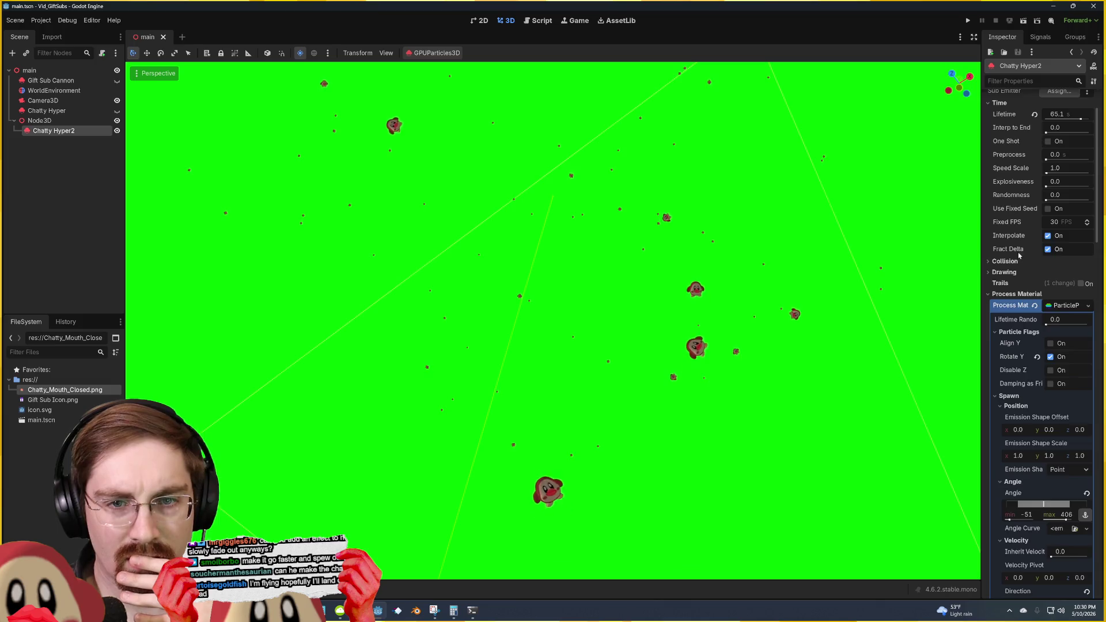
scroll(1015, 249, "up", 1)
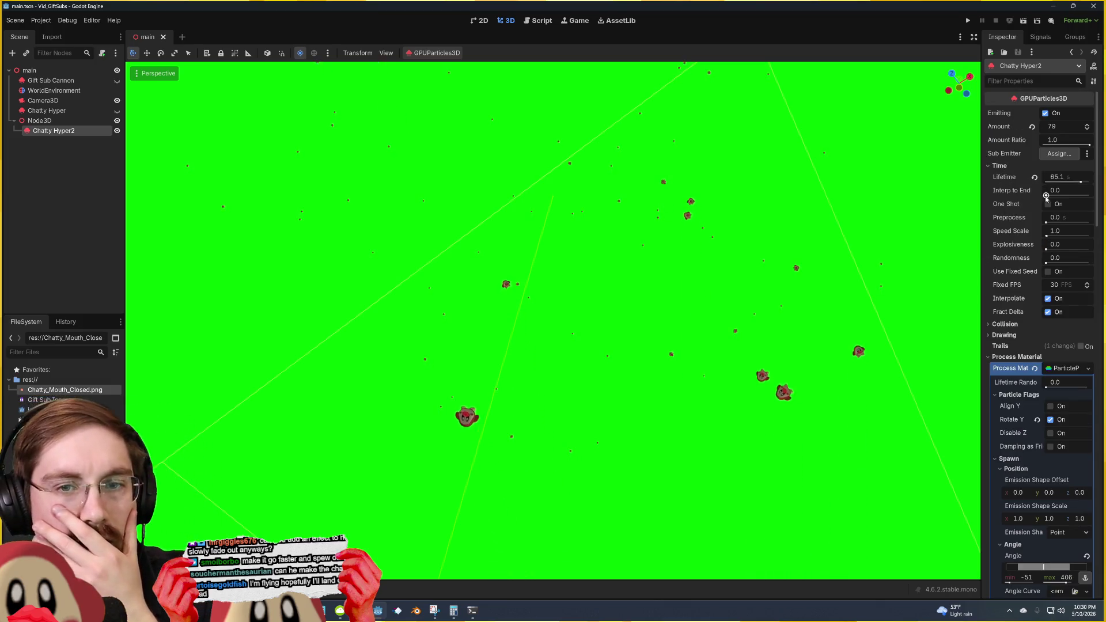
left_click_drag(1046, 196, 1072, 195)
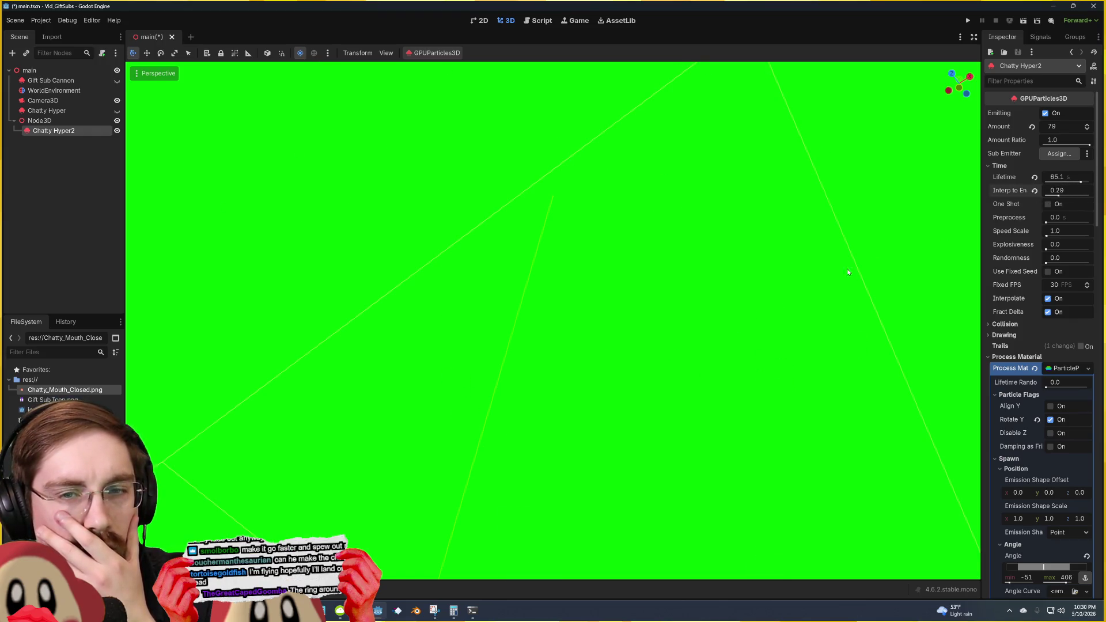
scroll(848, 271, "down", 5)
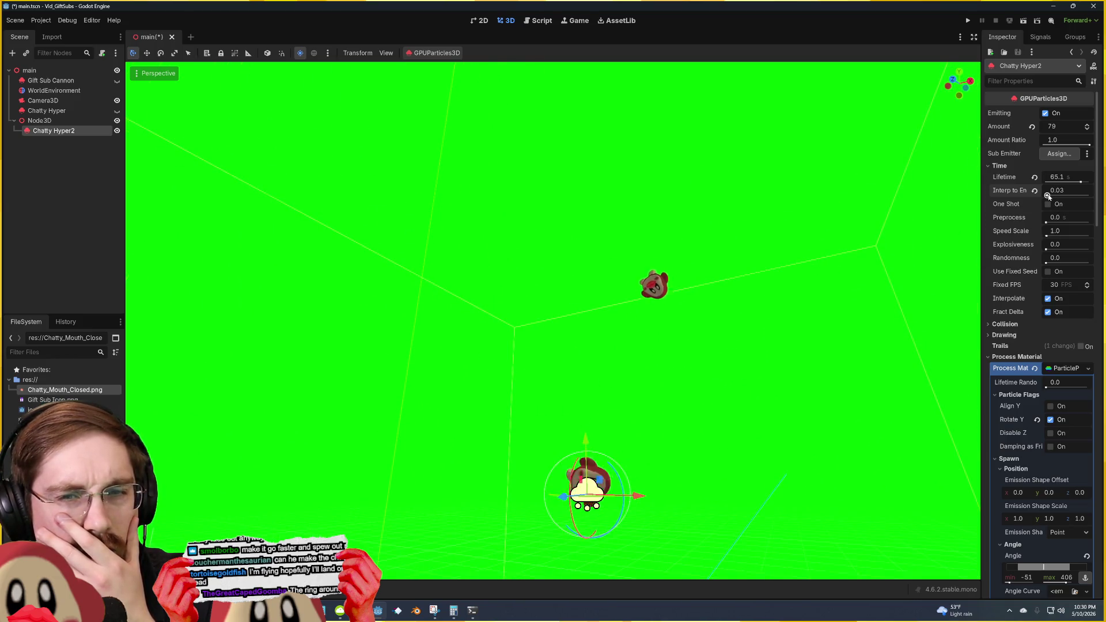
left_click_drag(1048, 196, 1049, 197)
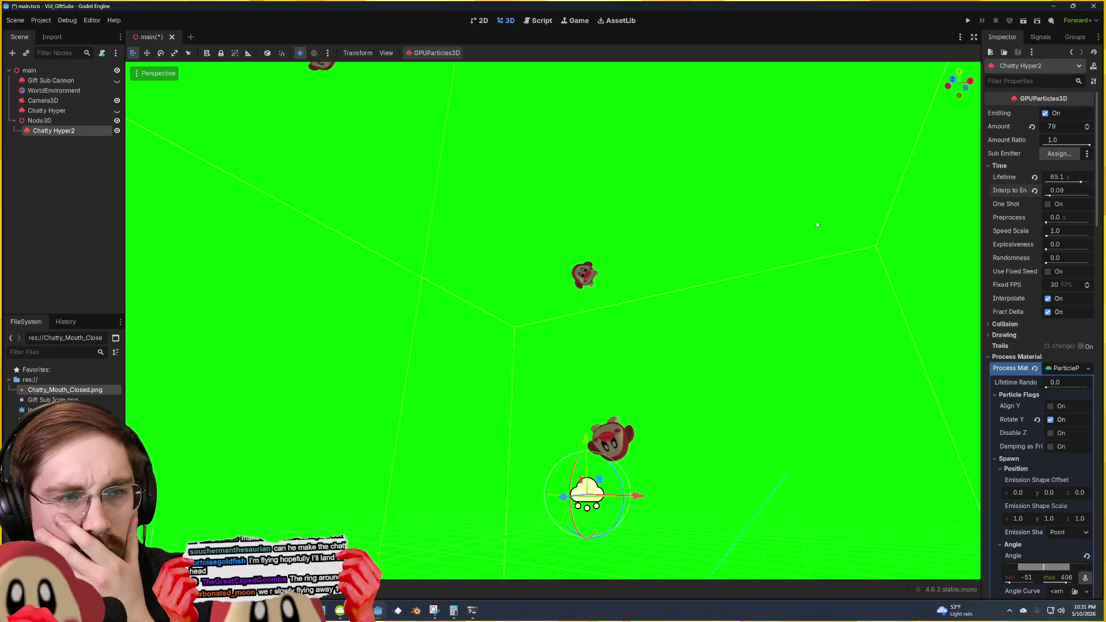
left_click_drag(816, 225, 847, 223)
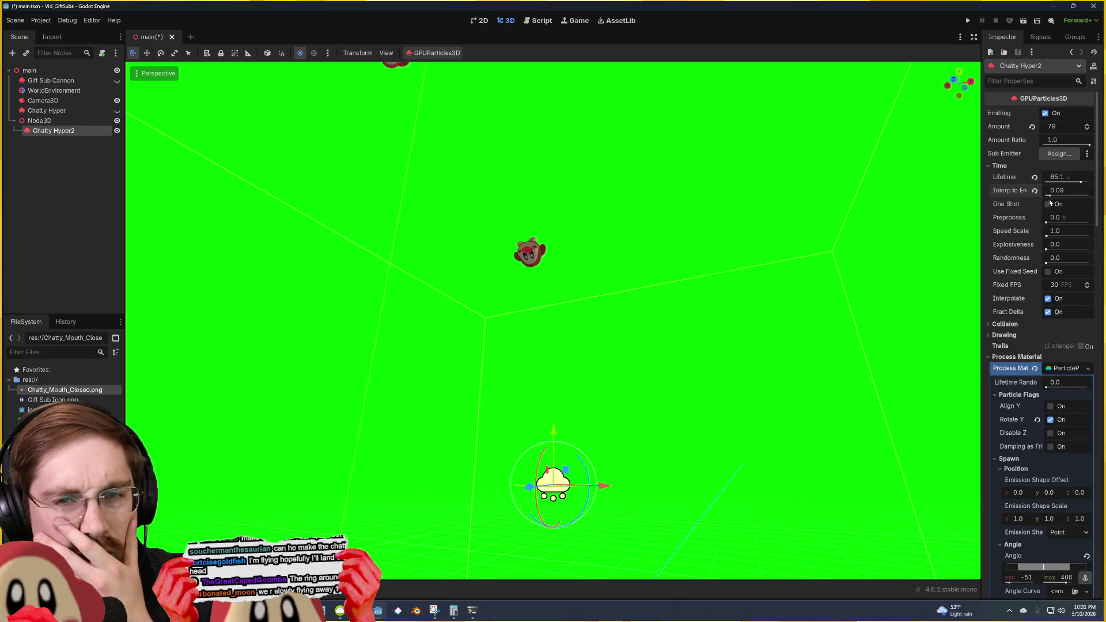
left_click_drag(1079, 195, 1090, 195)
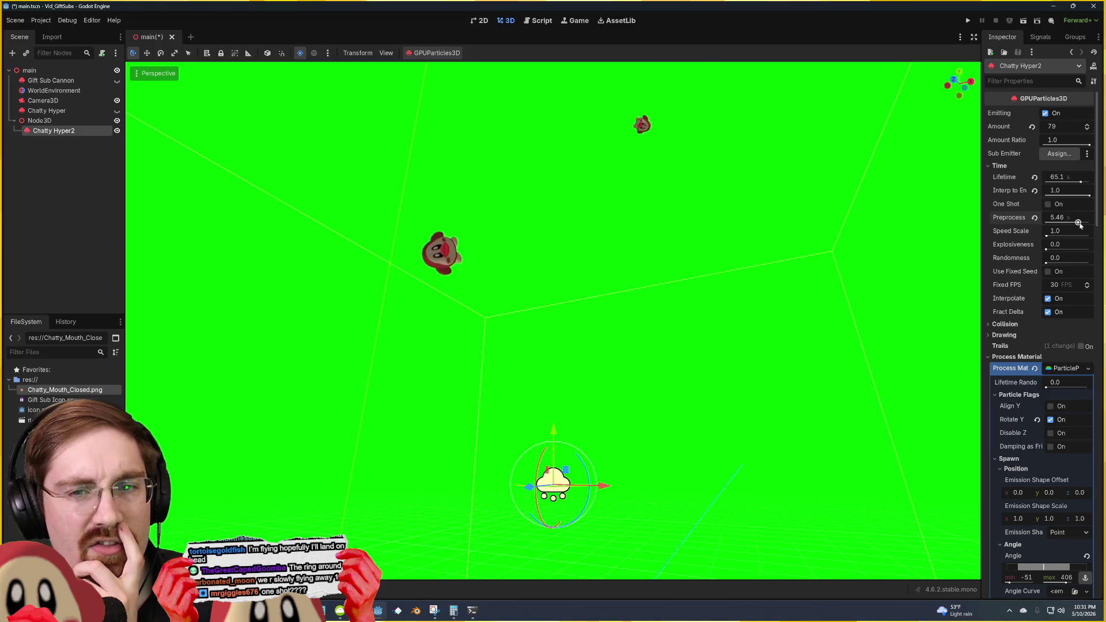
mouse_move(1047, 223)
left_mouse_down()
mouse_move(1078, 223)
mouse_move(1039, 219)
left_mouse_up()
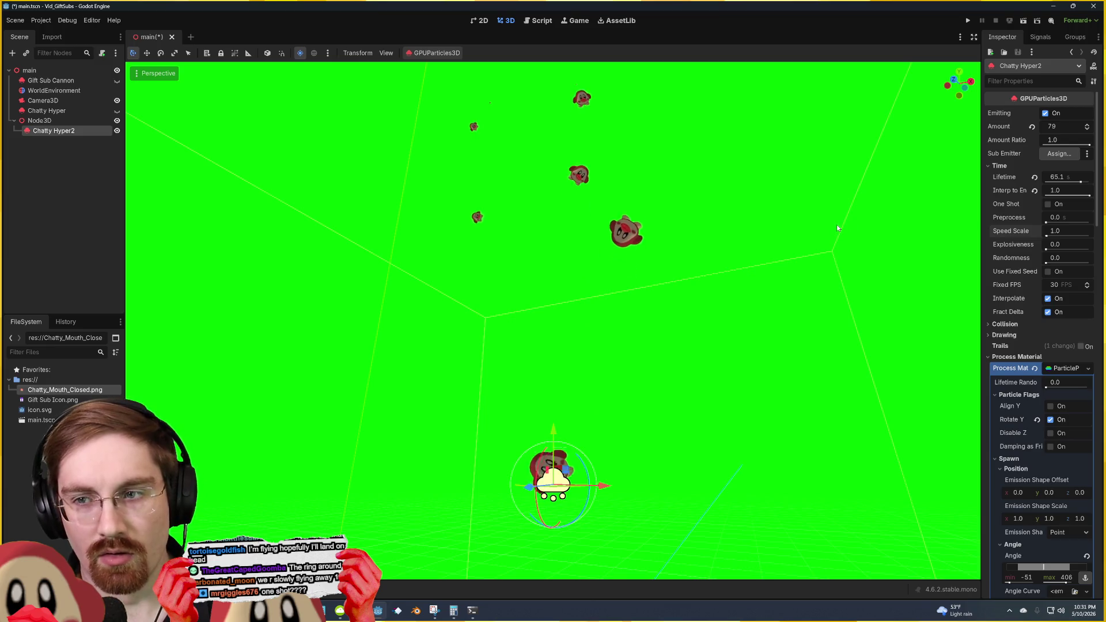
Step: Save the scene and toggle One Shot on and back off
key("ctrl+s")
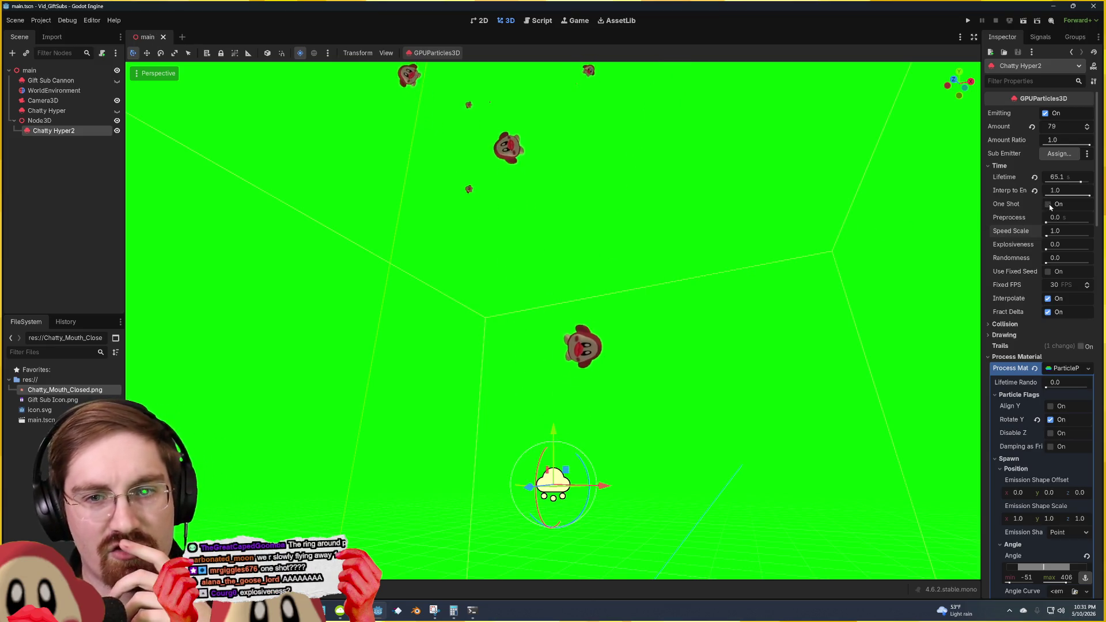
left_click(1049, 205)
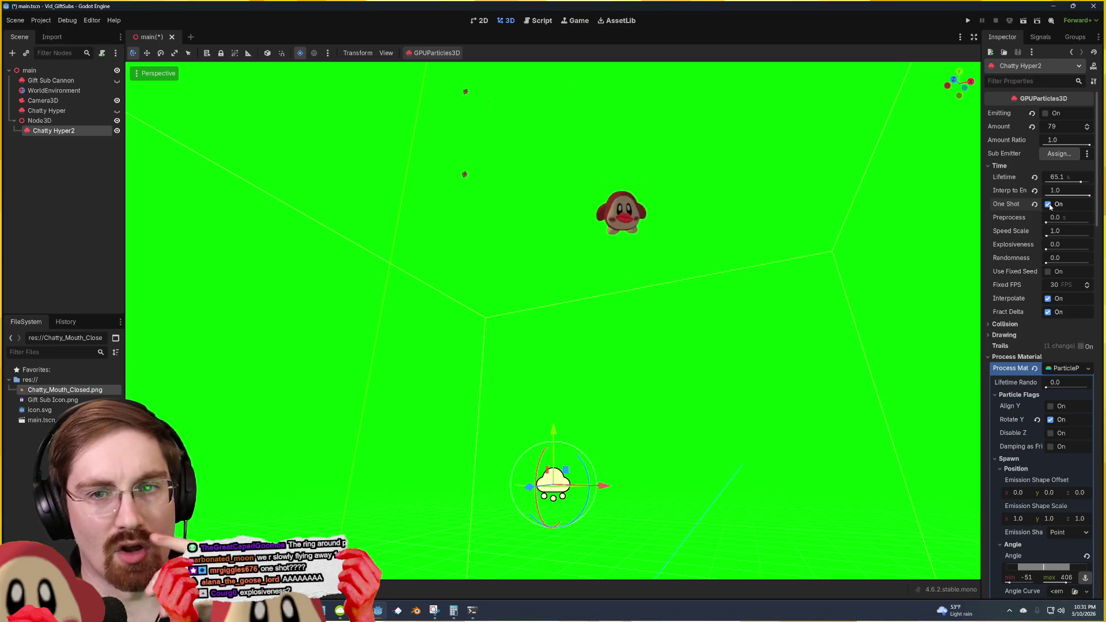
left_click(1049, 205)
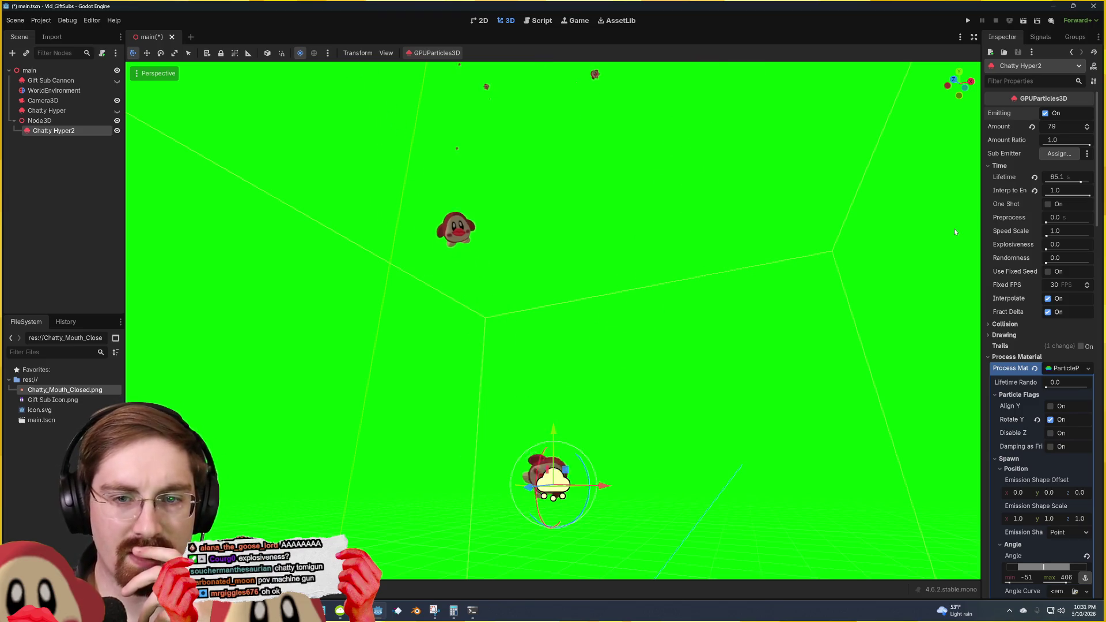
Step: Set Fixed FPS to 60, then back to 30, turn off emitting, and reset Speed Scale to 1.0
left_click(1054, 285)
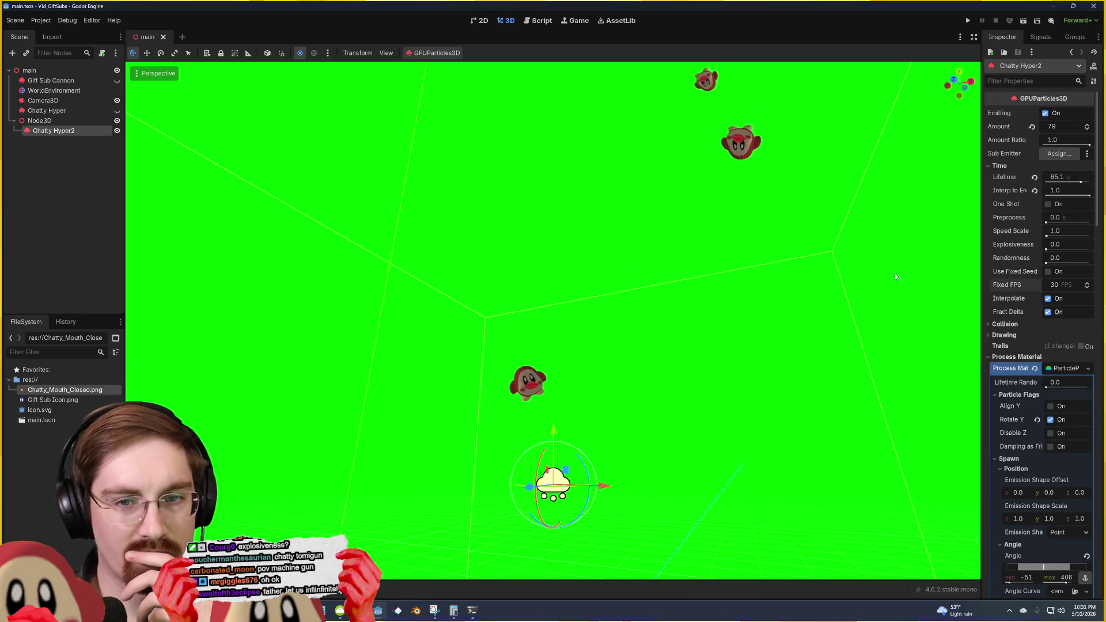
left_click_drag(894, 273, 920, 265)
left_click(1057, 284)
type("60")
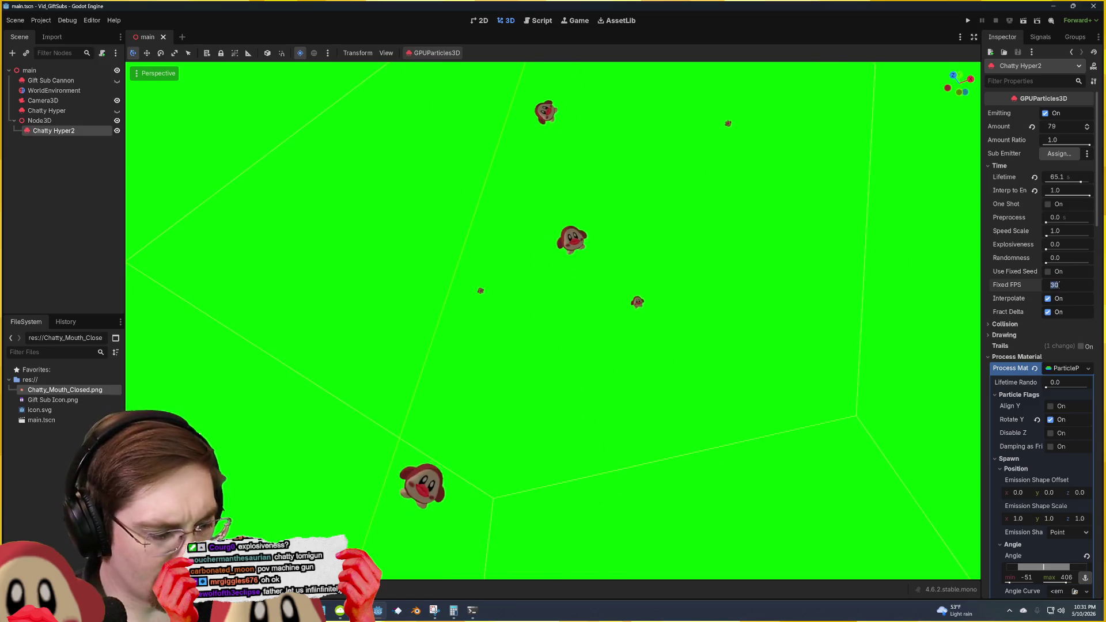
key("Return")
left_click_drag(882, 326, 883, 326)
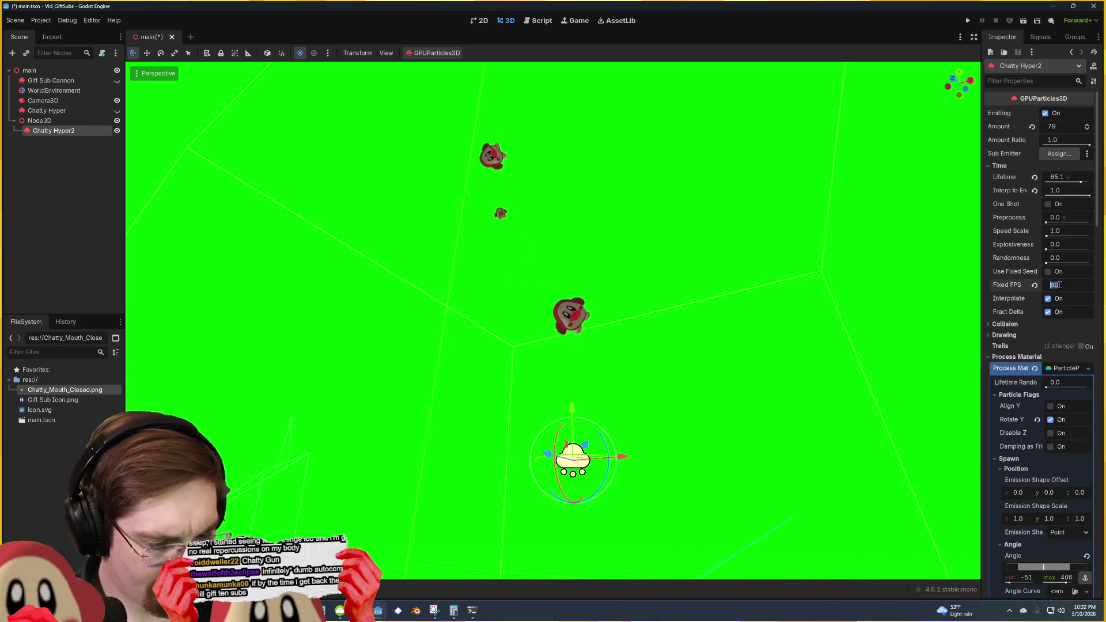
type("30")
key("Return")
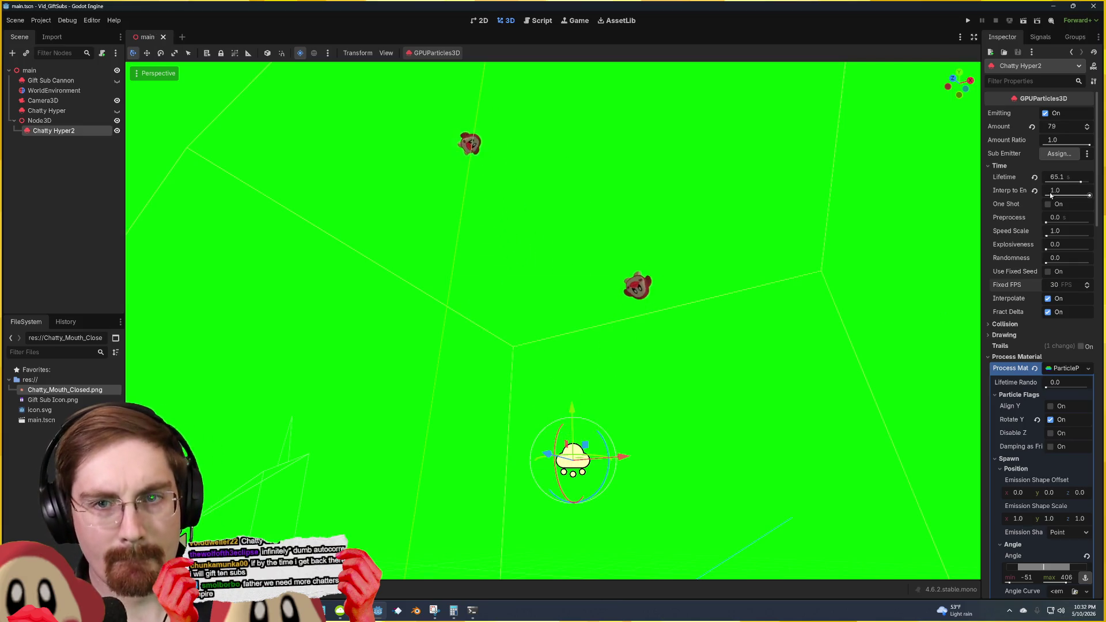
left_click(1045, 114)
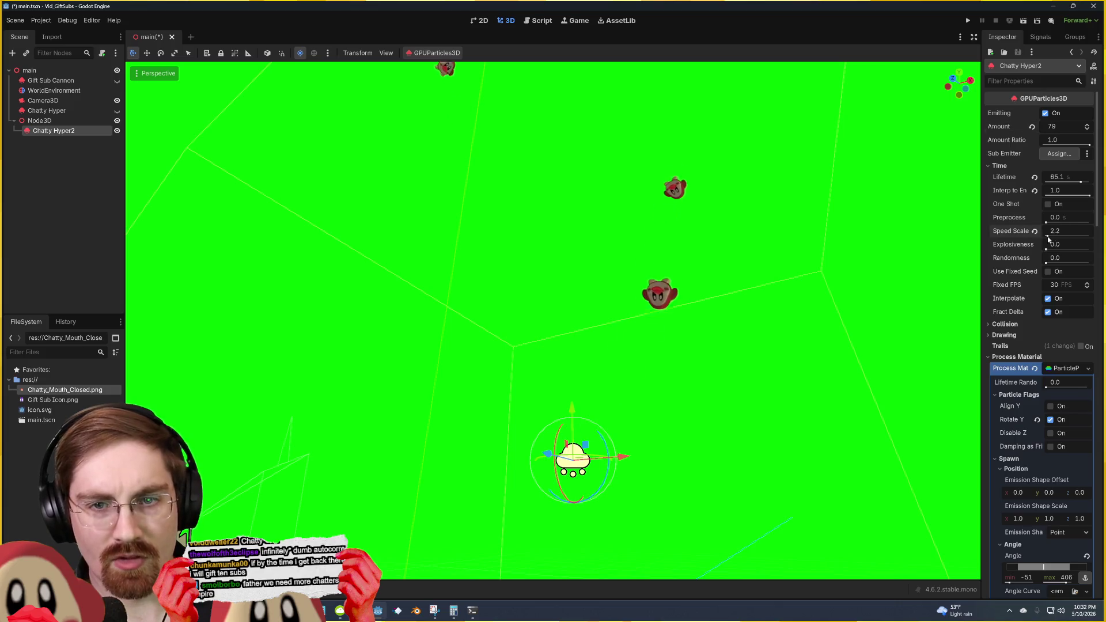
left_click(1035, 230)
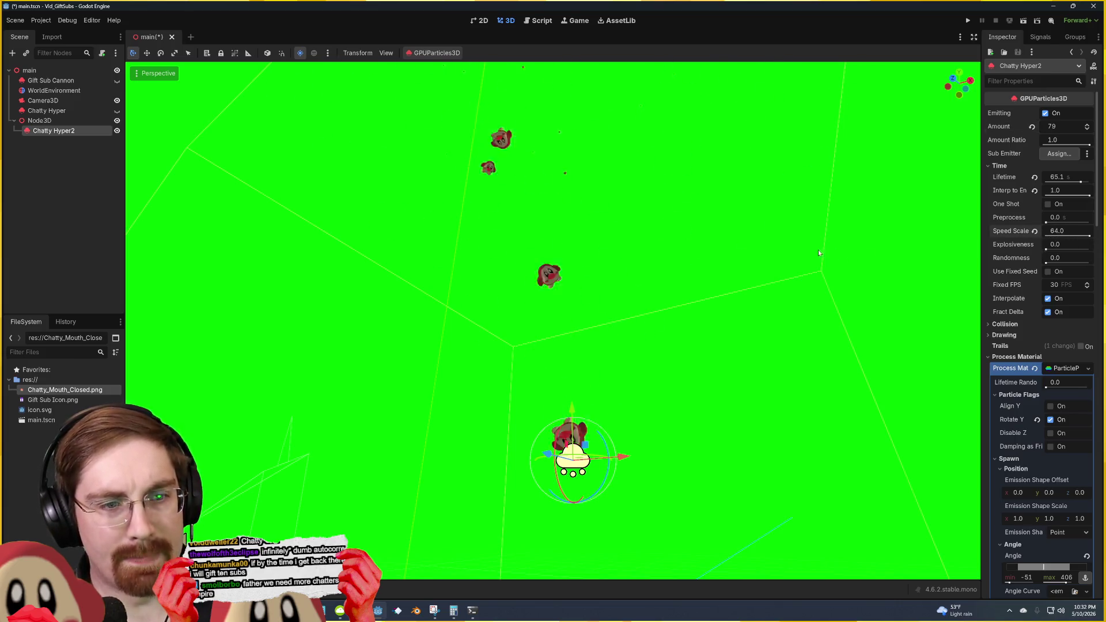
Step: Save the scene and reselect the Chatty Hyper2 emitter
left_click(782, 271)
key("ctrl+s")
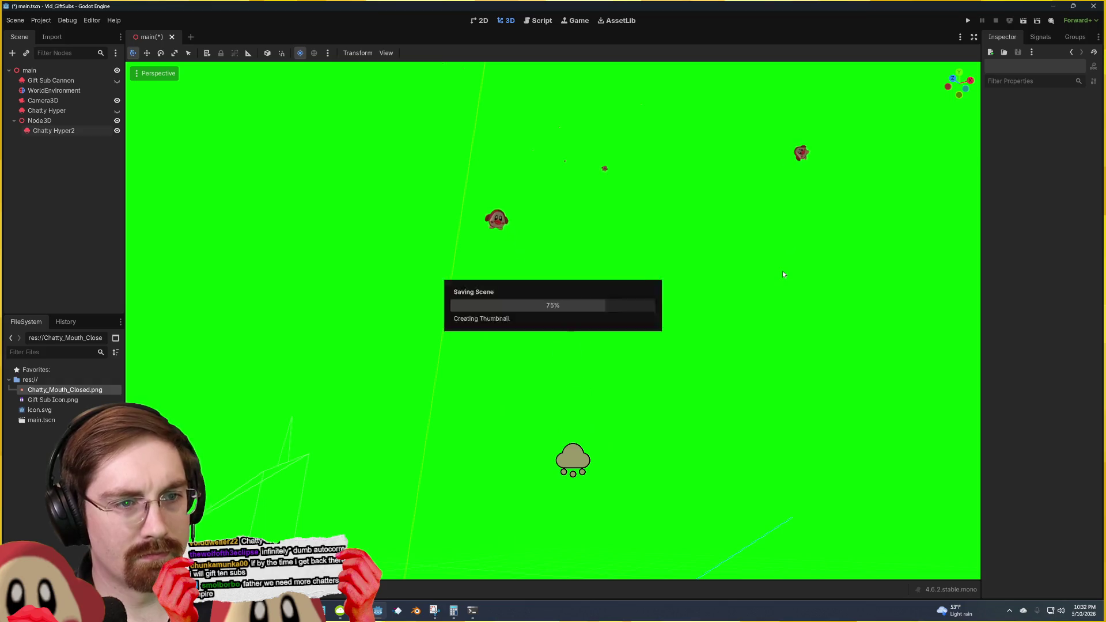
left_click(565, 458)
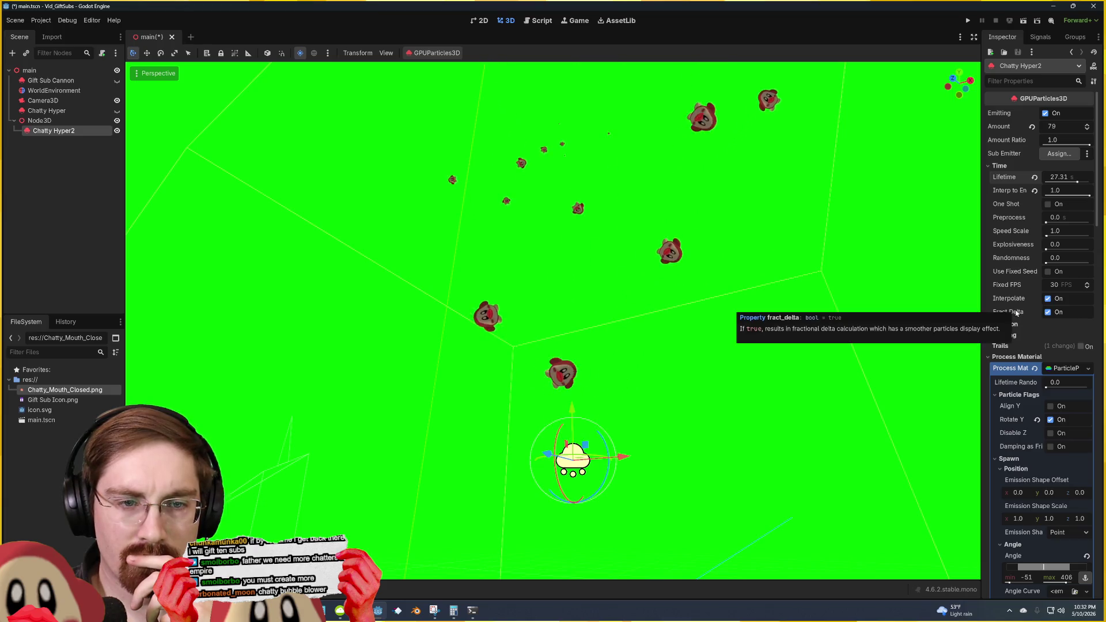
Step: Toggle Fract Delta and Interpolate, try Fixed FPS 2, then undo and save
left_click(1049, 312)
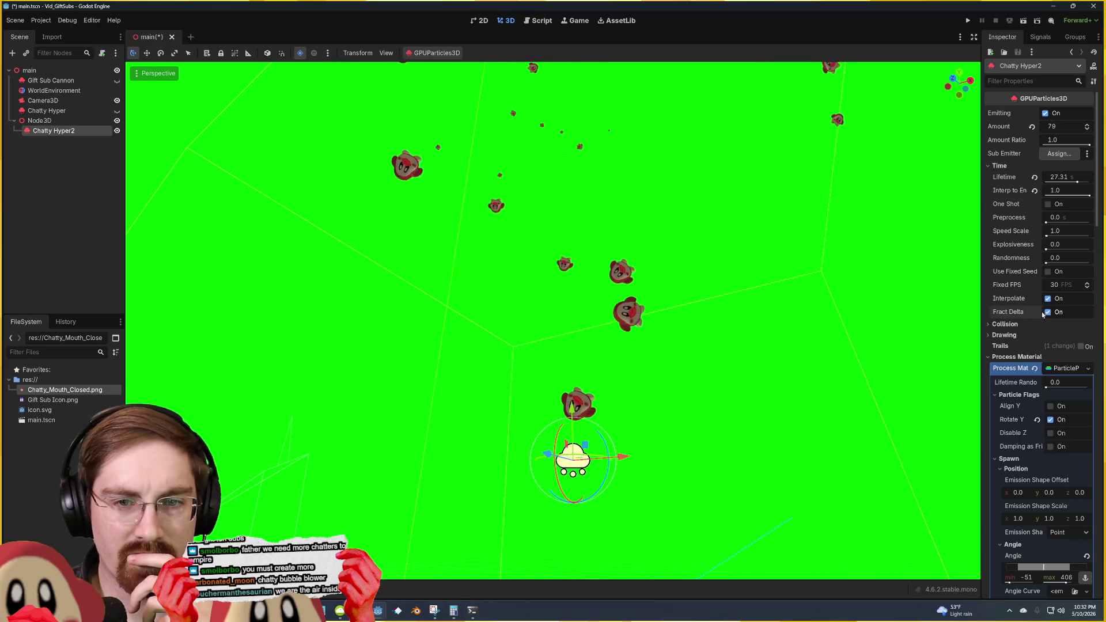
left_click(1048, 312)
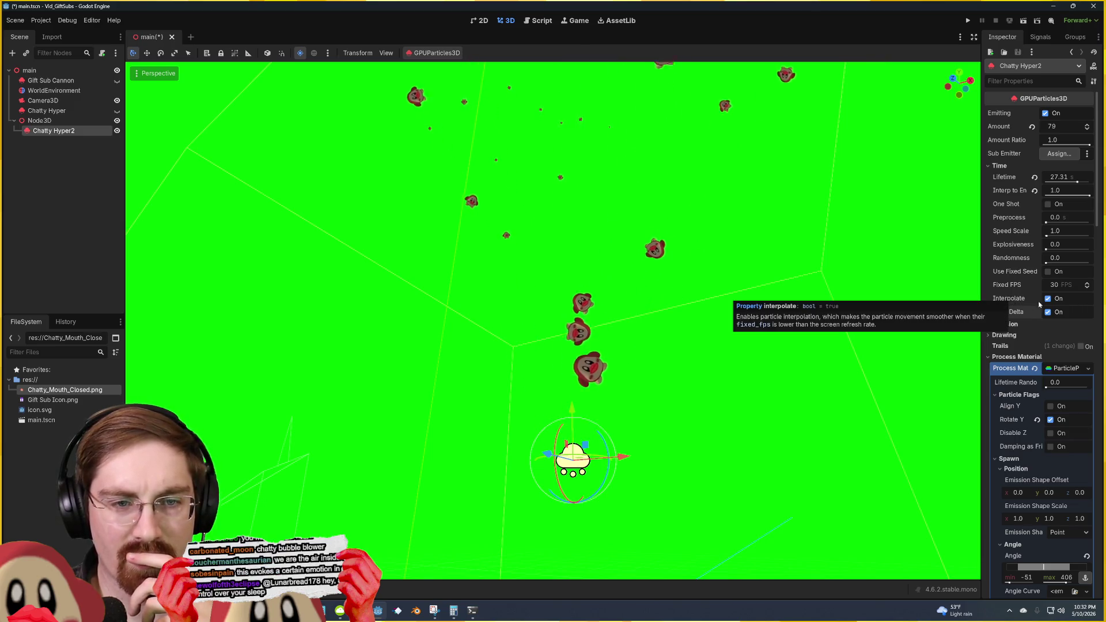
left_click(1048, 299)
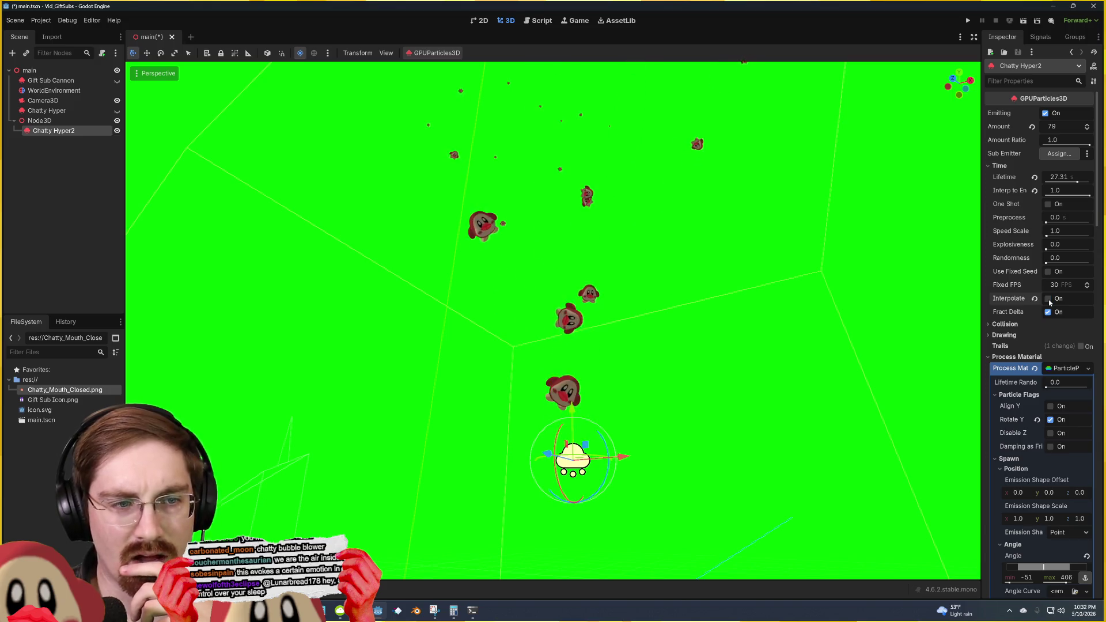
left_click(1048, 299)
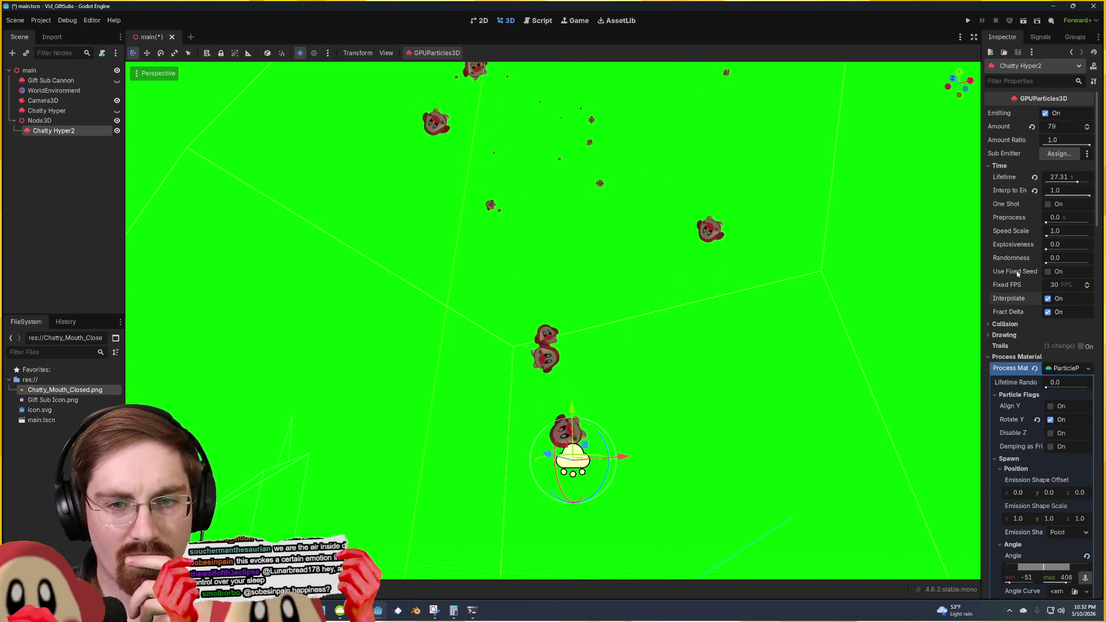
left_click(1048, 298)
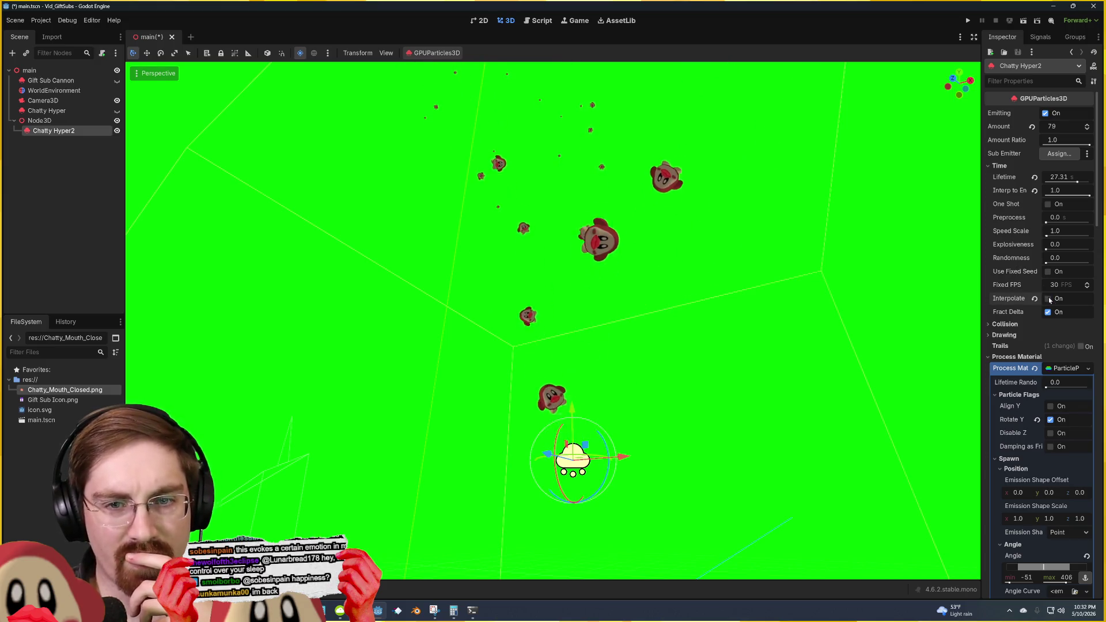
left_click(1054, 284)
type("2")
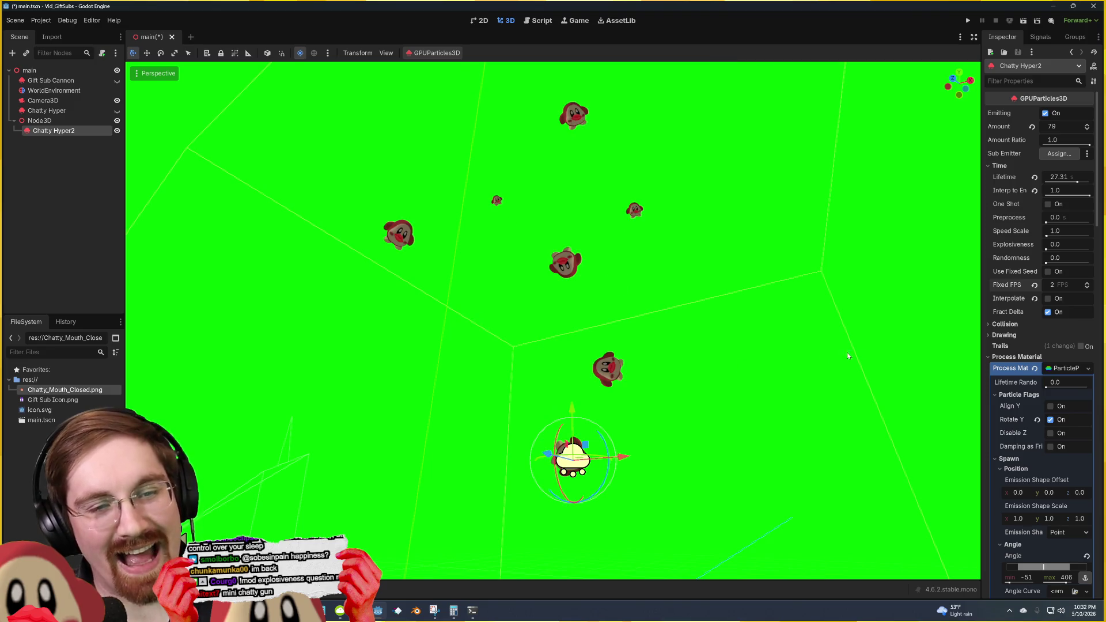
key("ctrl+z")
key("ctrl+z")
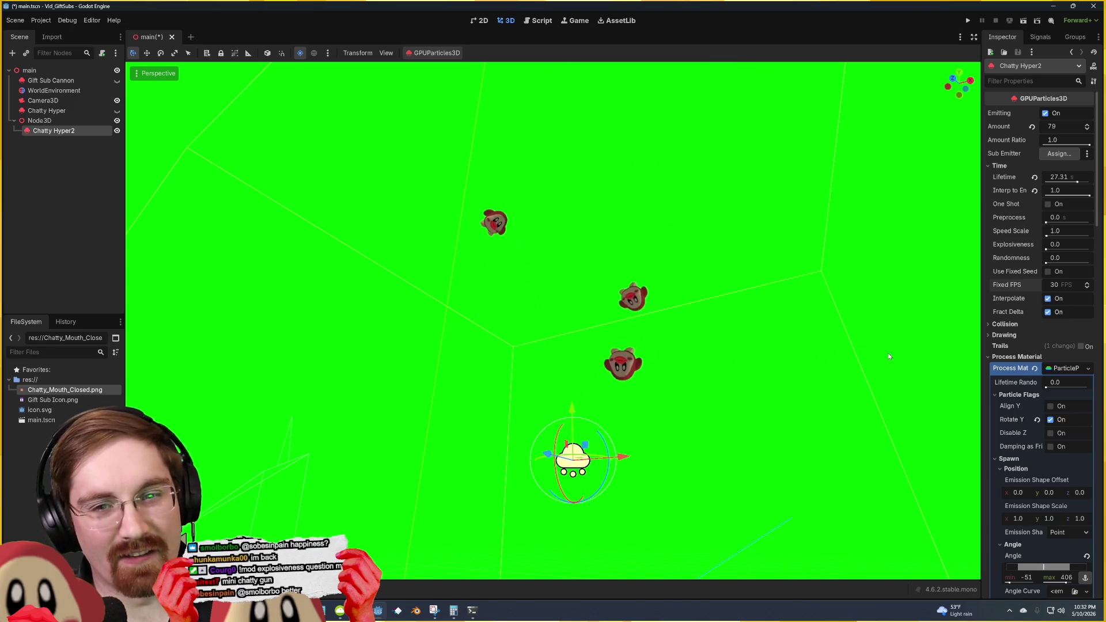
key("ctrl+s")
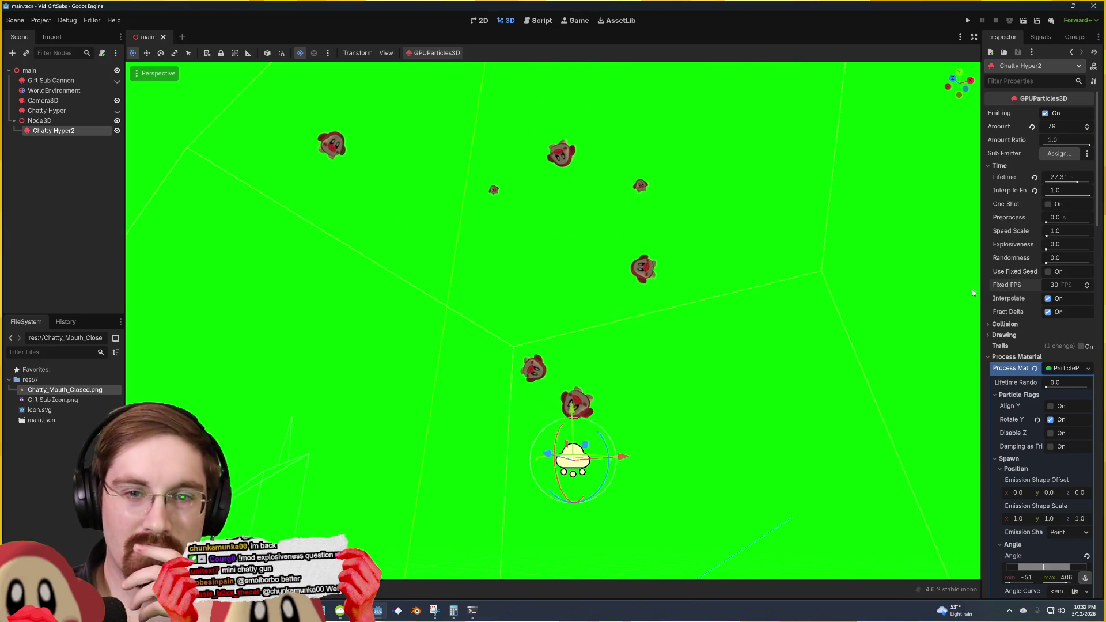
Step: Try randomness and explosiveness at 1.0, then reveal the Drawing section
mouse_move(1055, 258)
left_mouse_down()
mouse_move(1089, 262)
mouse_move(1089, 245)
left_mouse_up()
left_click(1035, 257)
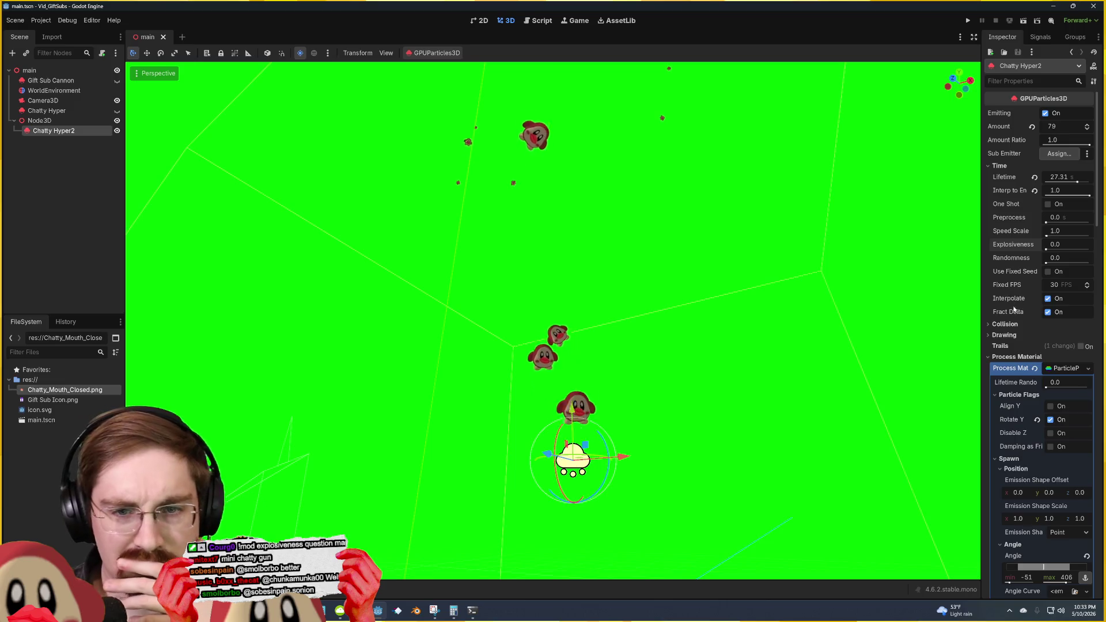
left_click(1005, 335)
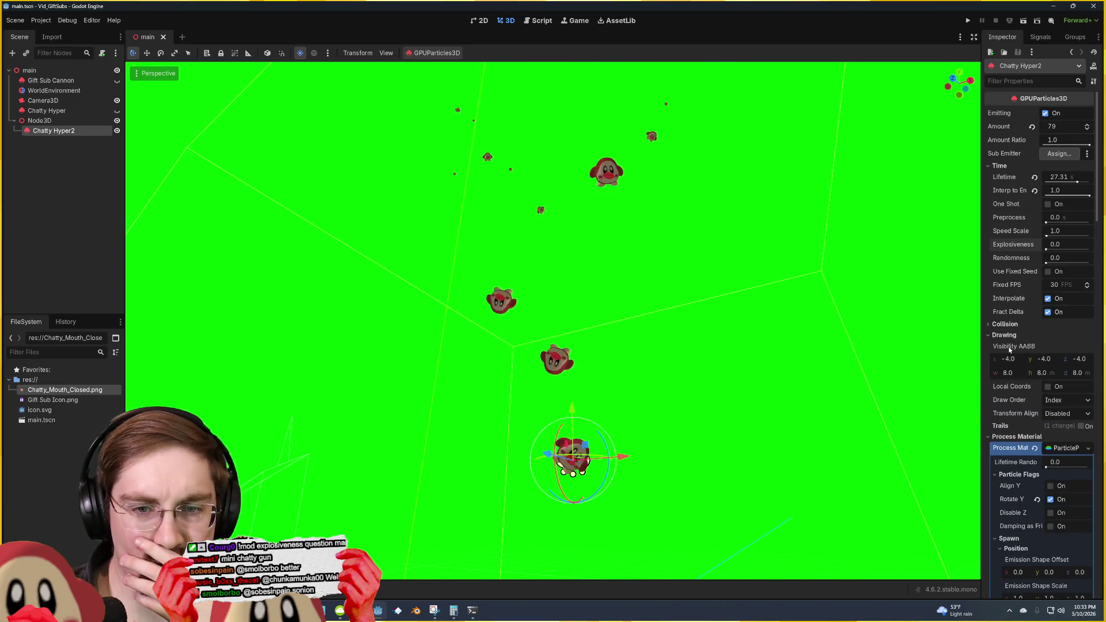
Step: Expand Accelerations > Gravity and drag the Gravity Y value to -9.8
left_click(1013, 337)
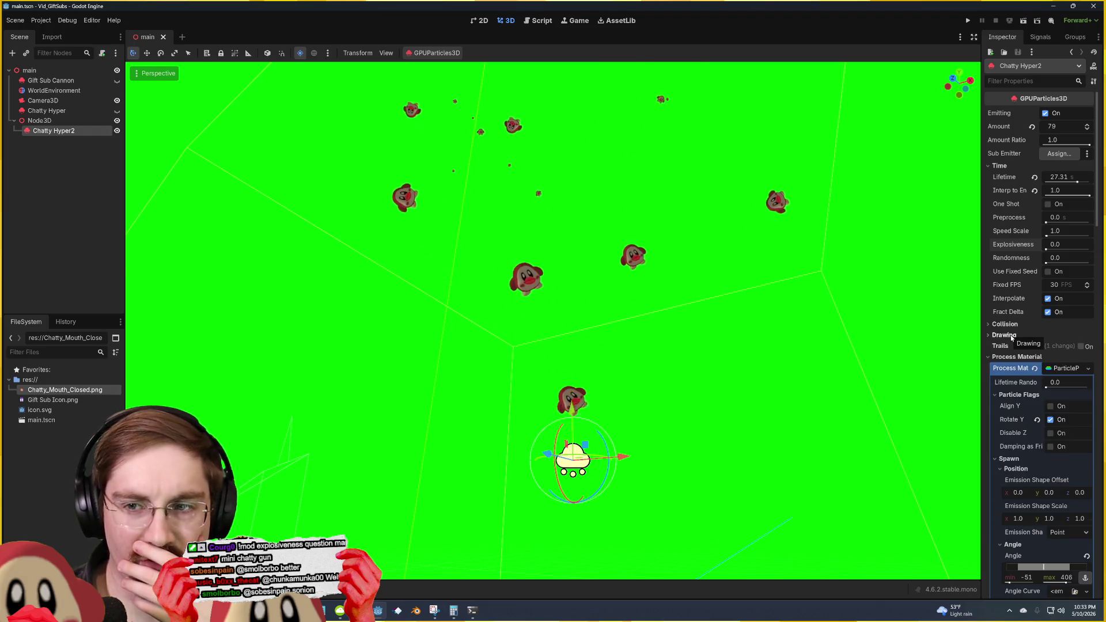
scroll(1016, 340, "down", 3)
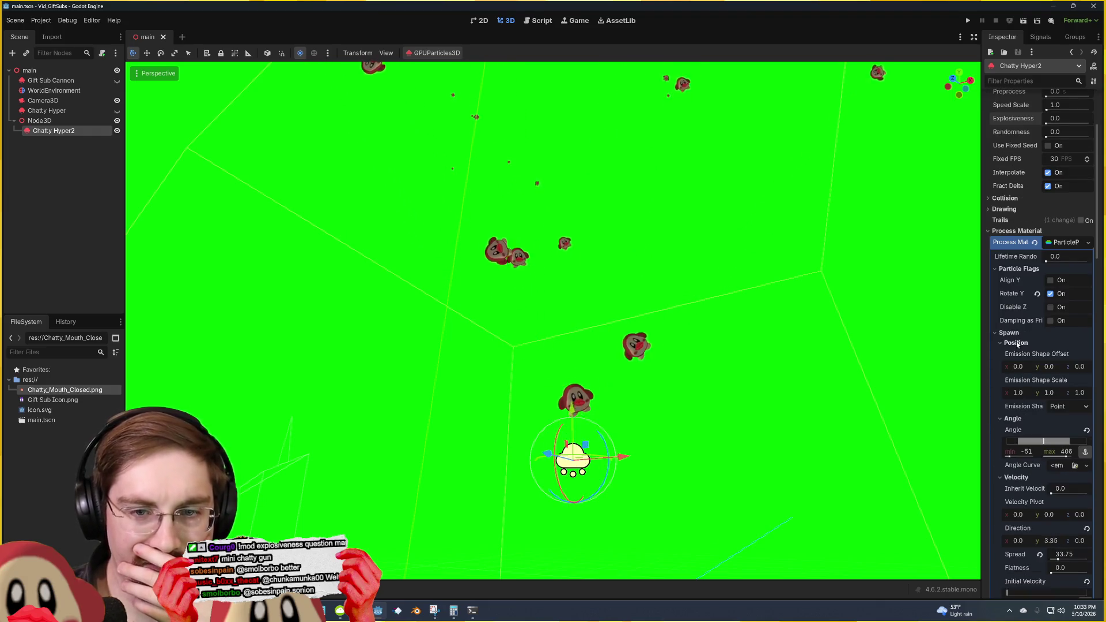
scroll(998, 348, "down", 3)
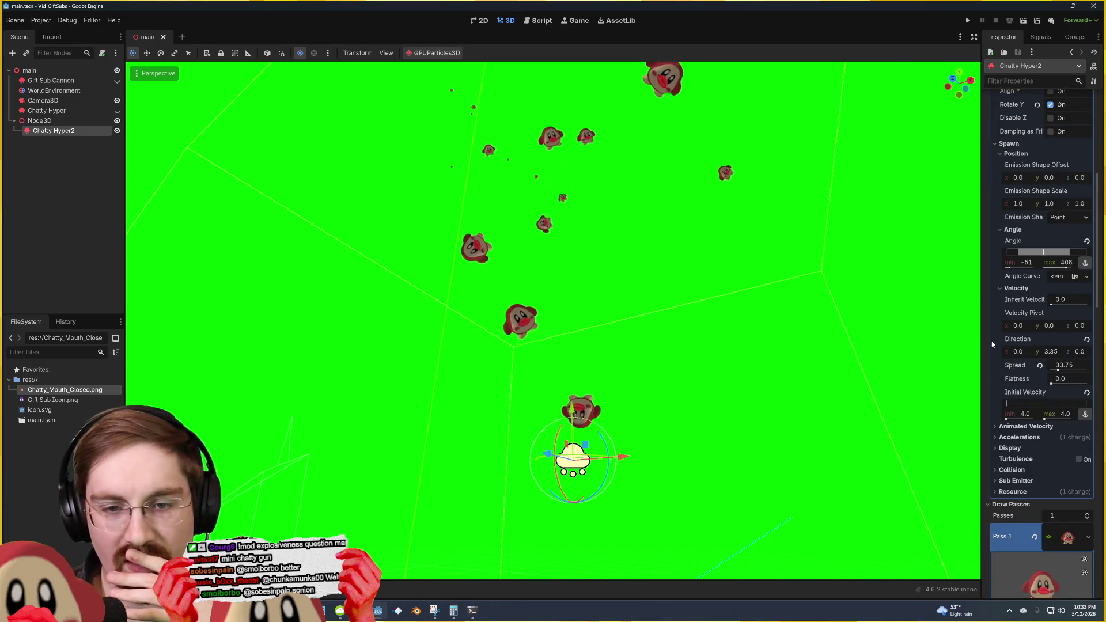
left_click(1026, 364)
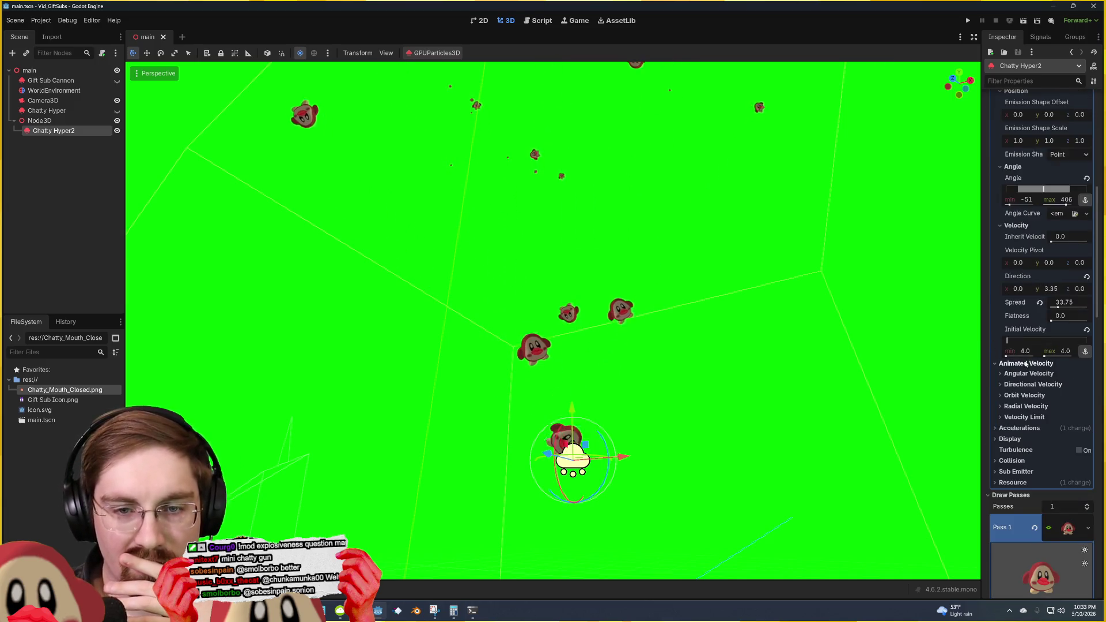
left_click(1025, 364)
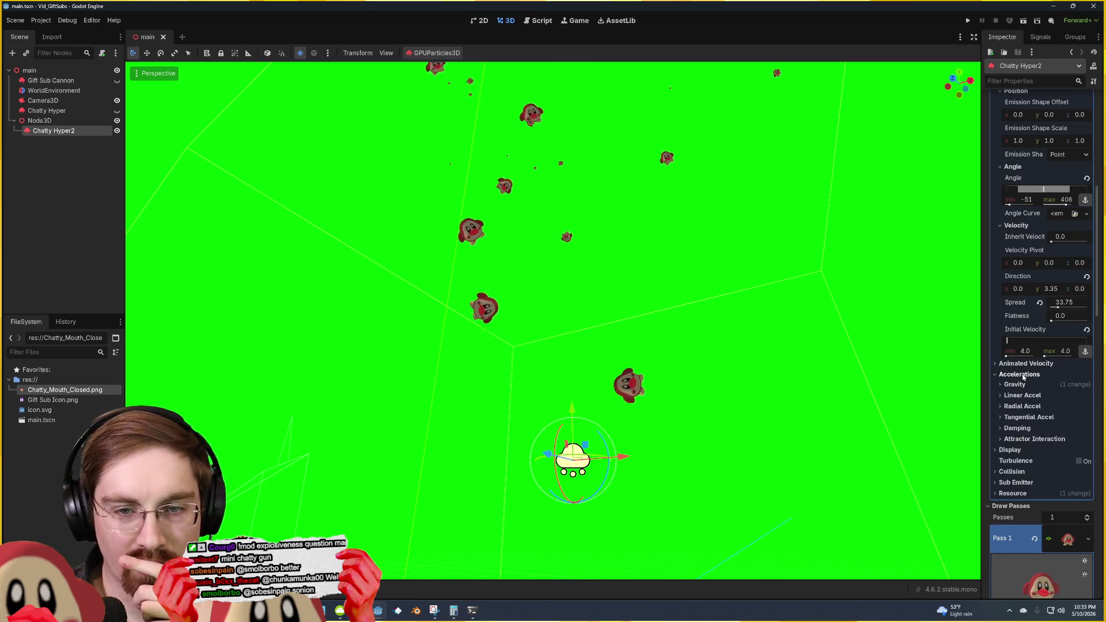
left_click(1022, 373)
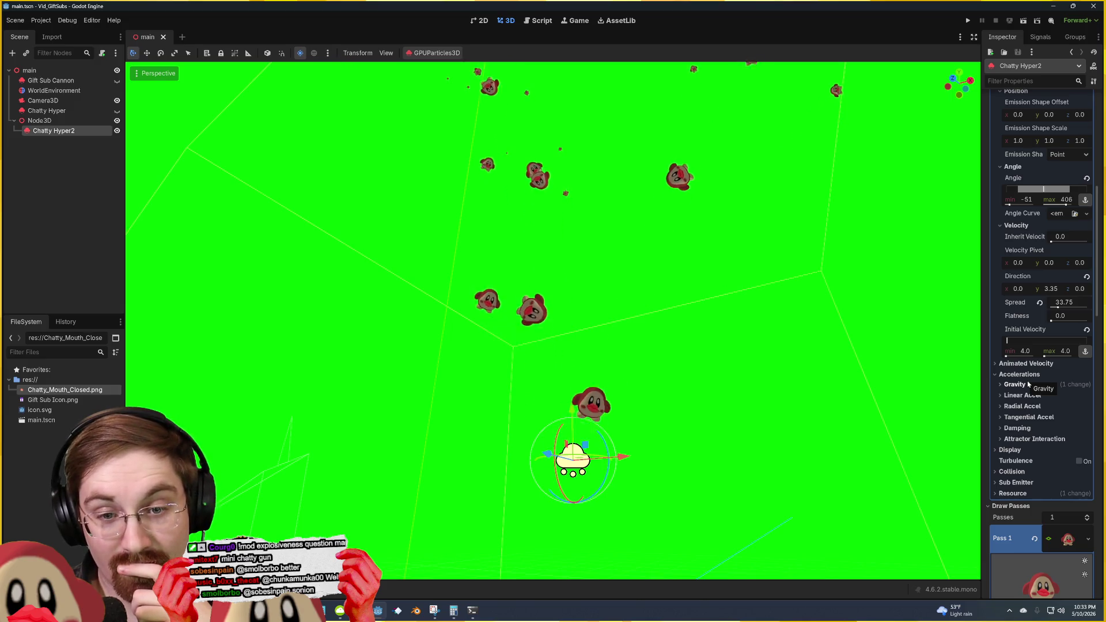
left_click(1028, 383)
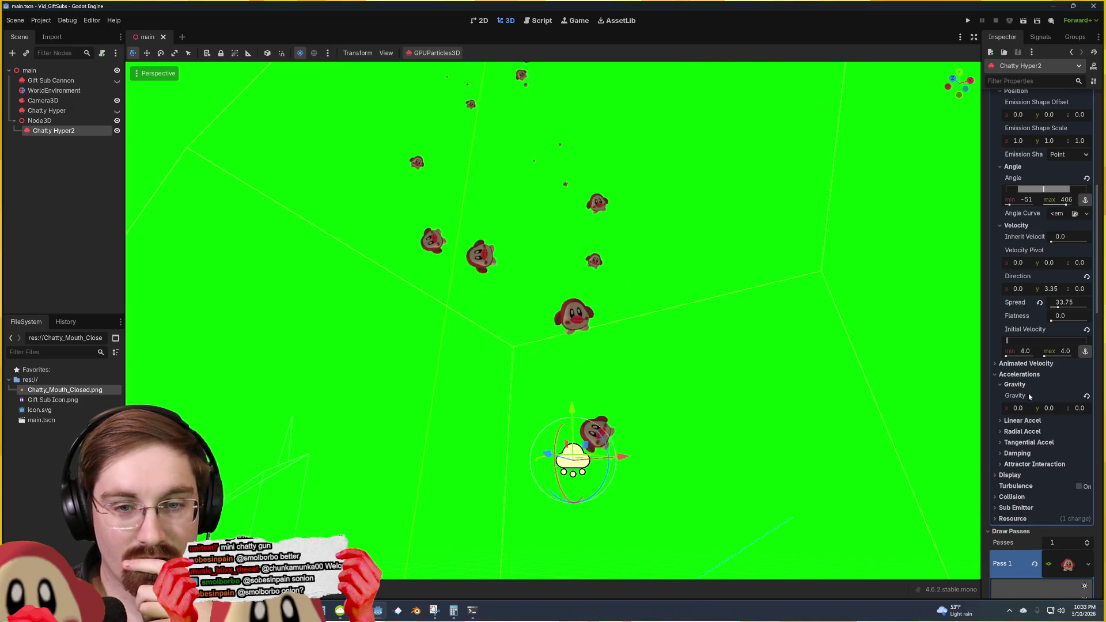
left_click_drag(1030, 410, 1065, 410)
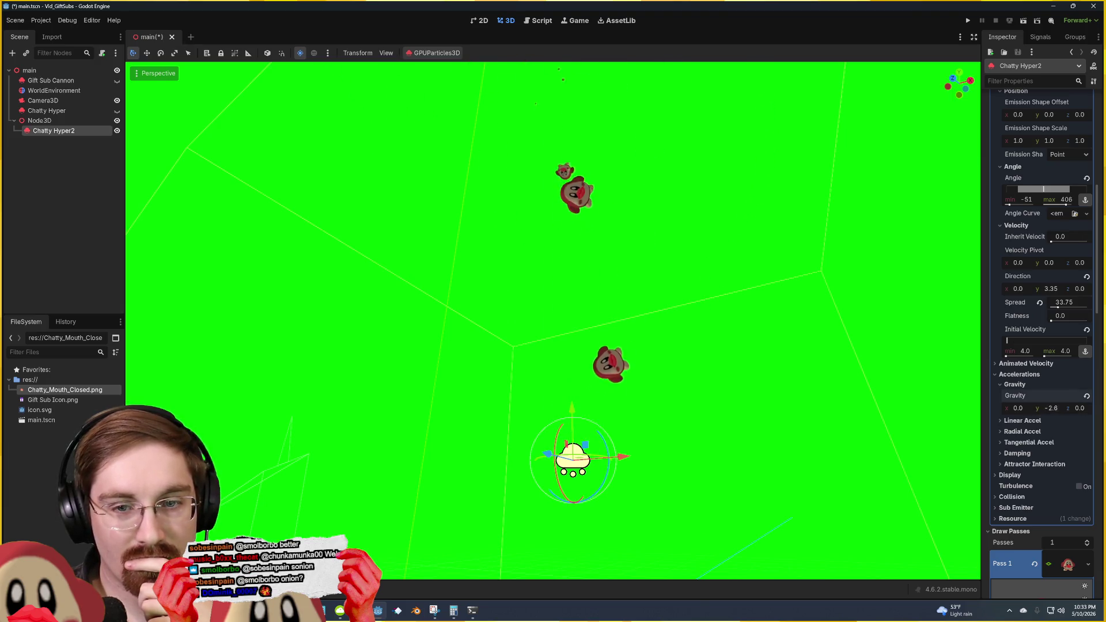
left_click_drag(1051, 408, 1034, 408)
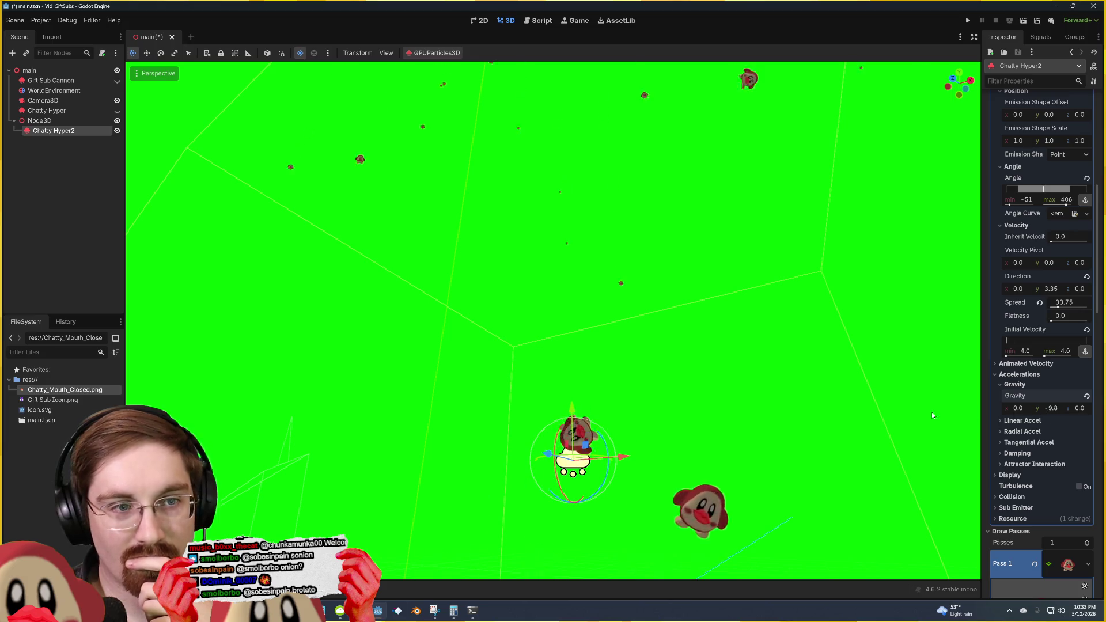
mouse_move(752, 344)
left_mouse_down()
mouse_move(737, 357)
mouse_move(806, 300)
mouse_move(771, 277)
mouse_move(806, 259)
mouse_move(800, 288)
mouse_move(814, 284)
mouse_move(807, 270)
left_mouse_up()
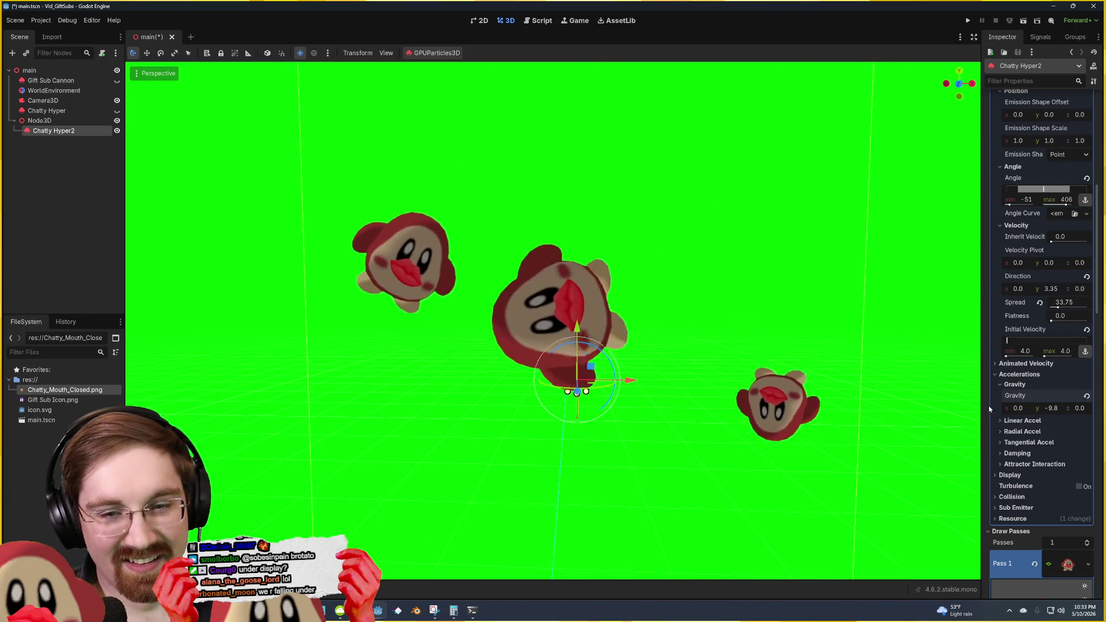
left_click(1014, 475)
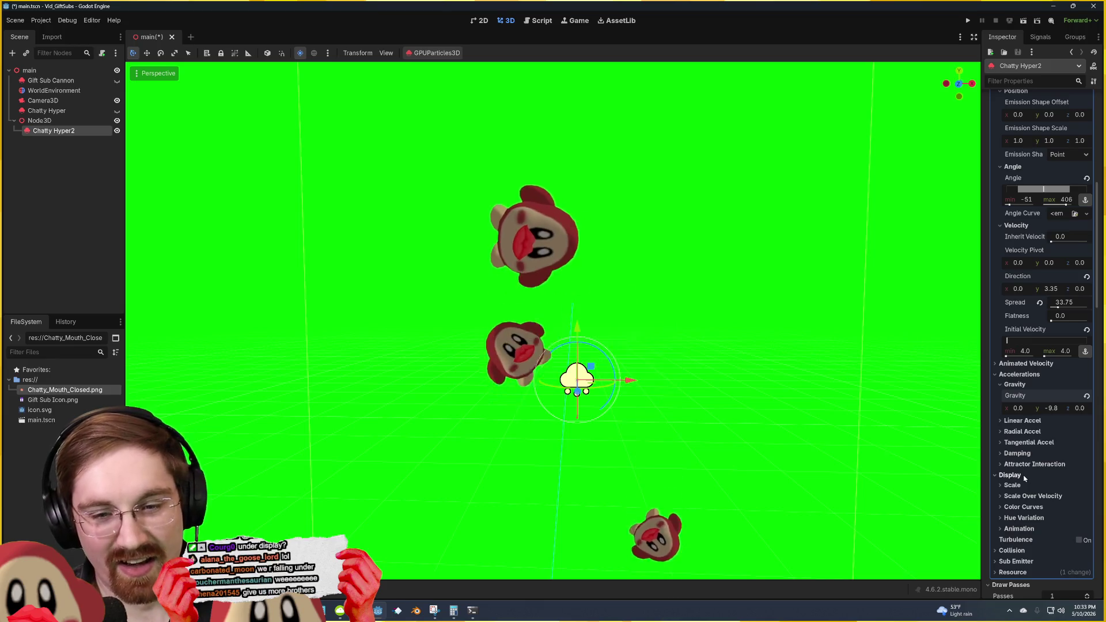
Step: Widen Hue Variation, then reset it to zero and collapse it
left_click(1024, 517)
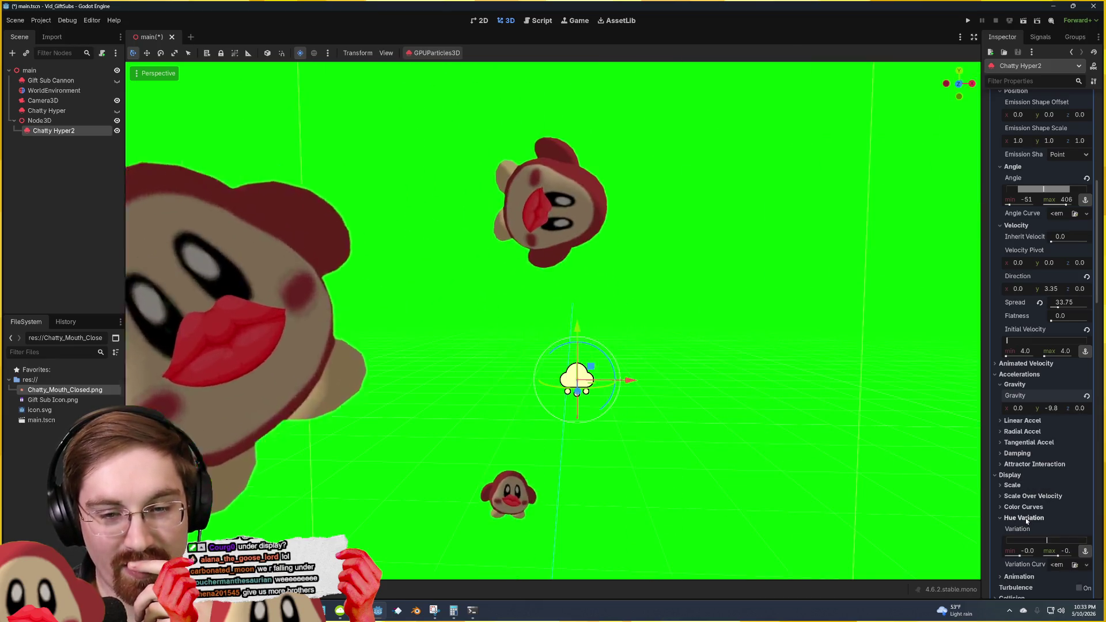
mouse_move(1046, 540)
left_mouse_down()
mouse_move(1016, 540)
mouse_move(1074, 541)
left_mouse_up()
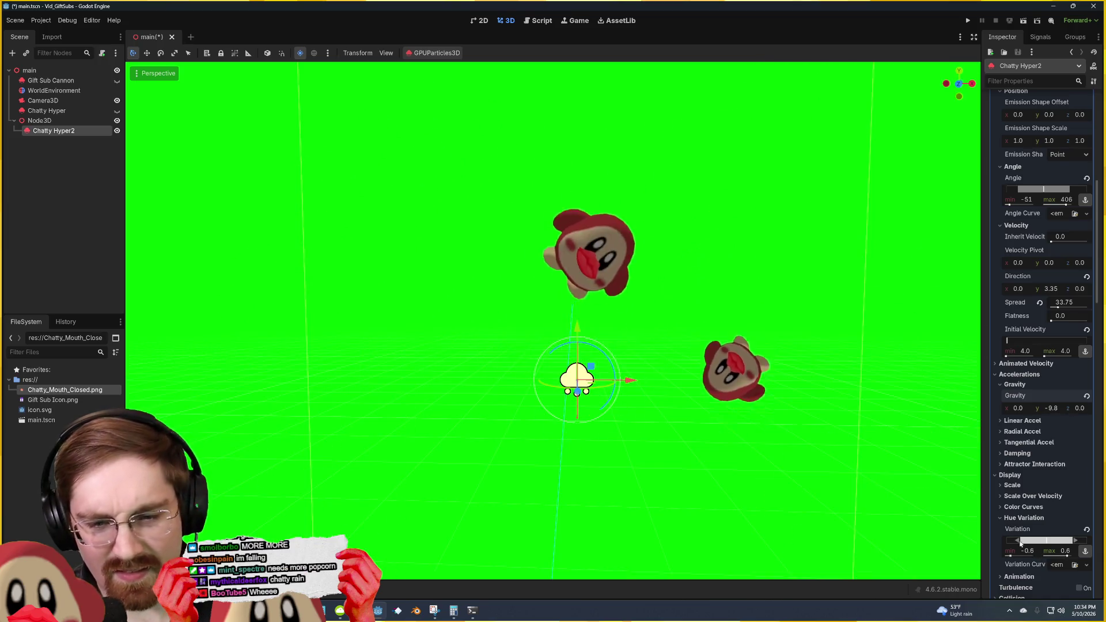
left_click_drag(1038, 543, 1042, 530)
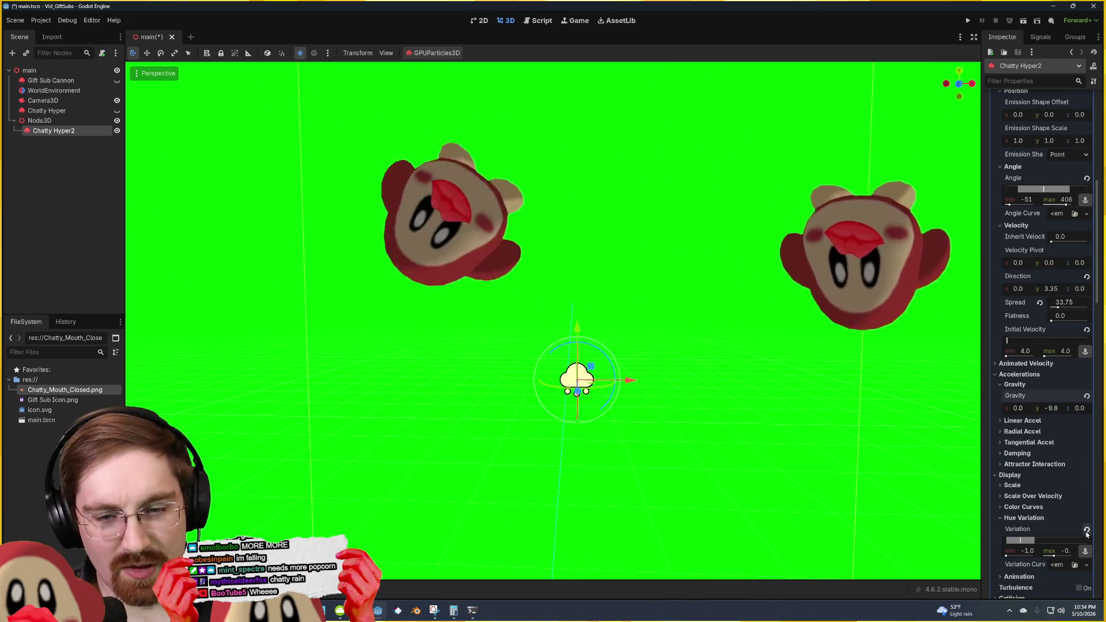
left_click(1025, 517)
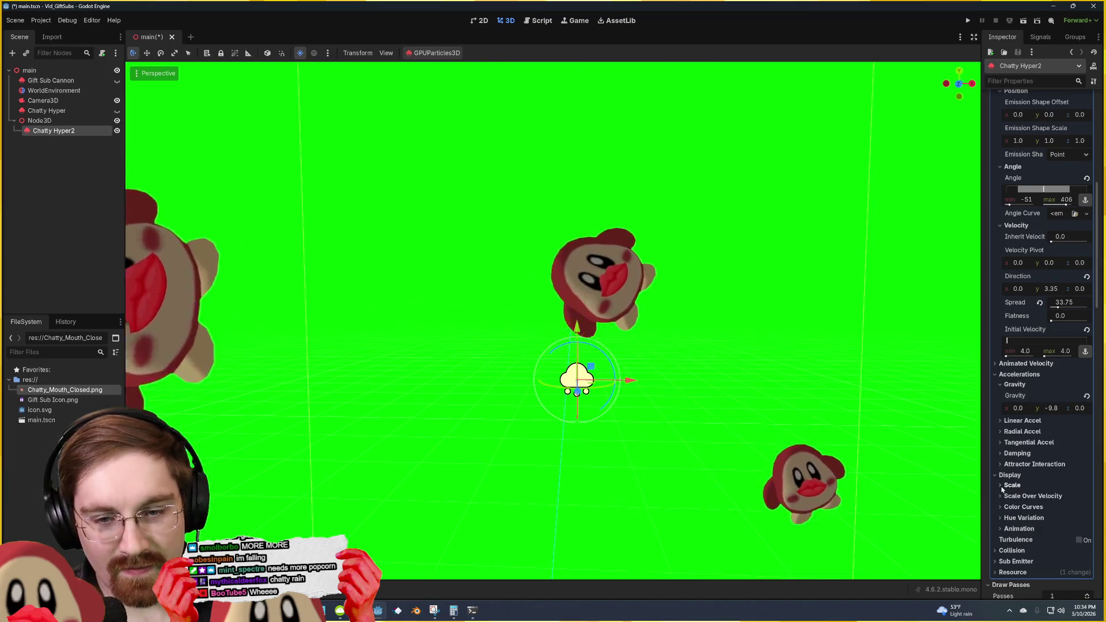
Step: Try a scale over velocity range and max scale 904, then revert Scale to 1.0
left_click(1002, 496)
mouse_move(1009, 518)
left_mouse_down()
mouse_move(1080, 520)
mouse_move(1007, 519)
left_mouse_up()
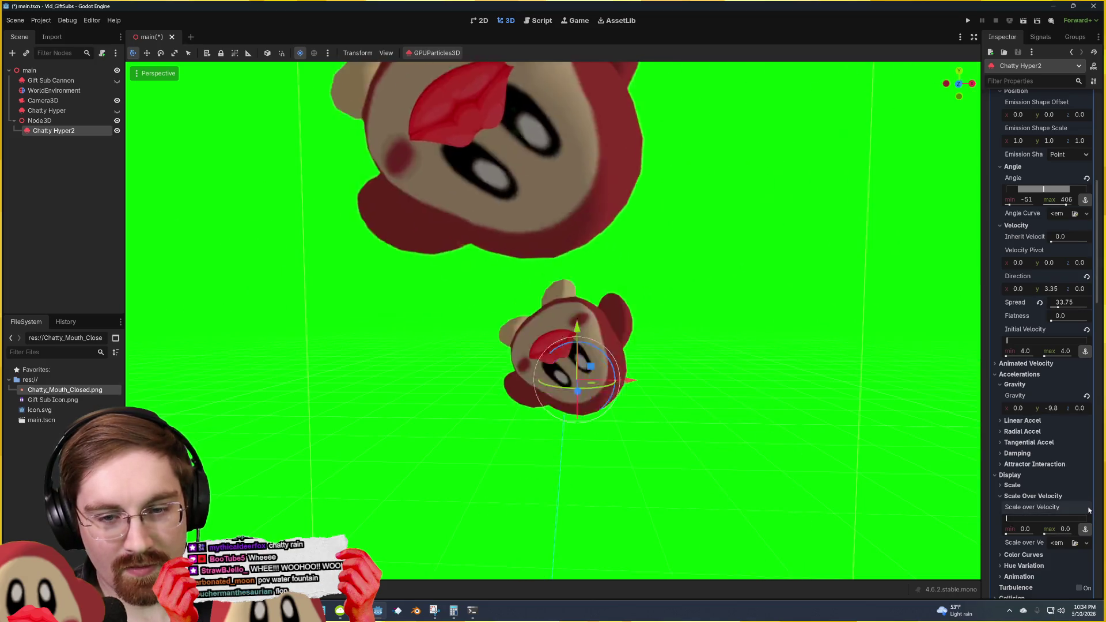
left_click(1009, 497)
left_click(1012, 485)
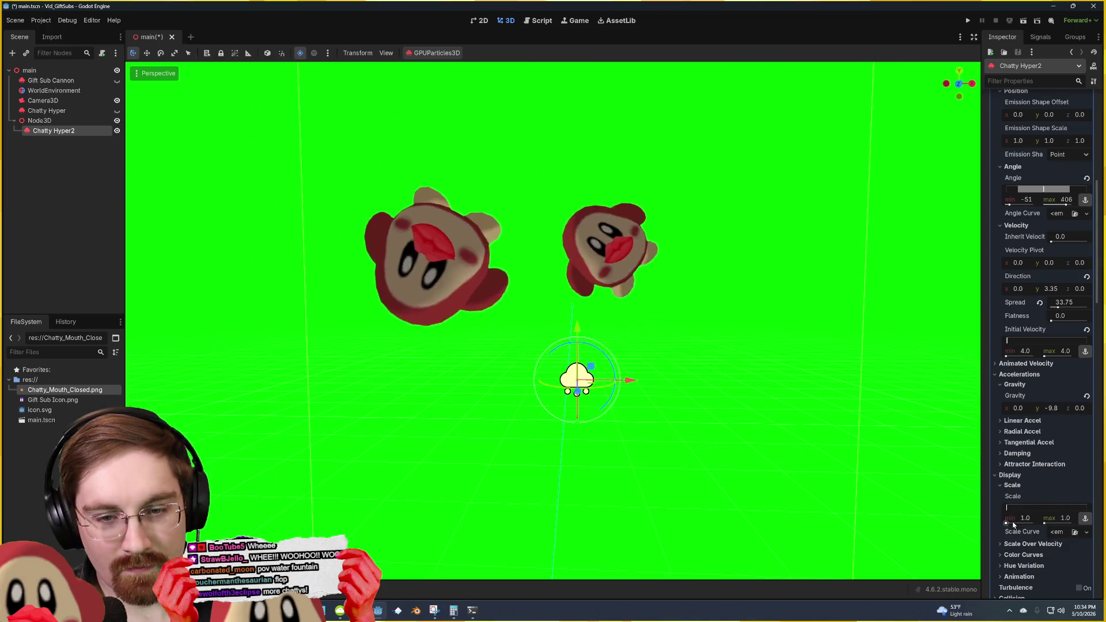
left_click_drag(1009, 508, 1079, 508)
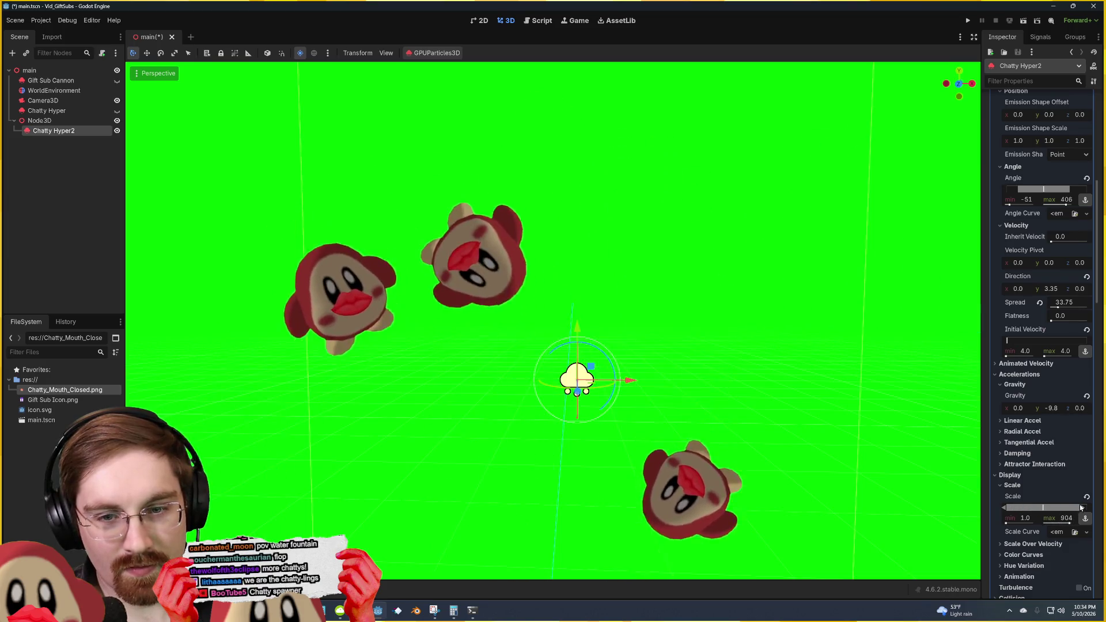
left_click(1087, 496)
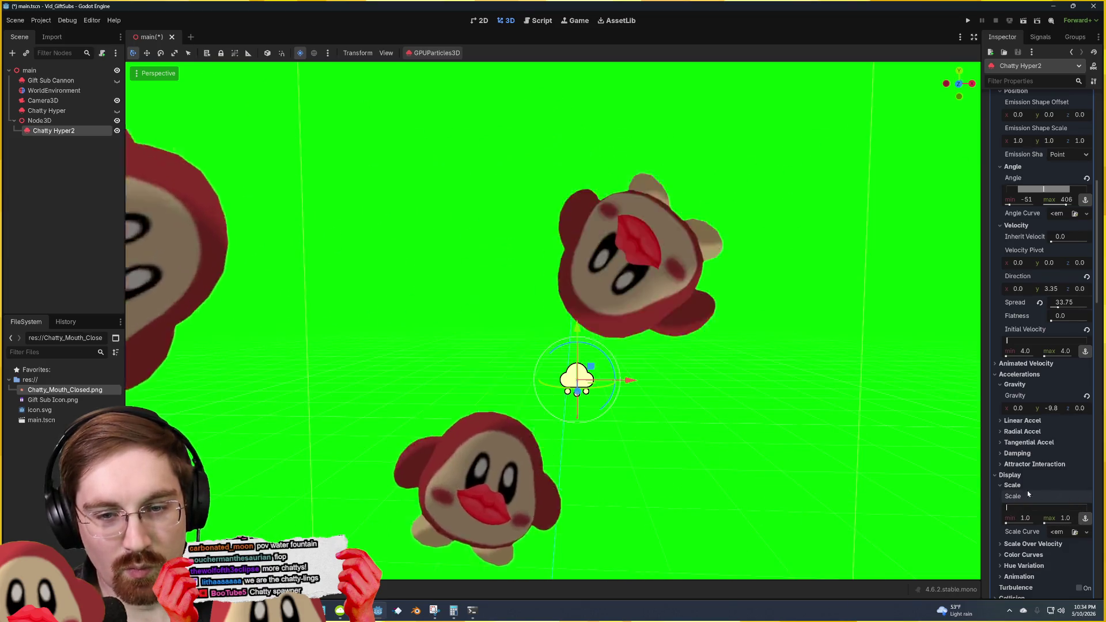
left_click(1000, 486)
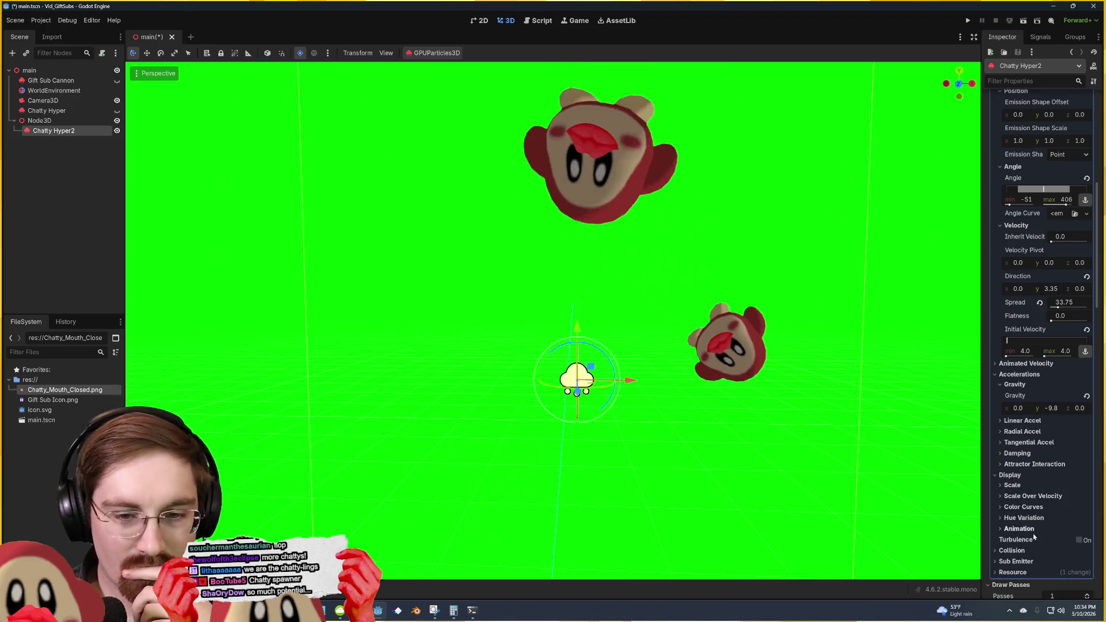
Step: Browse the Animation and Hue Variation sections, then expand Color Curves
left_click(999, 529)
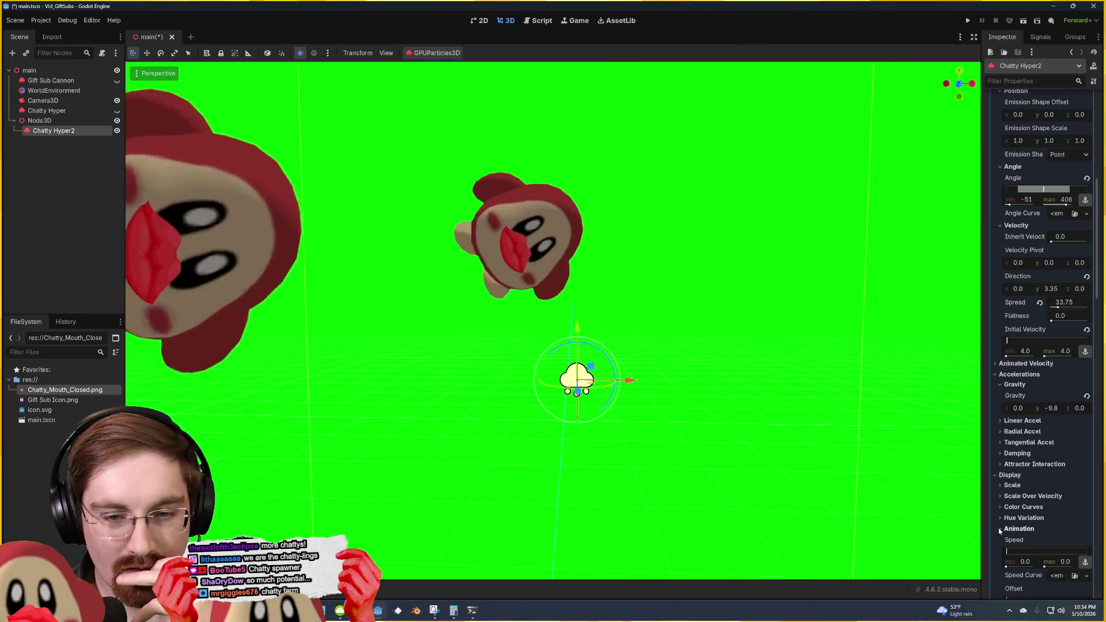
scroll(999, 524, "down", 4)
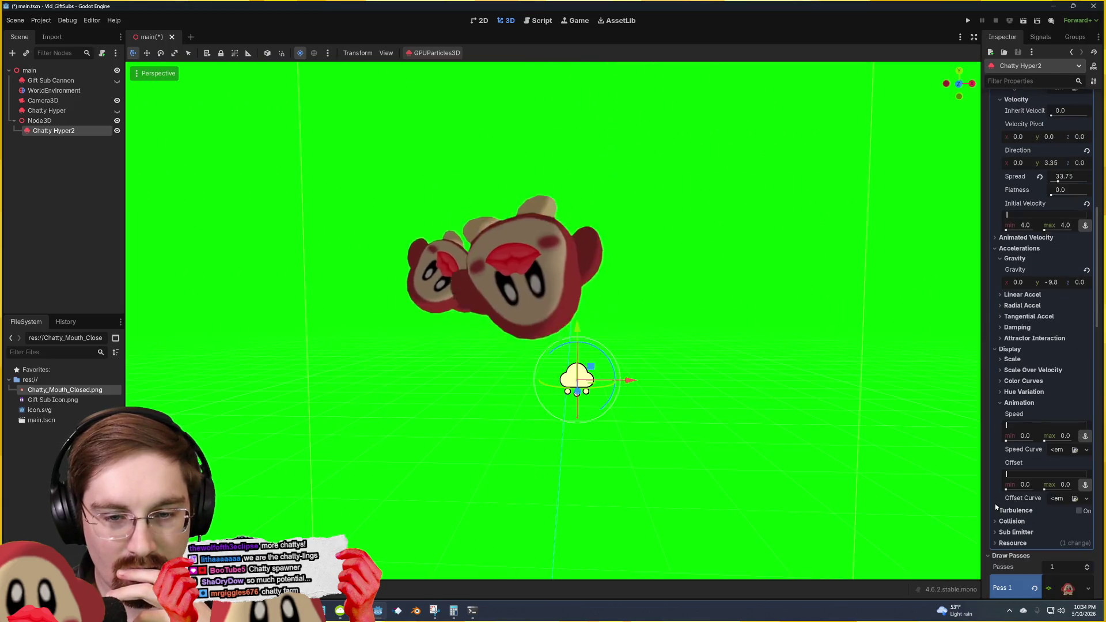
left_click(1001, 392)
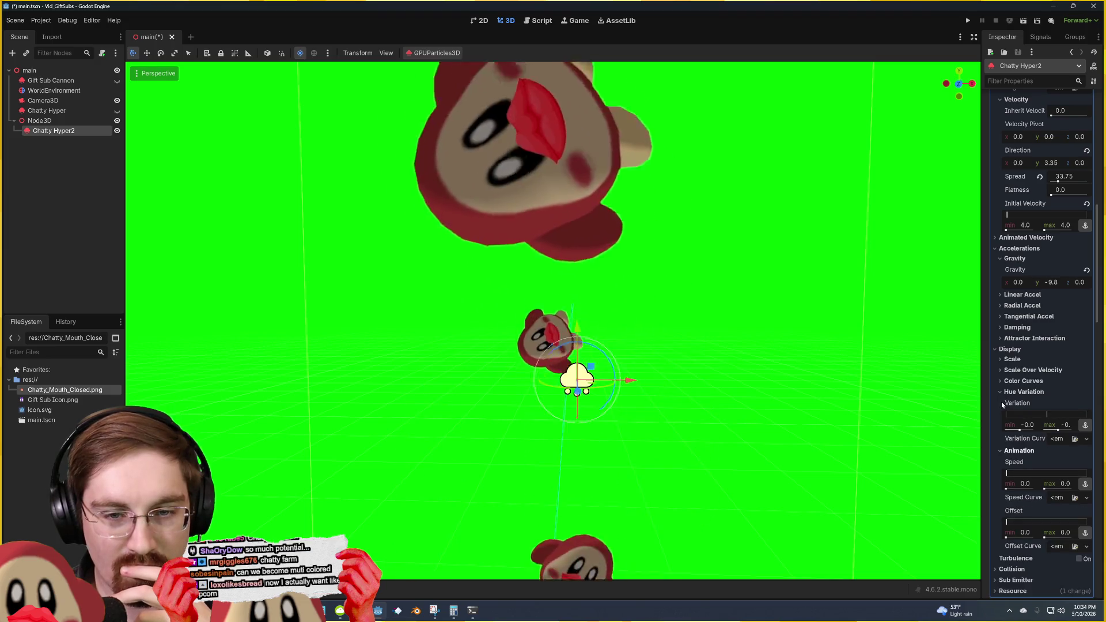
left_click(1001, 450)
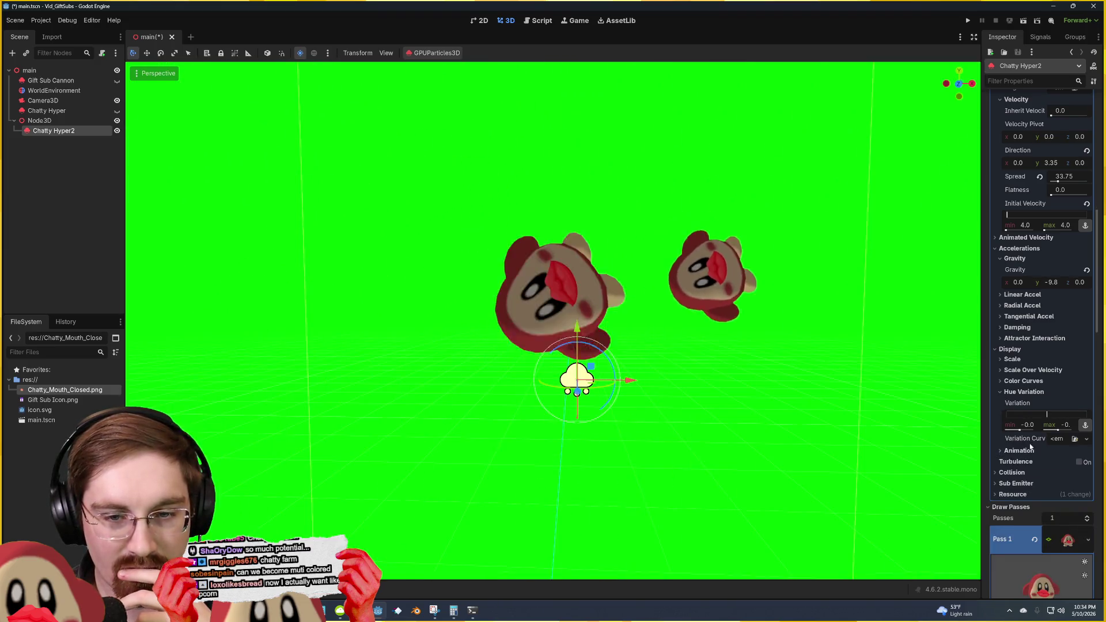
left_click(1001, 392)
left_click(1001, 381)
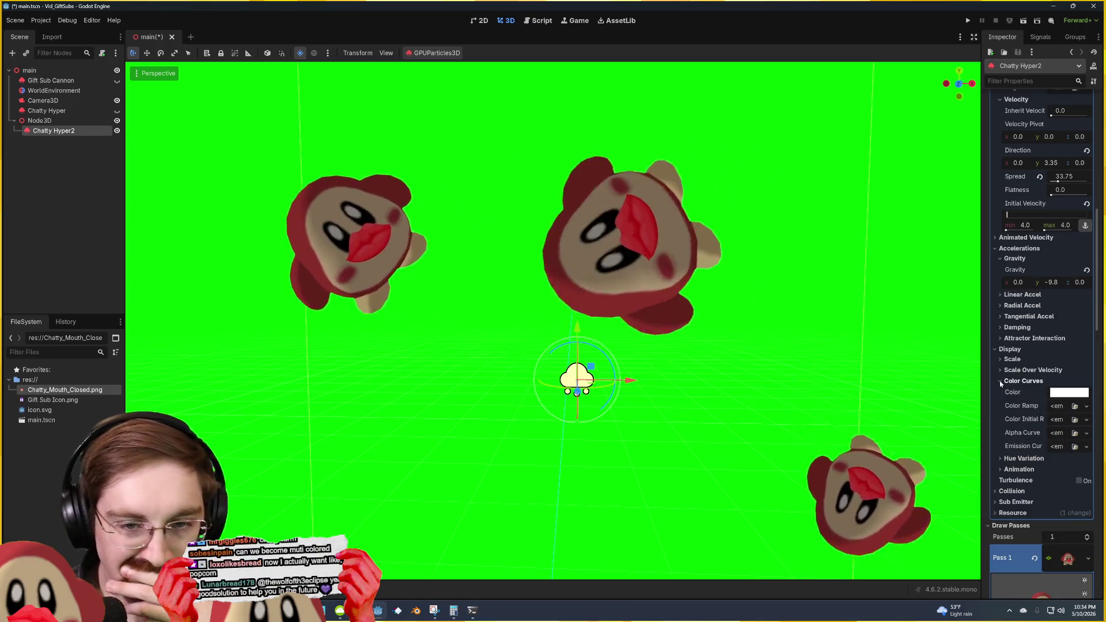
Step: Drag the Color Curves base colour's alpha to 0, making it ffffff00
left_click(1065, 393)
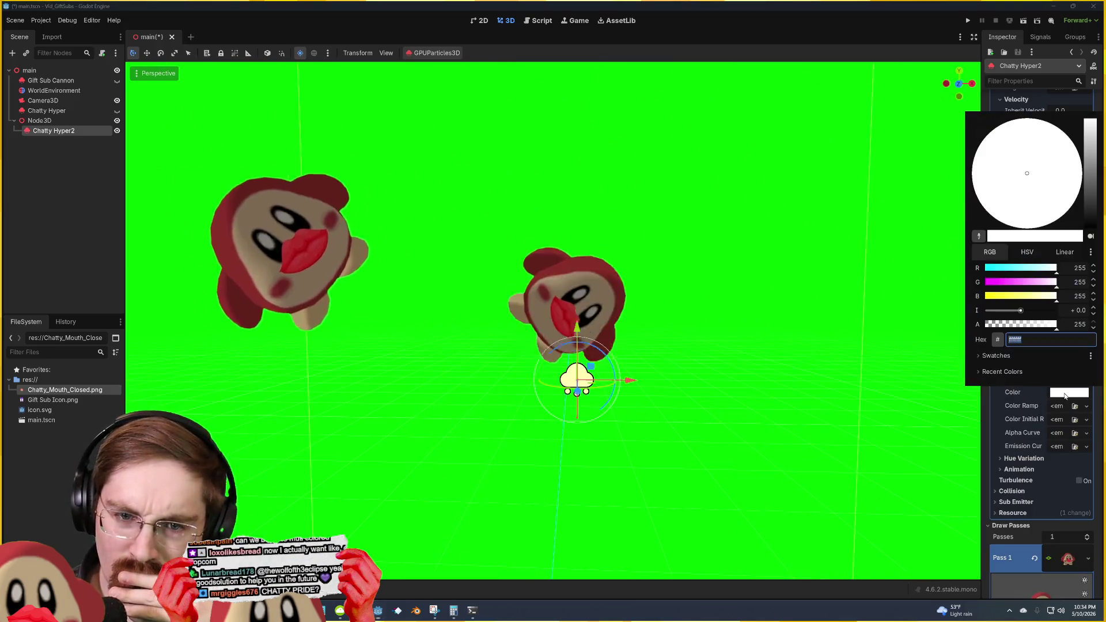
left_click_drag(1057, 324, 922, 323)
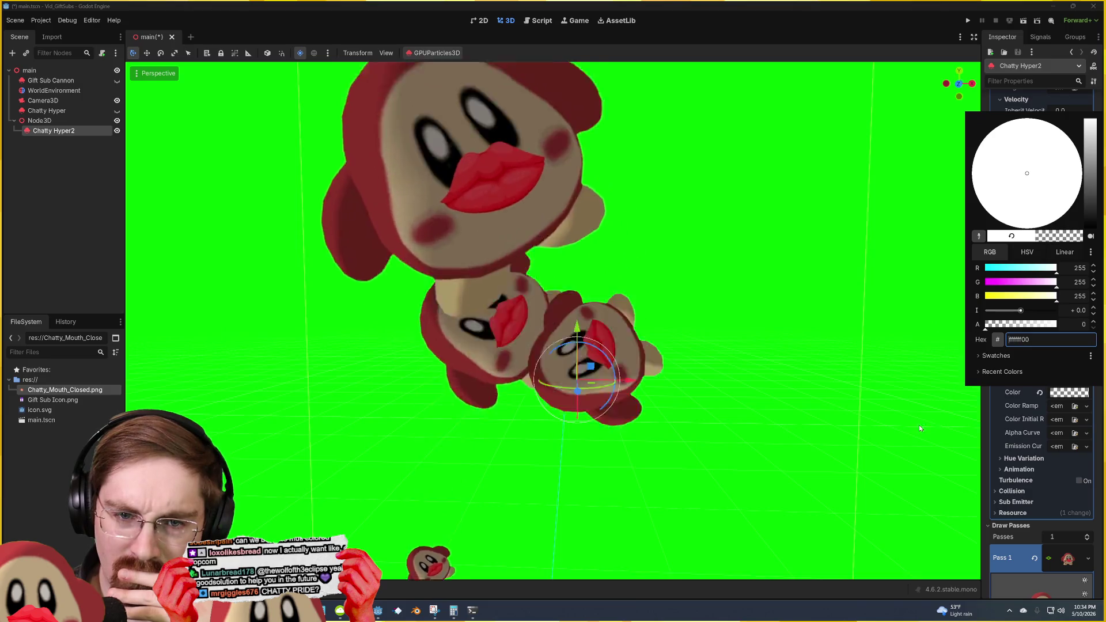
left_click(918, 426)
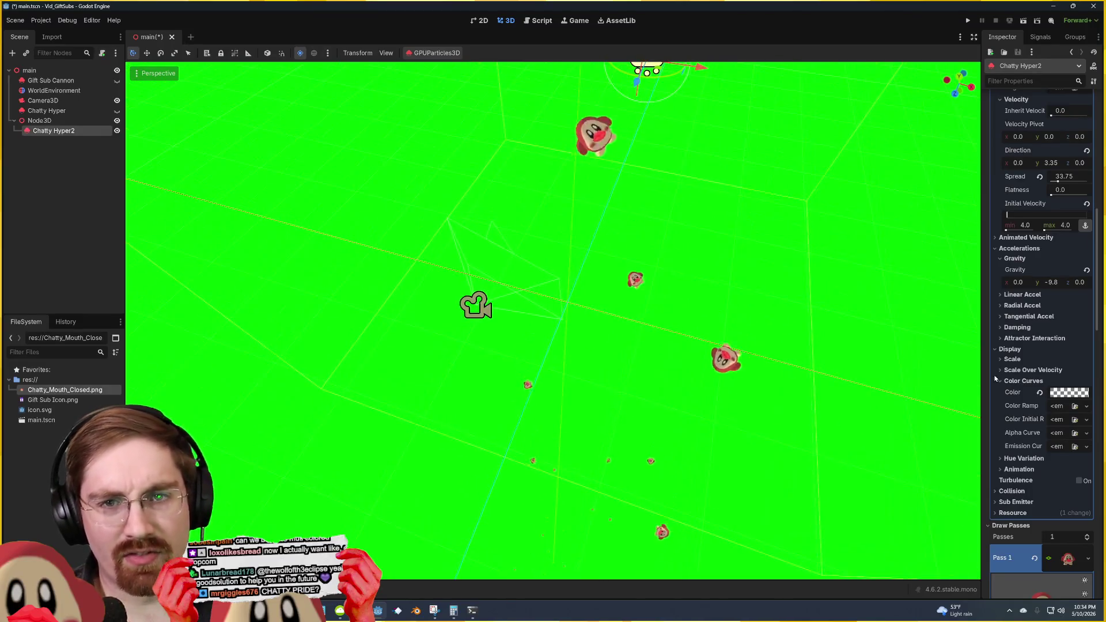
scroll(1014, 288, "up", 10)
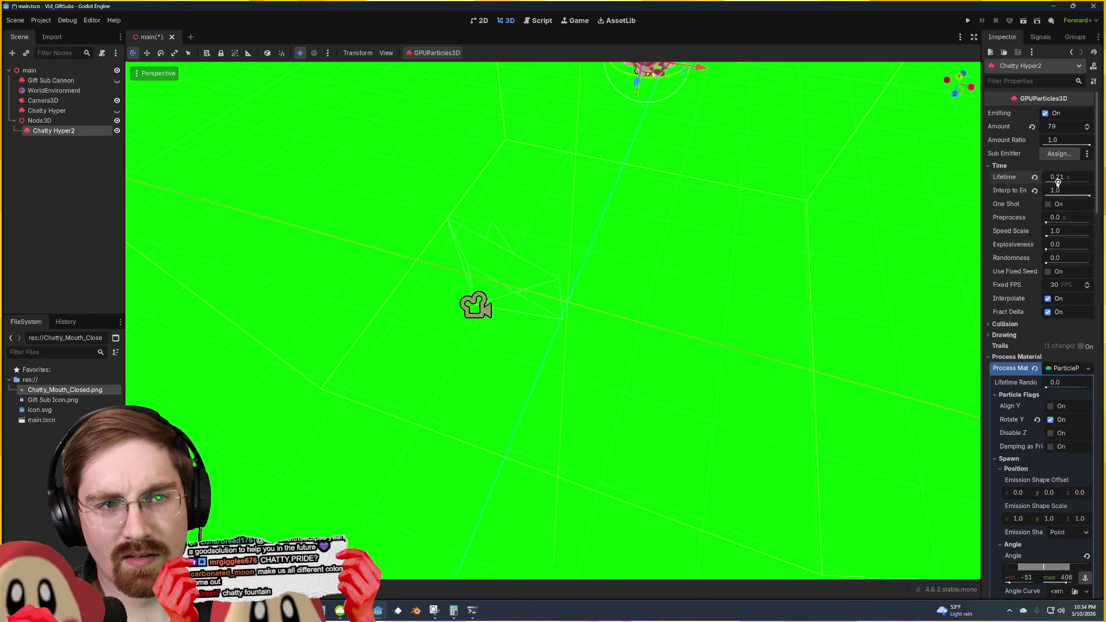
key("f")
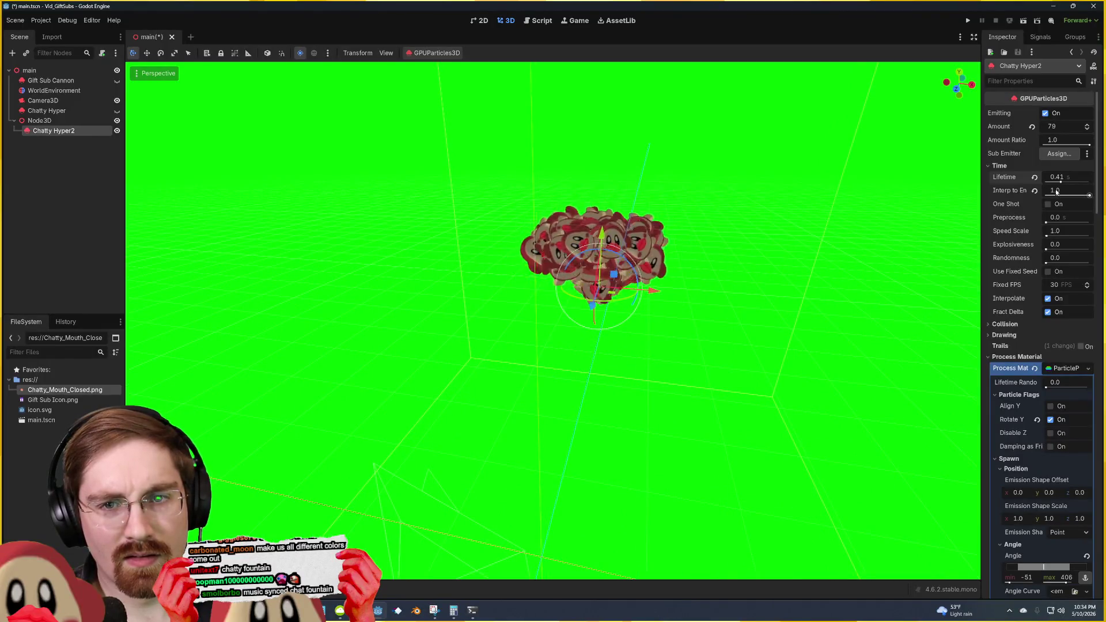
left_click_drag(916, 266, 916, 300)
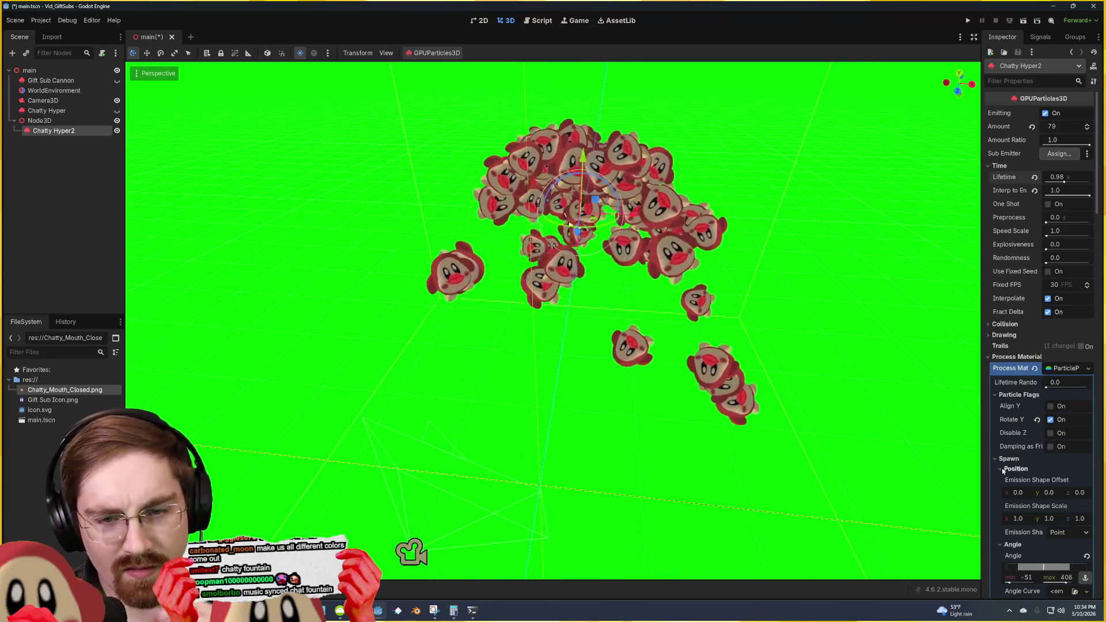
scroll(1003, 470, "down", 5)
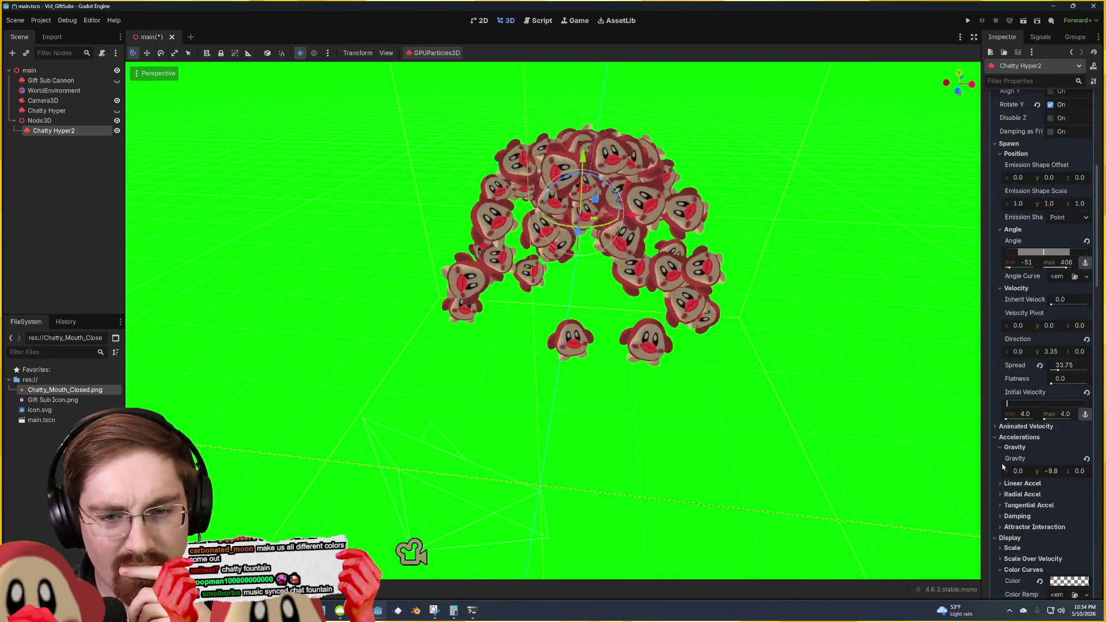
scroll(1003, 466, "down", 3)
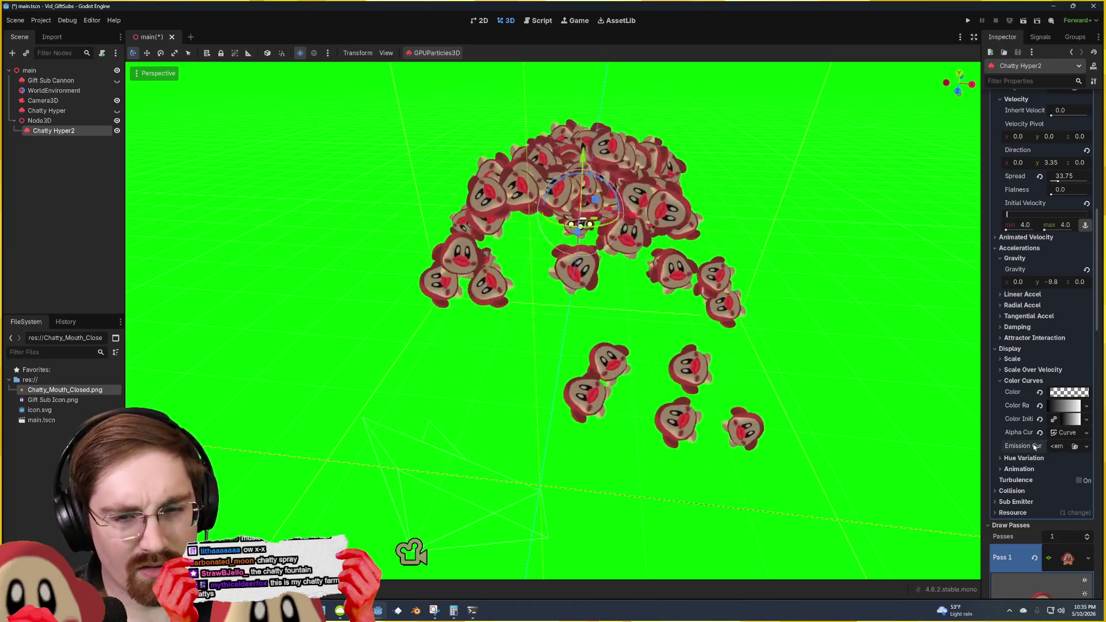
Step: Open the Alpha Curve's CurveTexture editor and place points at (0.04, 1.0) and (0.75, 0.33)
left_click(1067, 433)
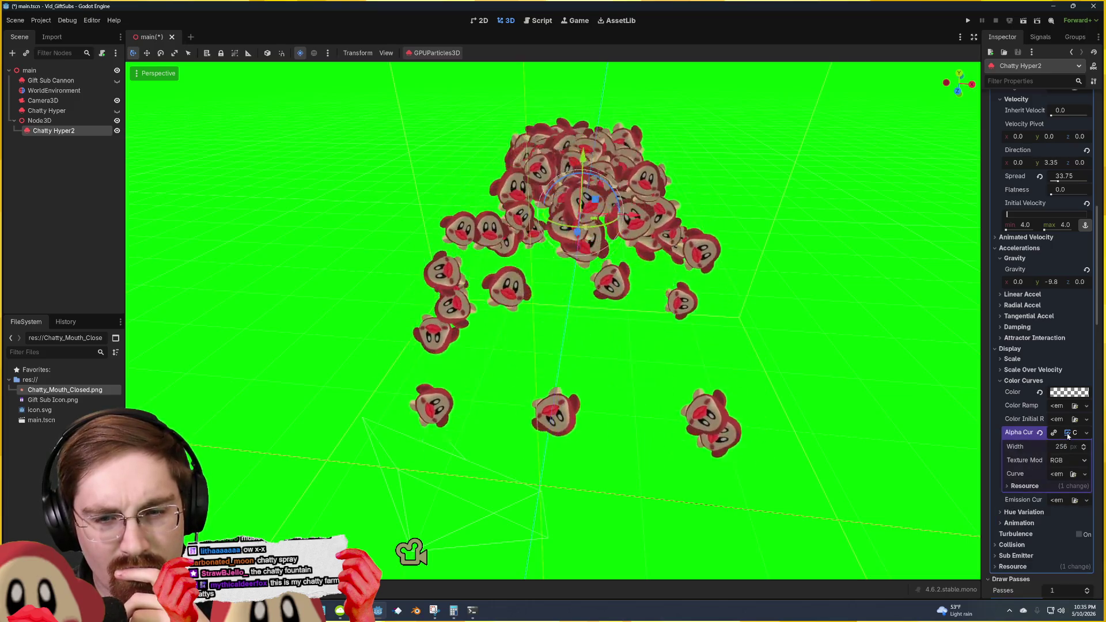
left_click_drag(984, 451, 896, 447)
left_click(1037, 465)
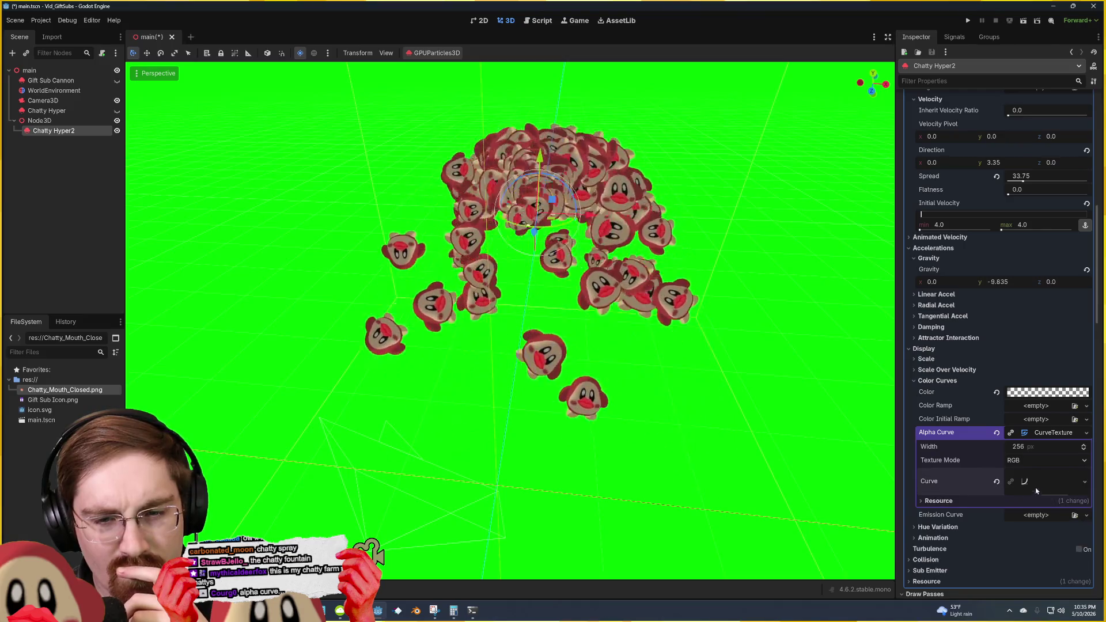
left_click(1031, 483)
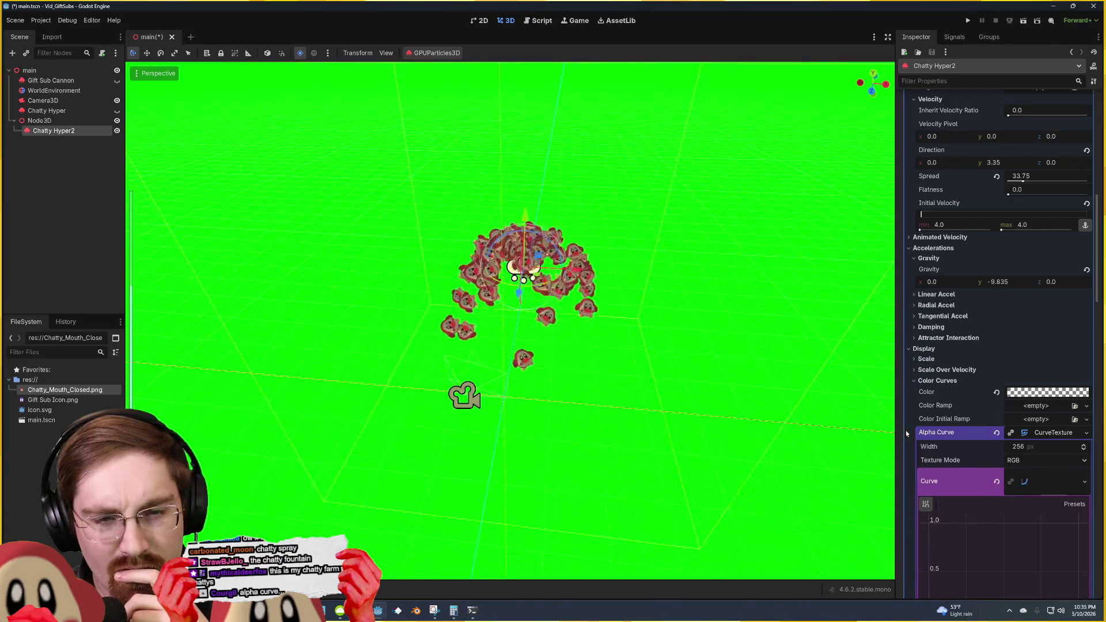
scroll(906, 433, "down", 5)
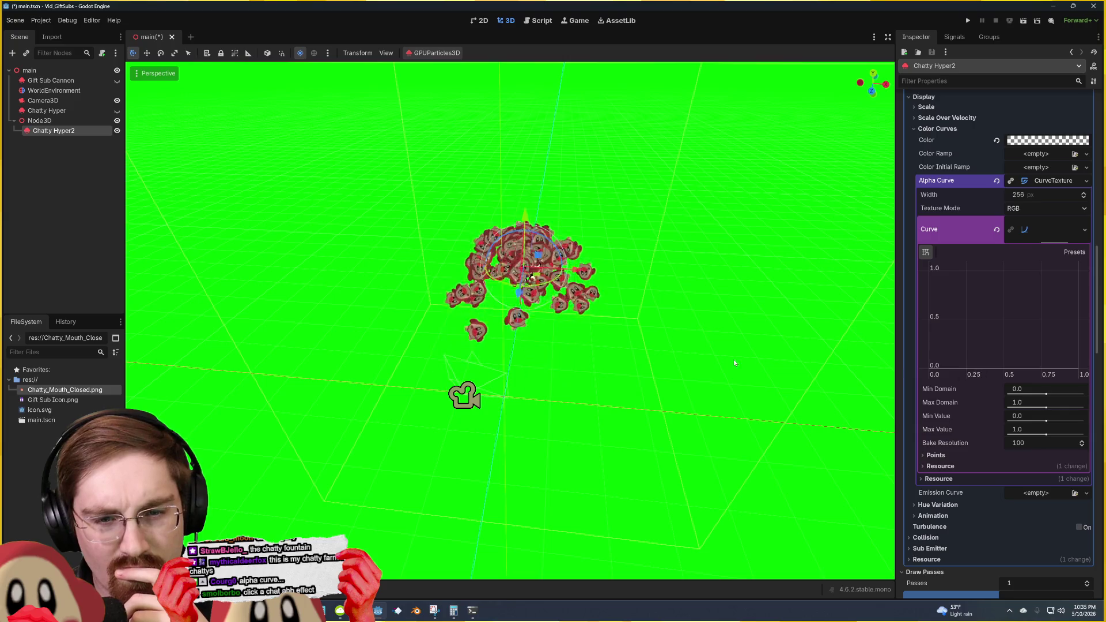
left_click(977, 312)
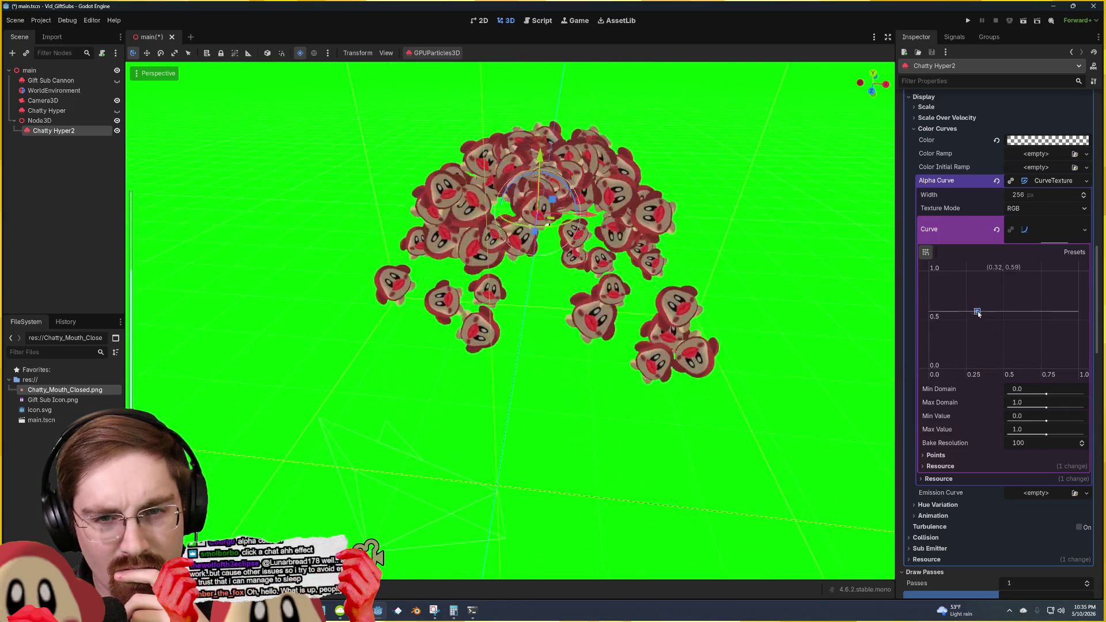
left_click_drag(977, 312, 945, 342)
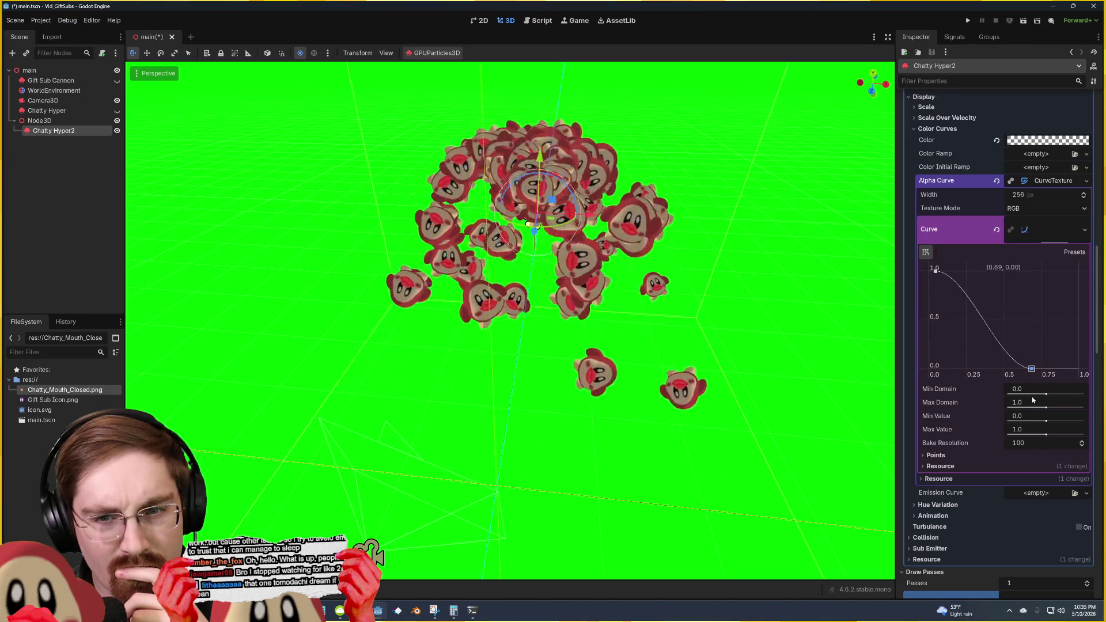
left_click_drag(1031, 369, 1041, 337)
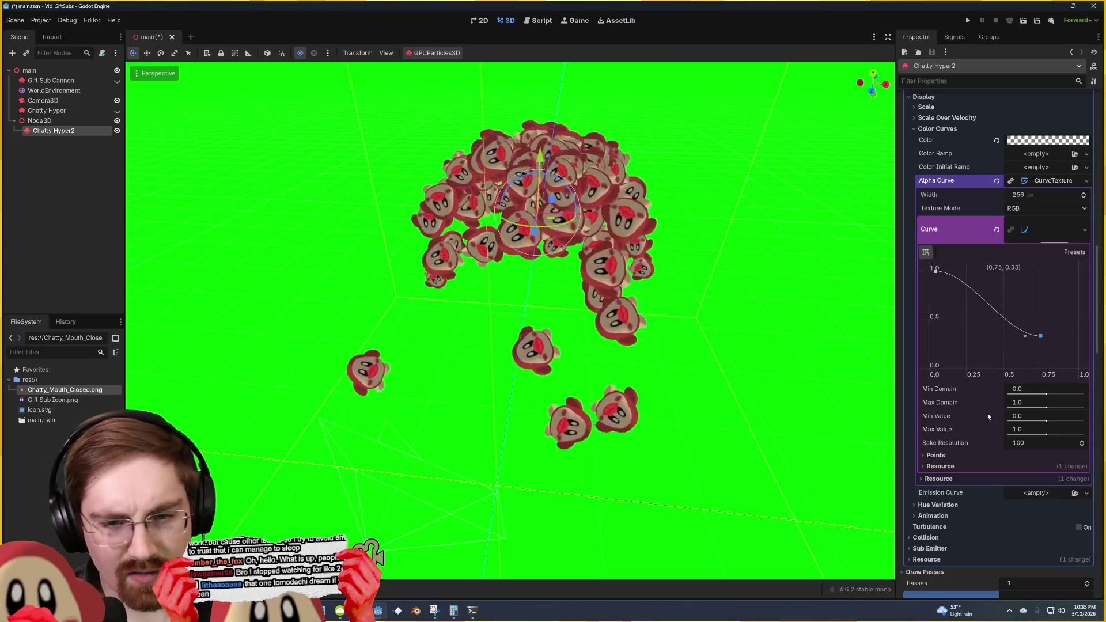
left_click(938, 456)
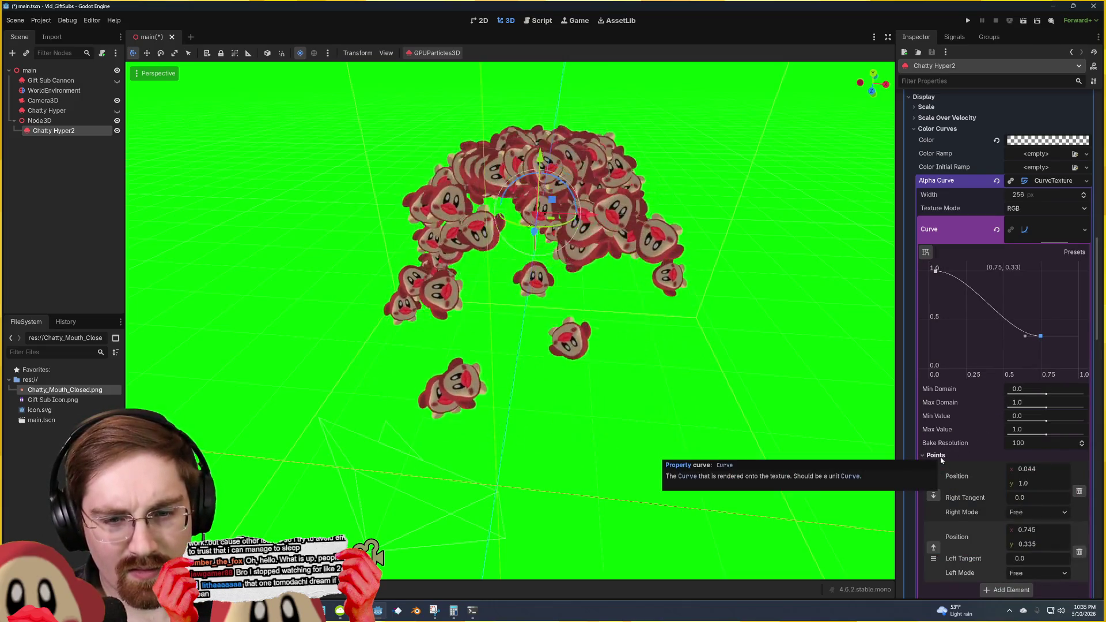
left_click(939, 456)
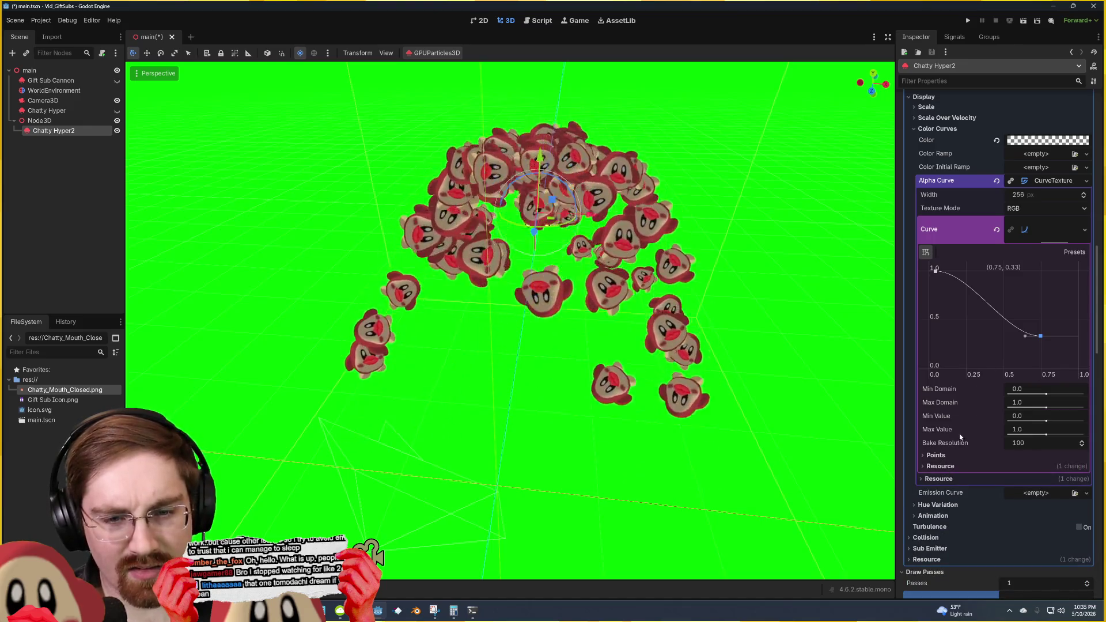
Step: Clear the Alpha Curve resource, collapse Color Curves, and scroll back to the Inspector top
right_click(1040, 183)
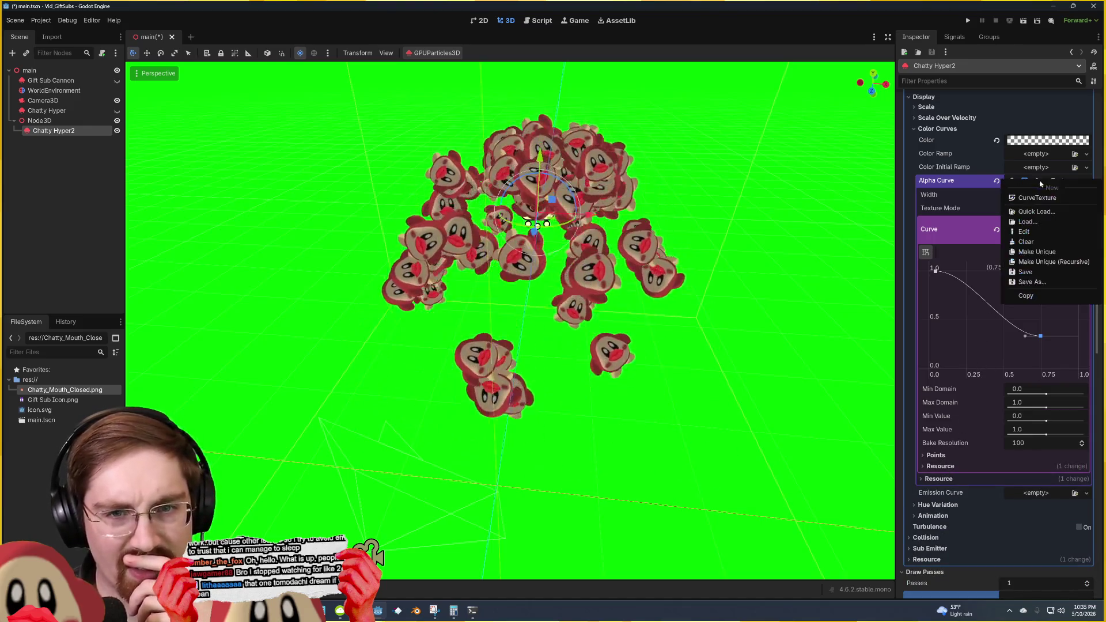
left_click(1026, 243)
scroll(965, 258, "up", 2)
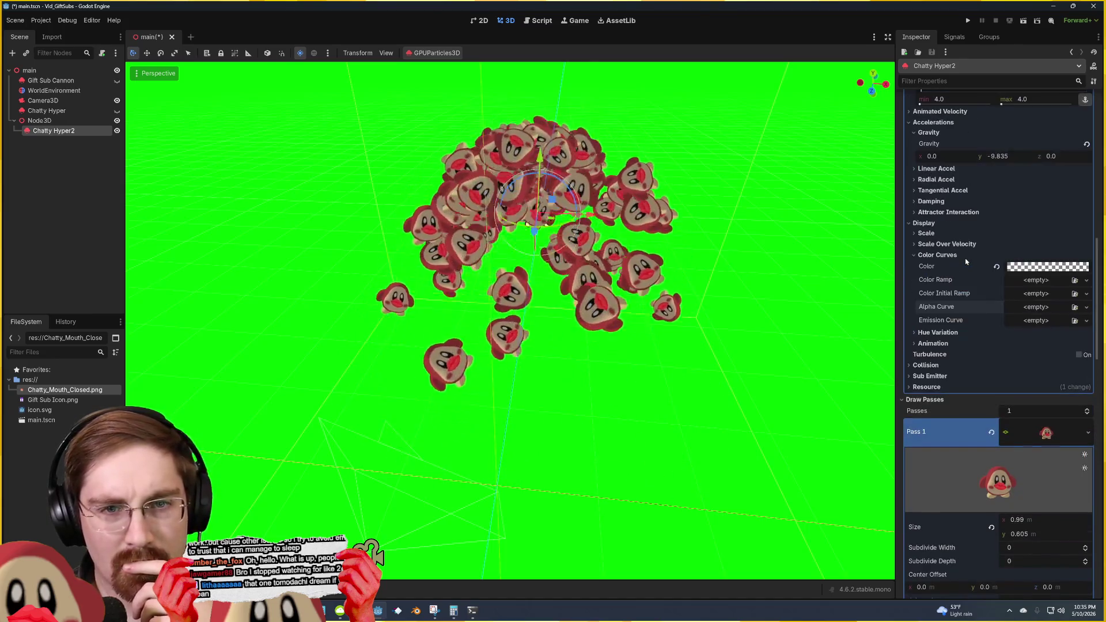
left_click(919, 257)
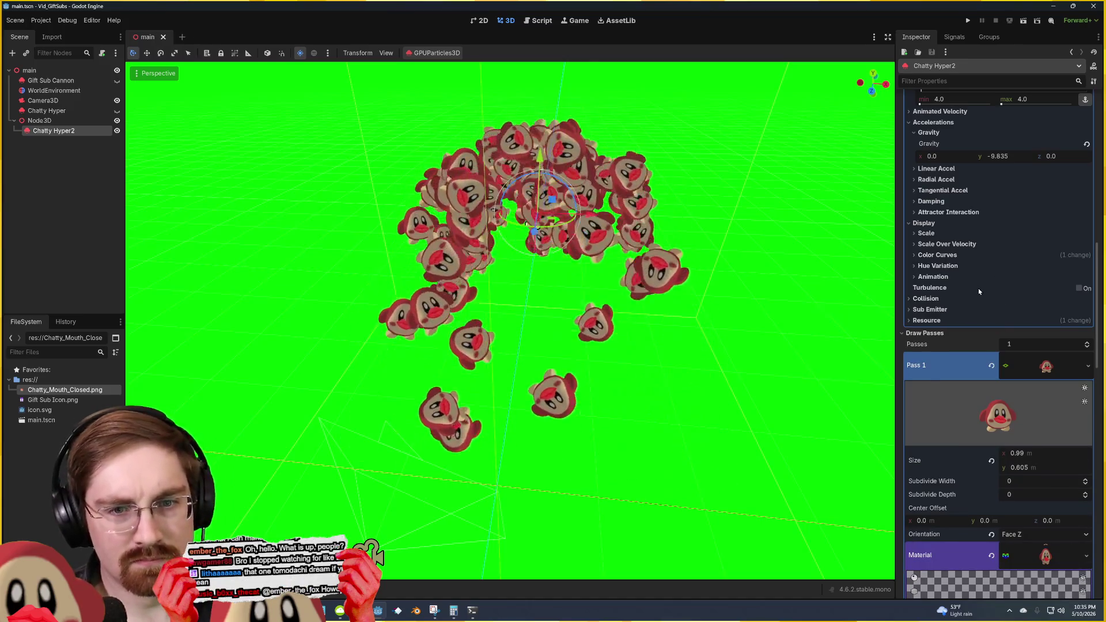
scroll(978, 288, "up", 2)
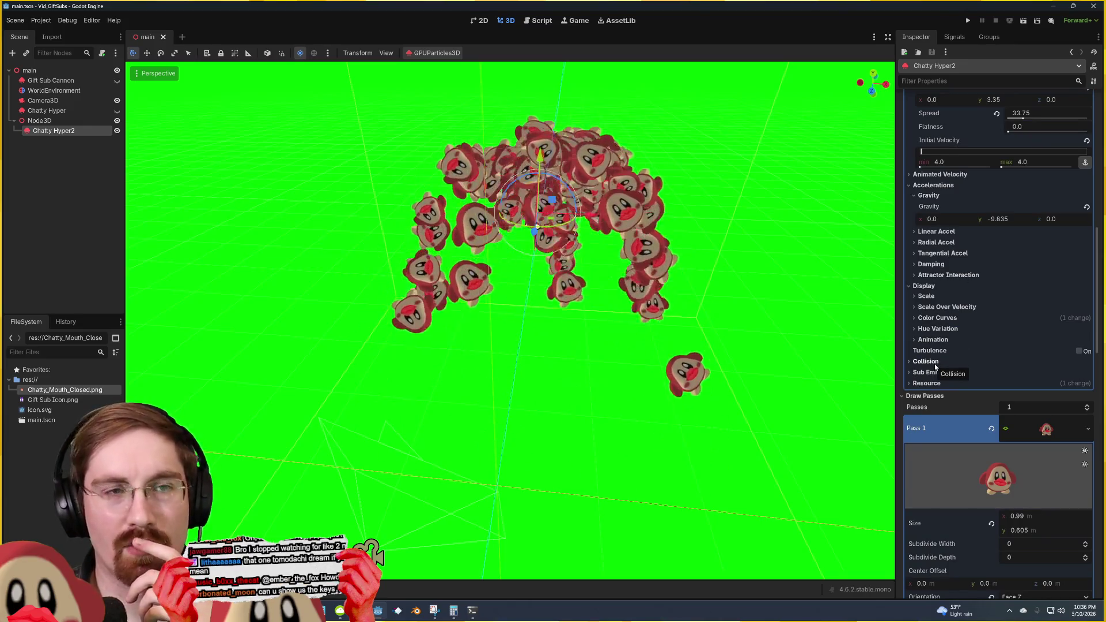
scroll(949, 259, "up", 2)
scroll(949, 258, "up", 2)
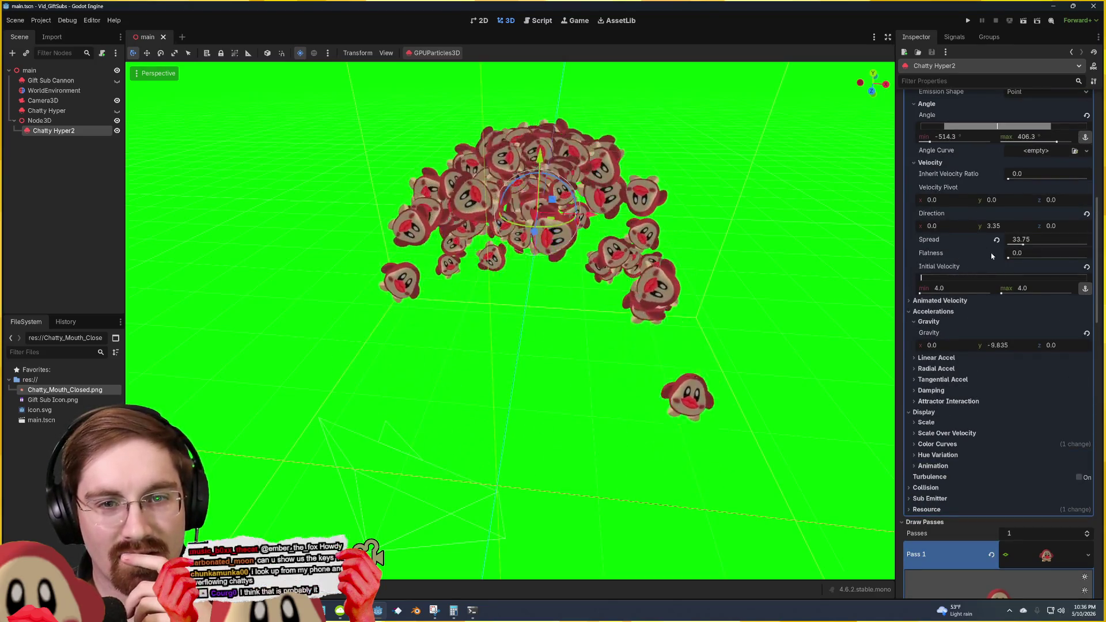
scroll(980, 241, "up", 10)
Step: Lengthen Lifetime to 5.78 s and reselect the Chatty Hyper2 emitter
scroll(955, 228, "up", 4)
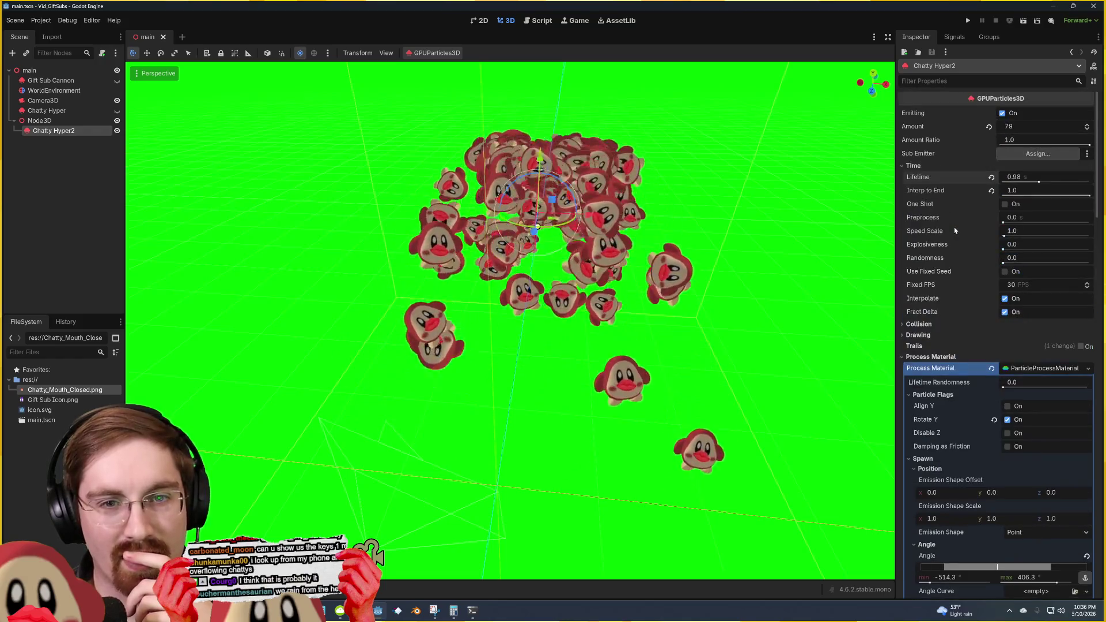
left_click_drag(1031, 177, 1052, 177)
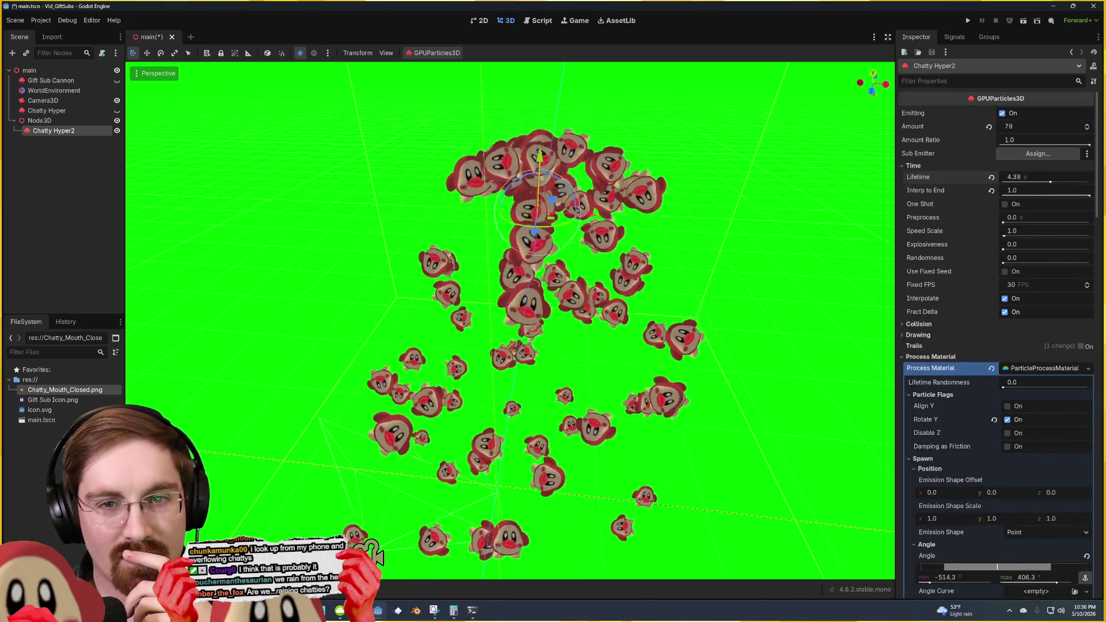
left_click(761, 295)
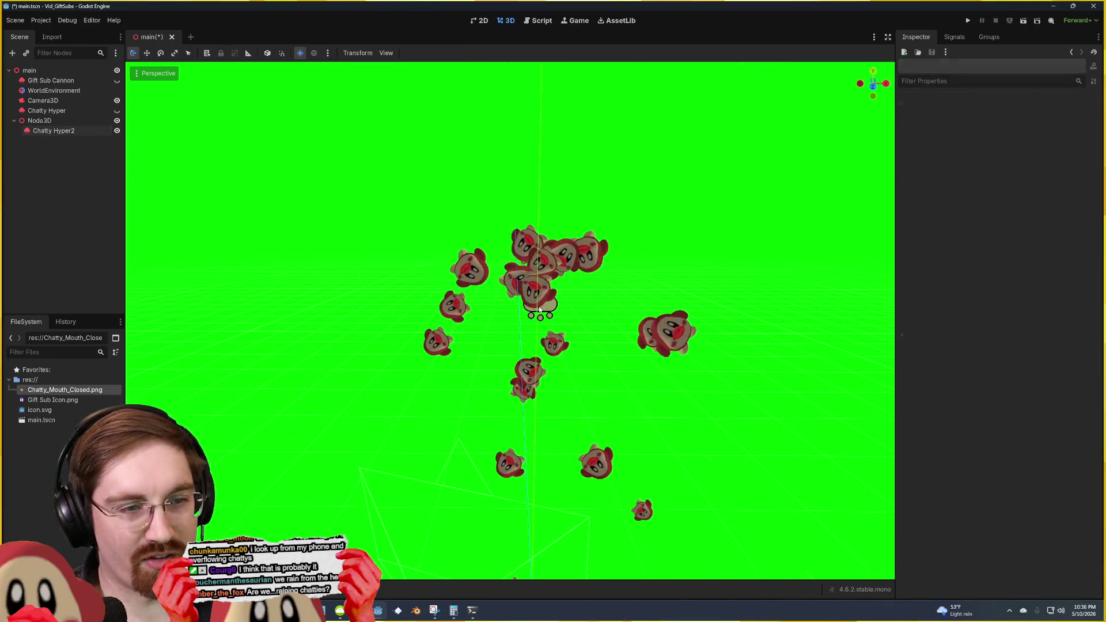
left_click(612, 313)
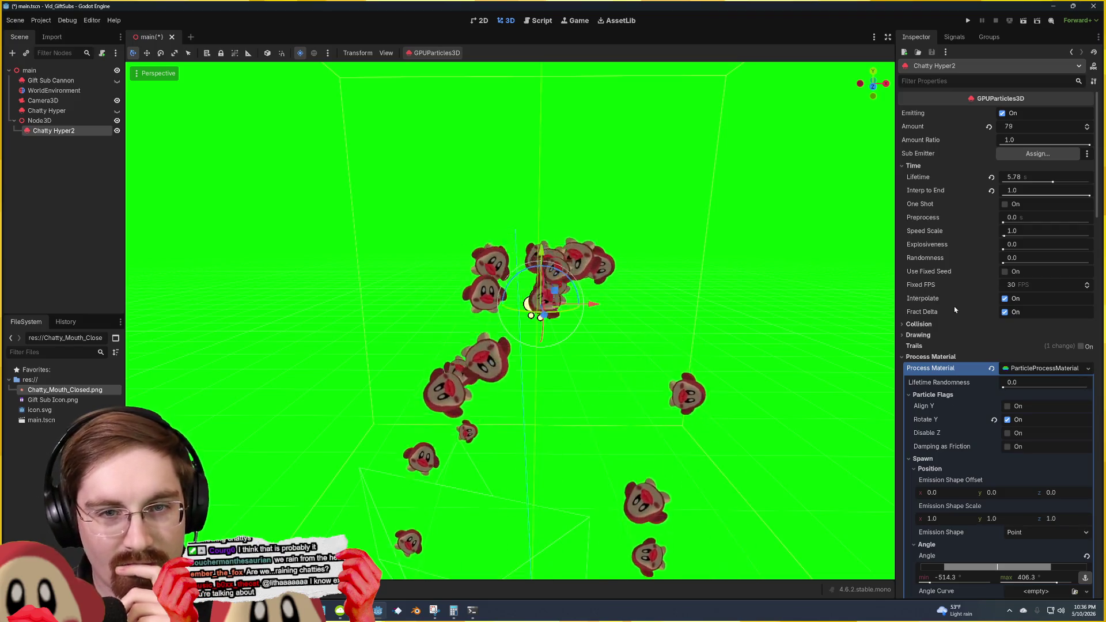
Step: Set the minimum initial velocity to 8, then 6, for a 6.0–8.0 range
scroll(956, 308, "down", 3)
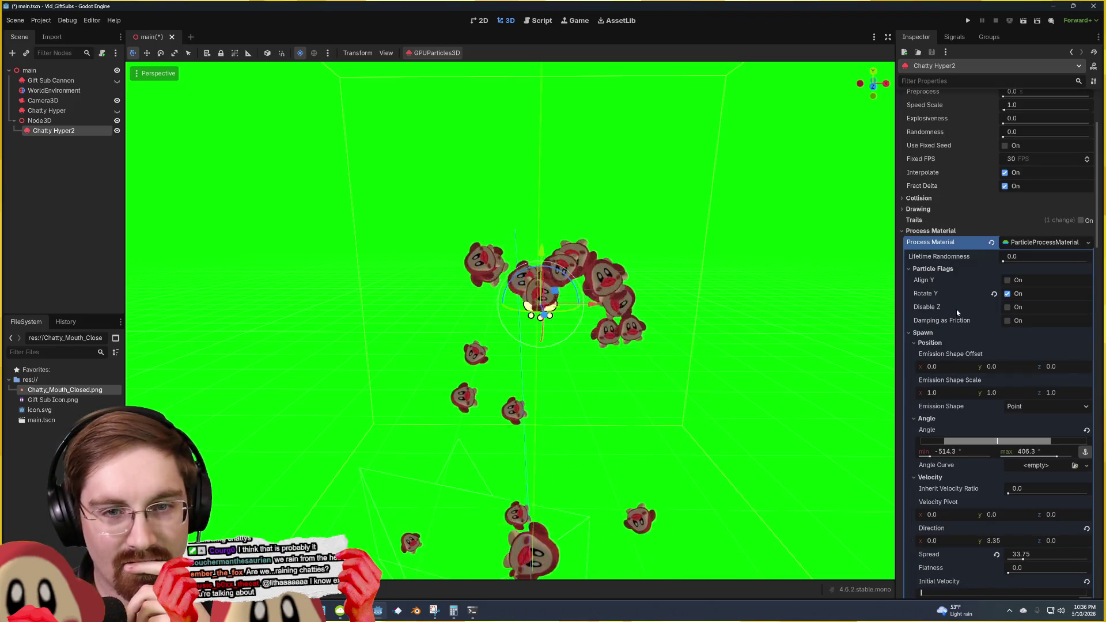
scroll(956, 309, "down", 5)
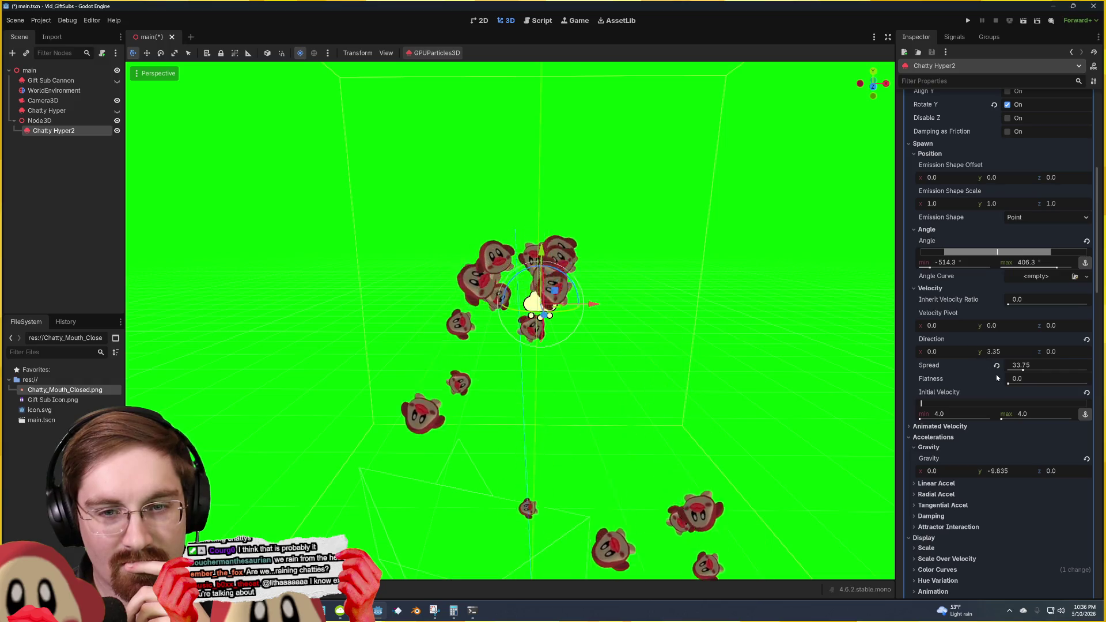
left_click_drag(920, 420, 922, 419)
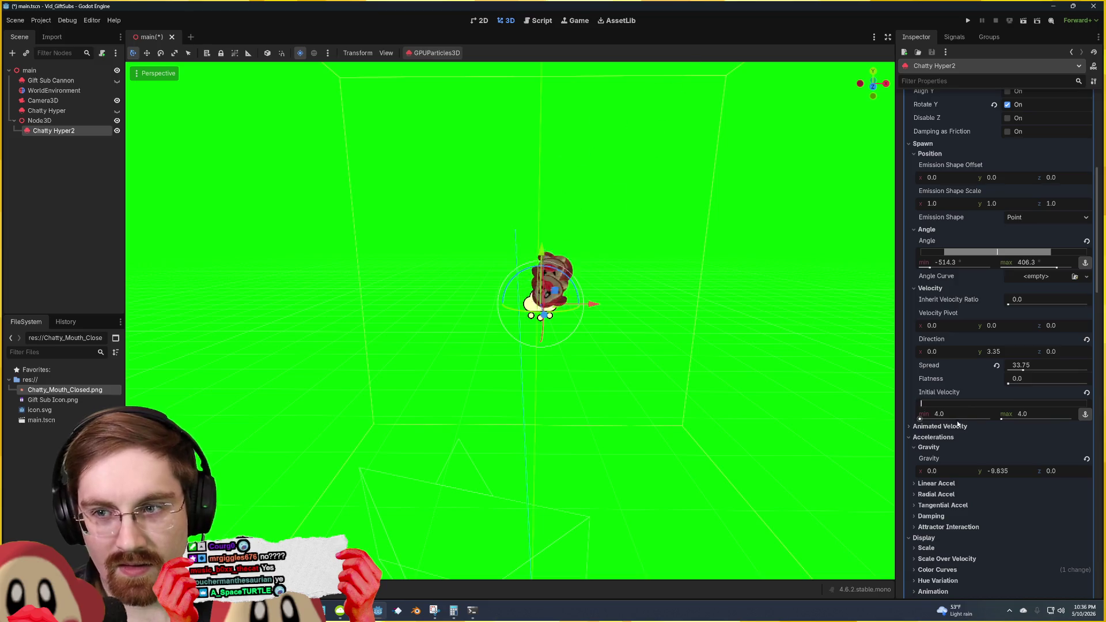
left_click(947, 413)
type("8")
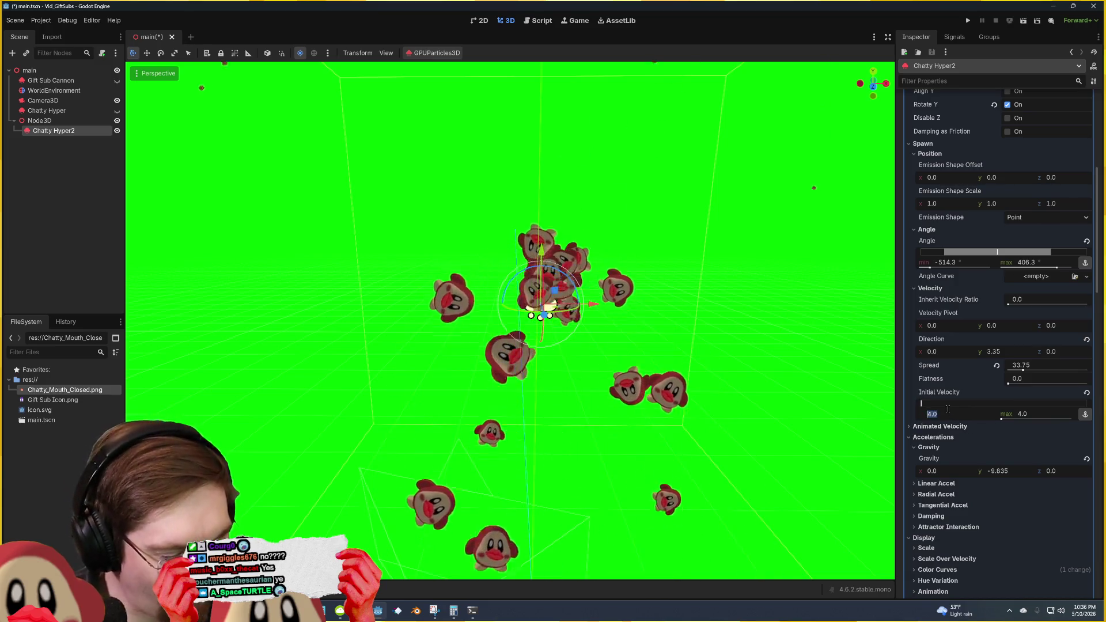
key("Return")
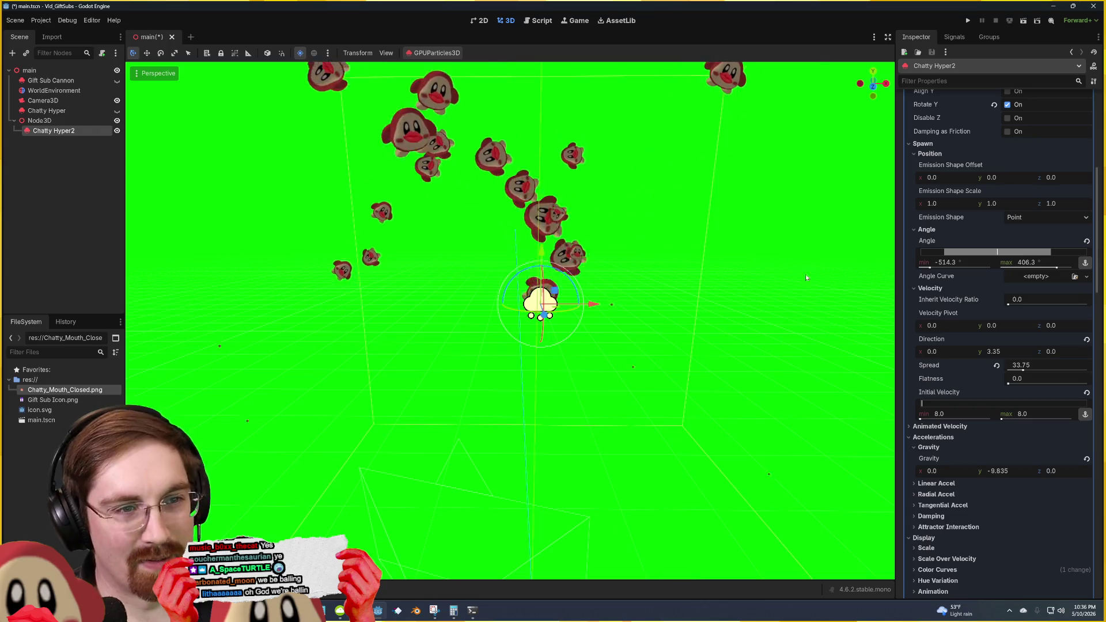
left_click(945, 414)
type("6")
key("Return")
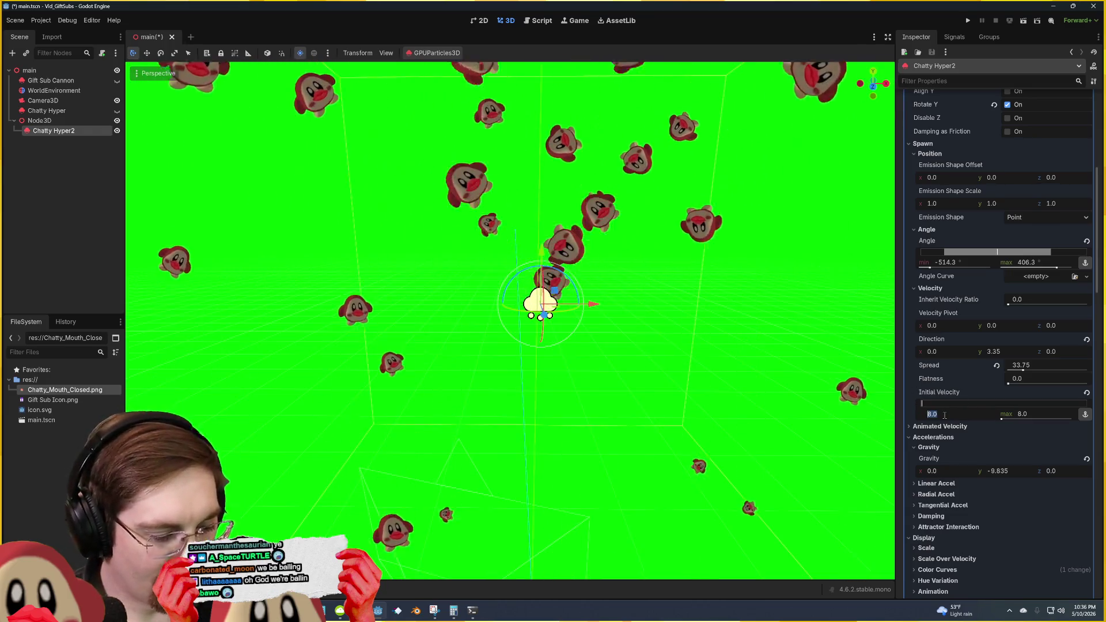
Step: Deselect the emitter to watch the particles and save main.tscn
left_click(716, 274)
scroll(562, 281, "down", 4)
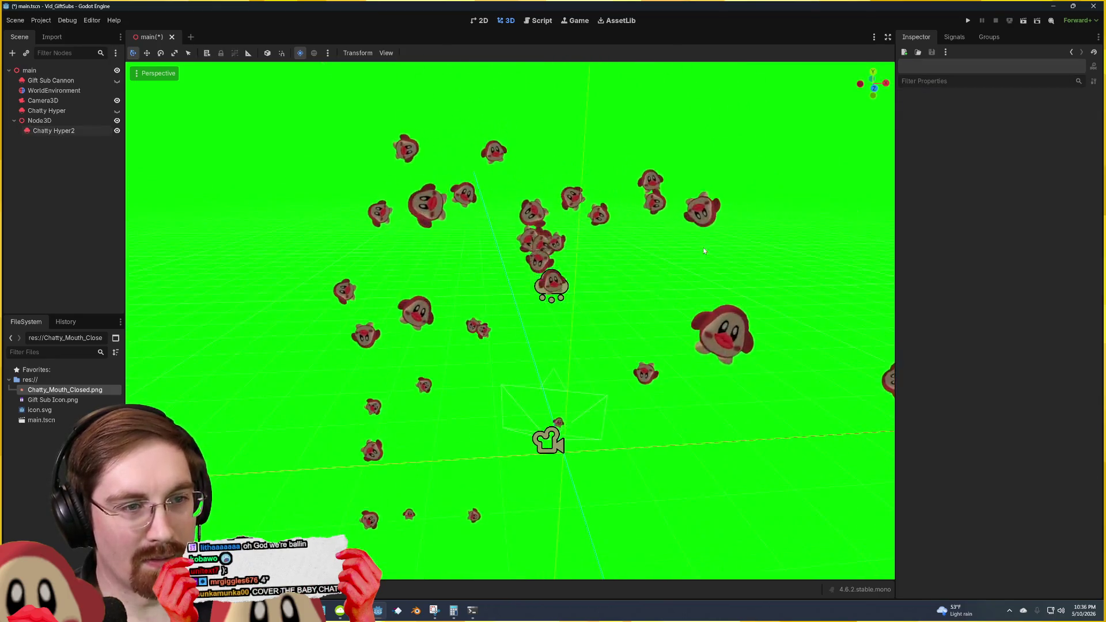
left_click(562, 281)
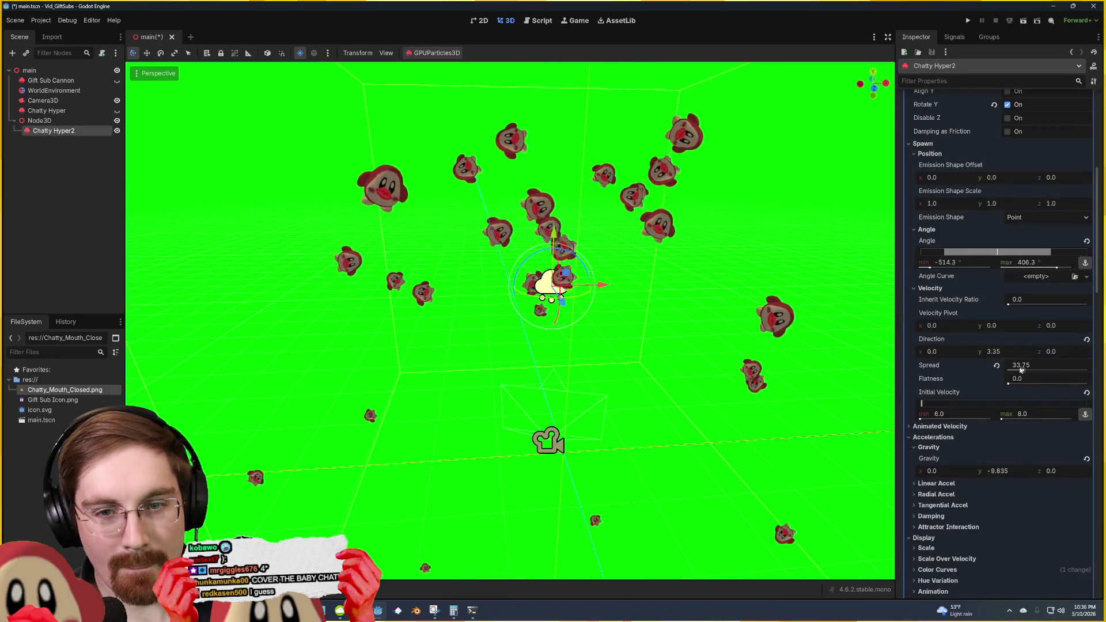
left_click(689, 313)
scroll(689, 314, "up", 3)
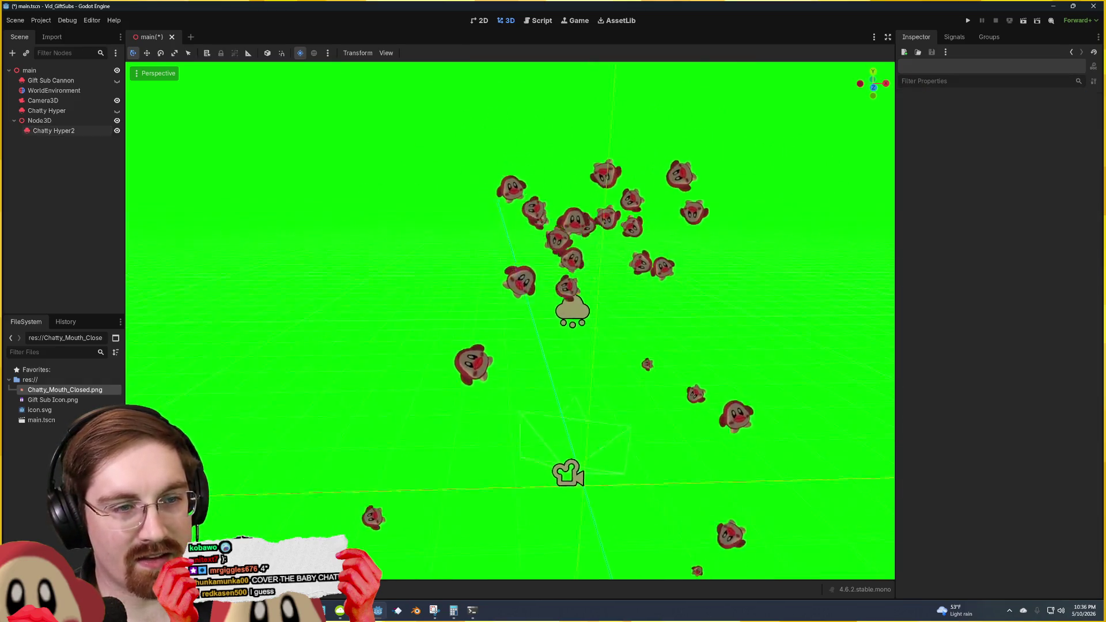
key("ctrl+s")
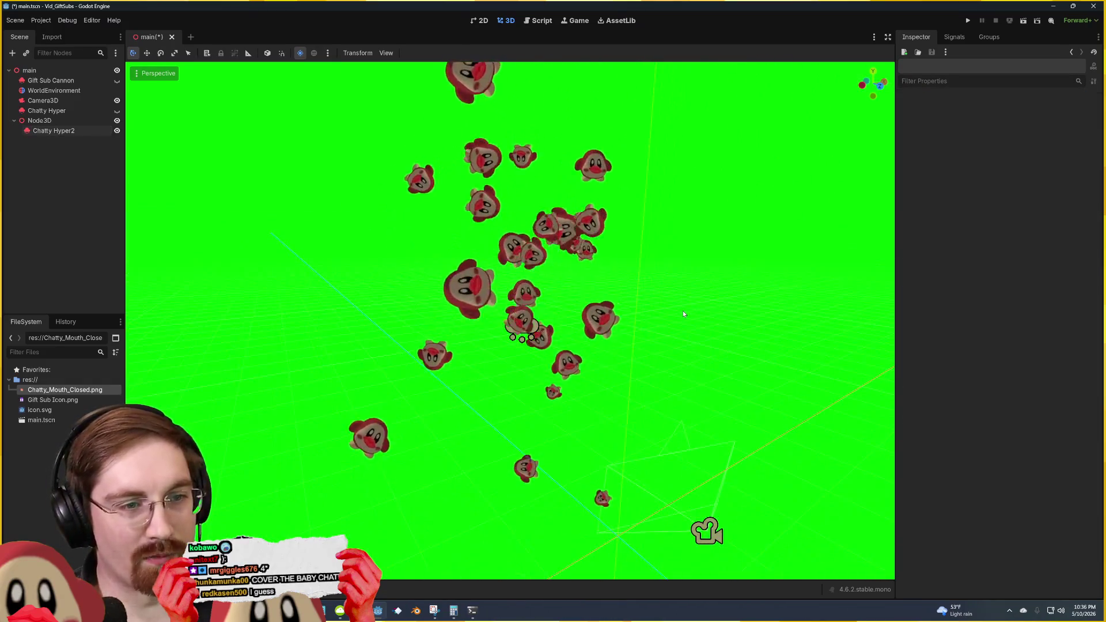
scroll(684, 314, "down", 2)
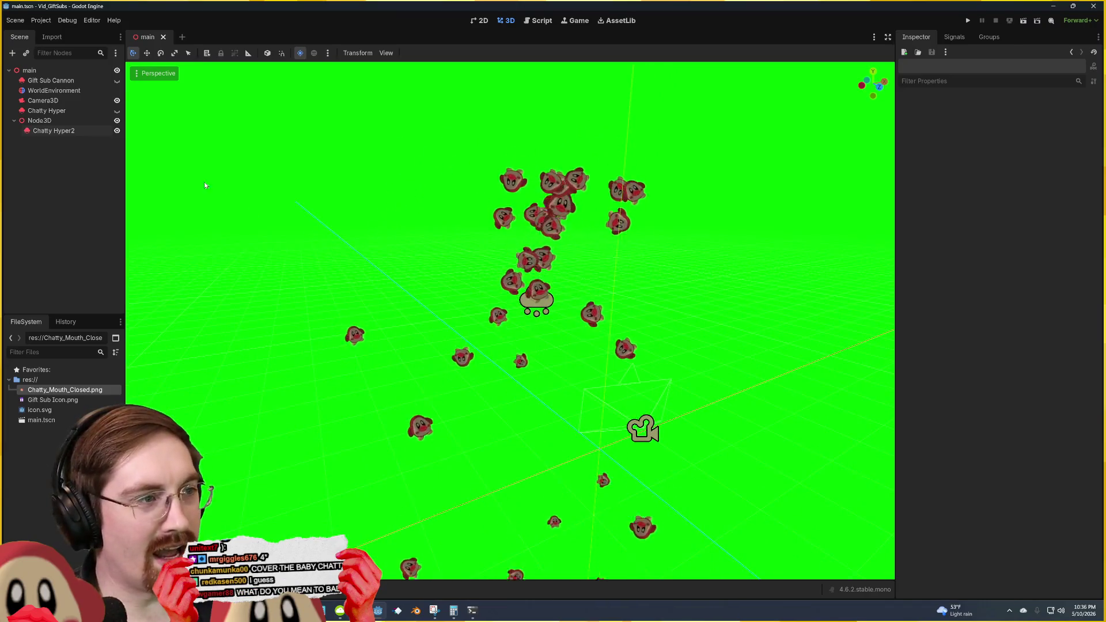
Step: Add a GPUParticlesCollisionBox3D child under main using a 'ticle' search
right_click(39, 71)
left_click(74, 83)
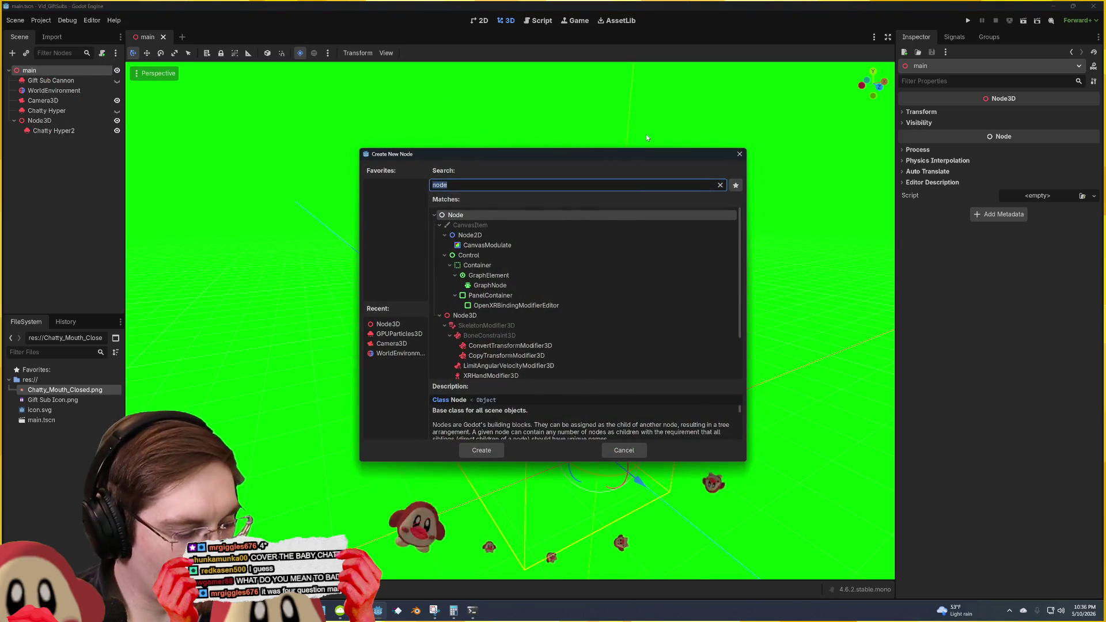
type("particle")
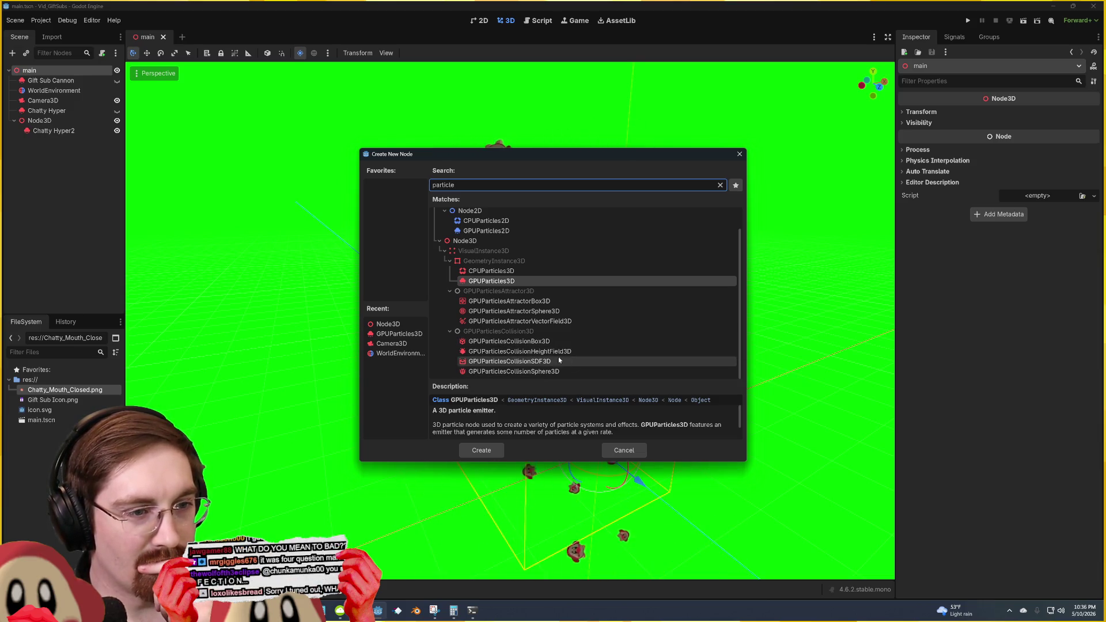
left_click(558, 343)
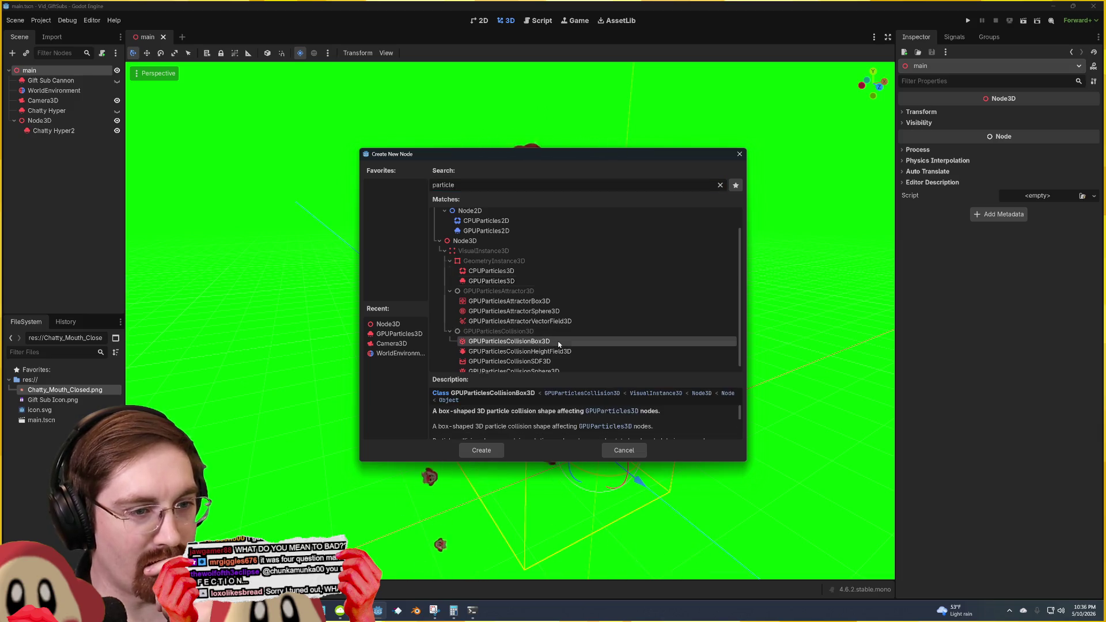
key("Return")
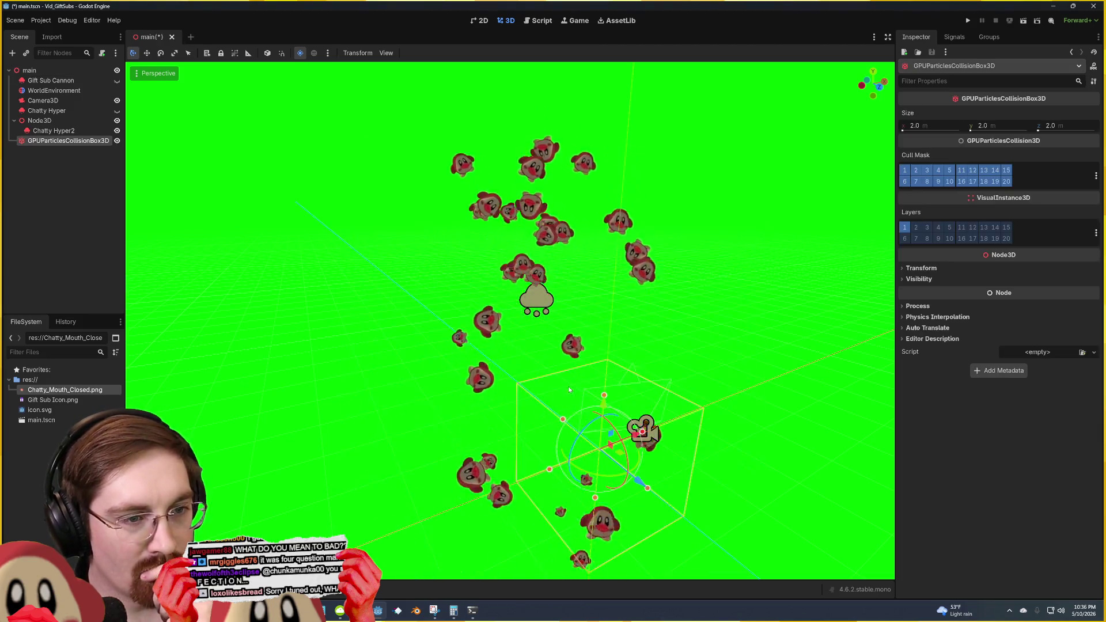
Step: Drag the collision box's size handles wider along X
mouse_move(708, 389)
left_mouse_down()
mouse_move(772, 368)
mouse_move(774, 383)
left_mouse_up()
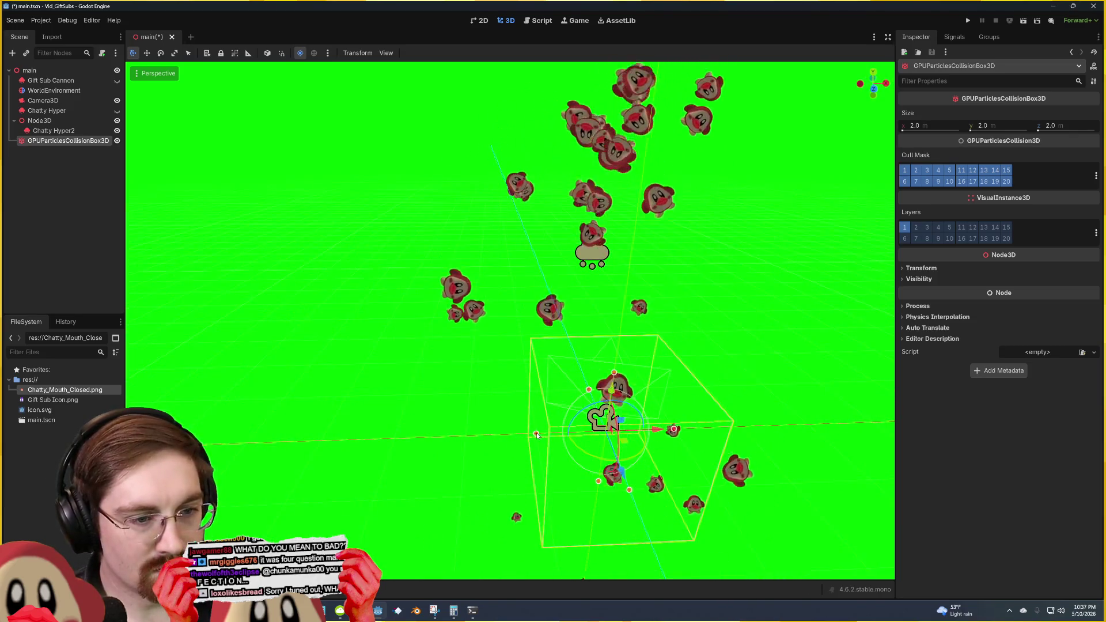
mouse_move(533, 426)
left_mouse_down()
mouse_move(319, 446)
mouse_move(144, 443)
left_mouse_up()
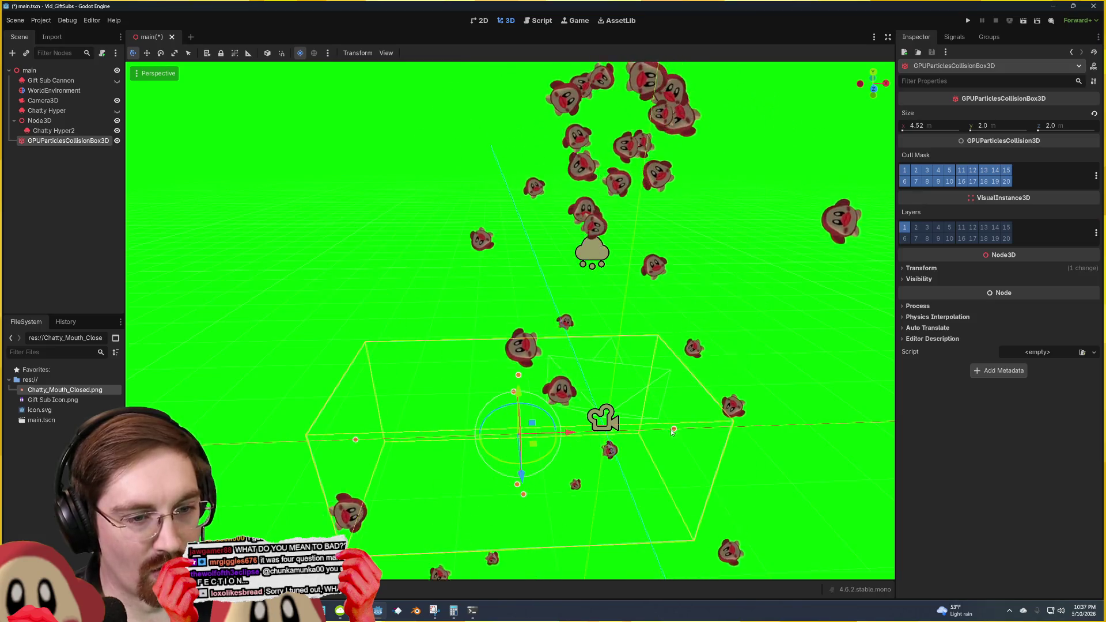
mouse_move(519, 345)
left_mouse_down()
mouse_move(576, 322)
mouse_move(628, 403)
mouse_move(531, 344)
left_mouse_up()
Step: Move the Chatty Hyper2 emitter to a new spot
left_click(481, 230)
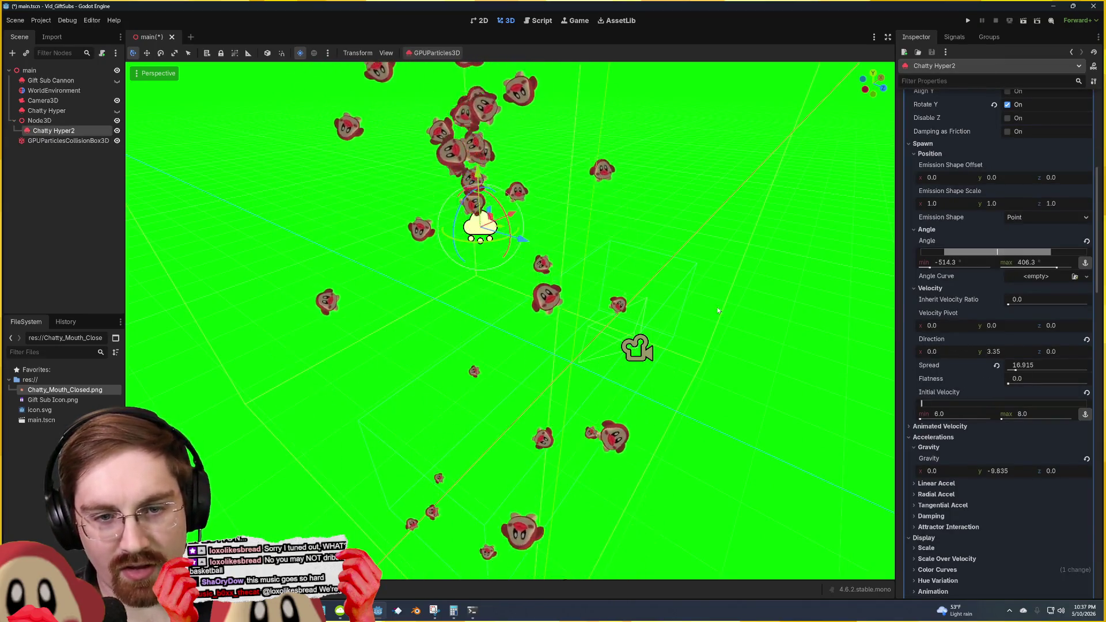
left_click_drag(521, 238, 661, 287)
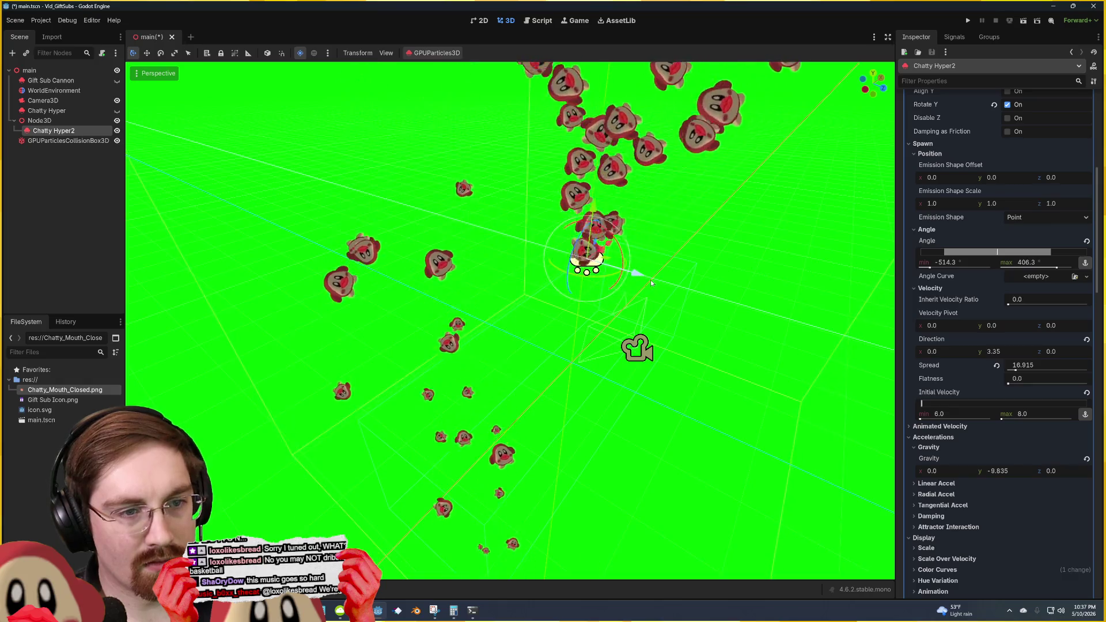
left_click(783, 290)
left_click_drag(784, 289, 680, 294)
Step: Select the Camera3D and collision box, orbit to a near-front view, and save the scene
left_click(41, 20)
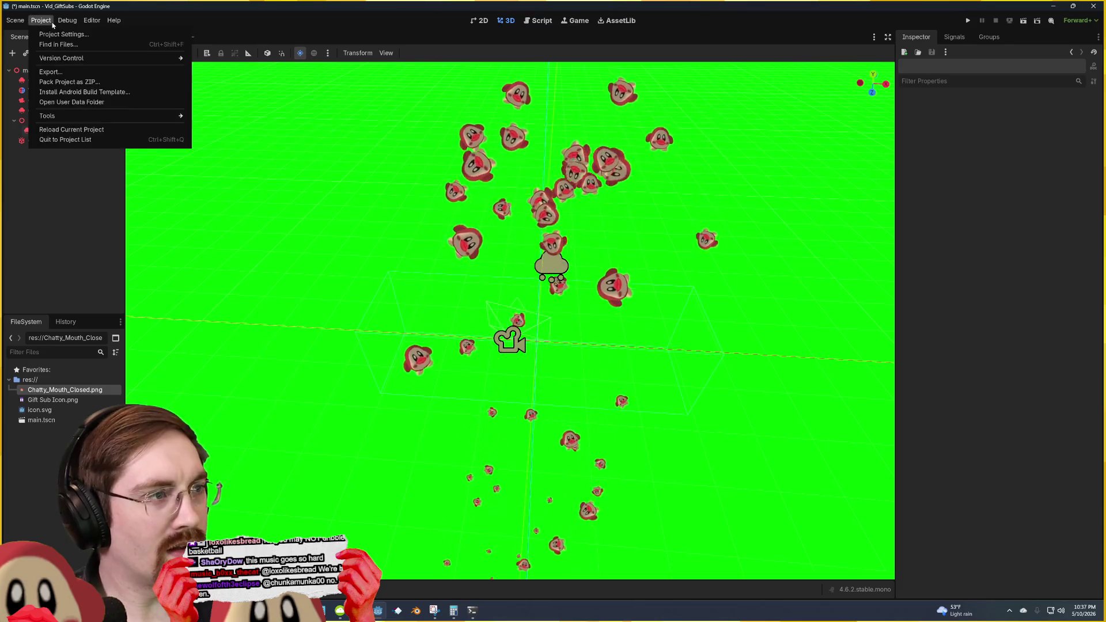
left_click(67, 20)
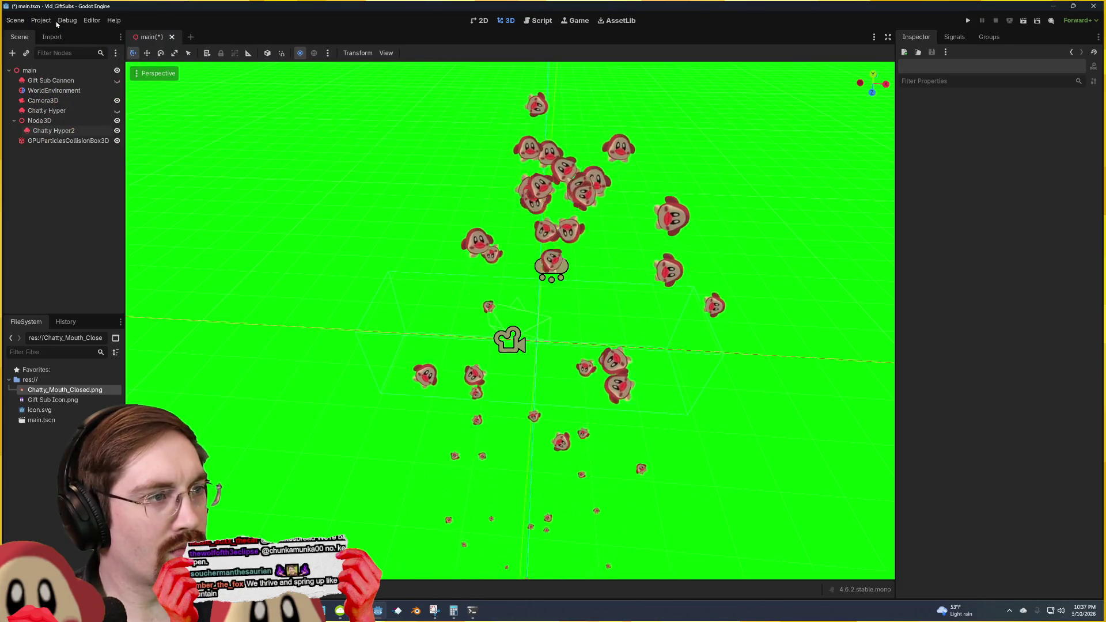
left_click(67, 20)
left_click(637, 223)
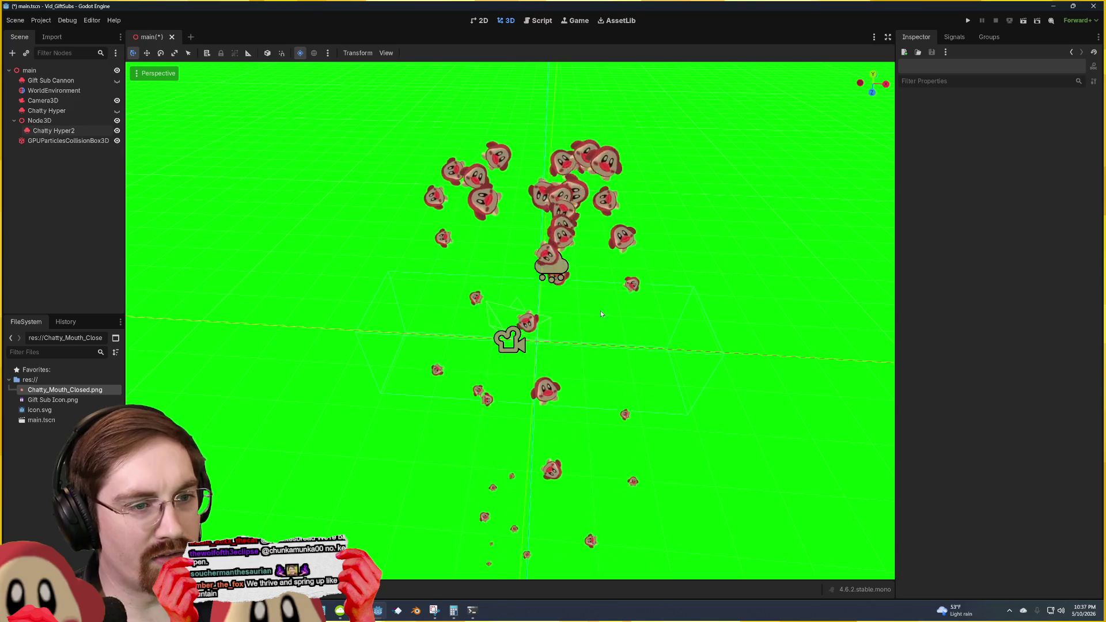
left_click(610, 327)
left_click(711, 327)
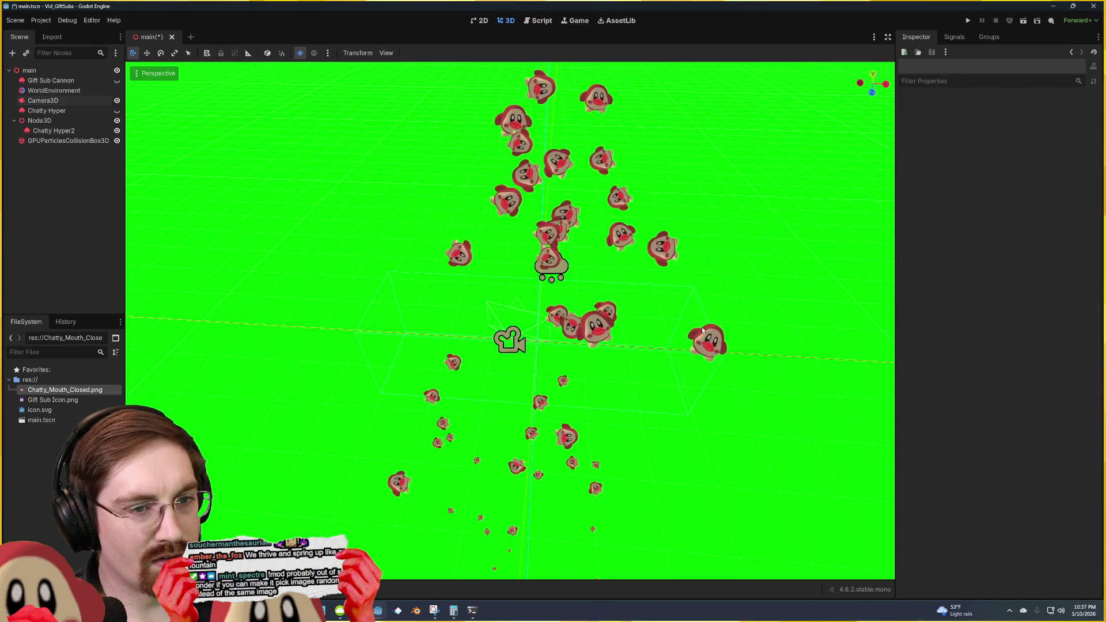
left_click(700, 291)
mouse_move(553, 375)
left_mouse_down()
mouse_move(655, 362)
mouse_move(603, 389)
mouse_move(839, 355)
mouse_move(657, 363)
left_mouse_up()
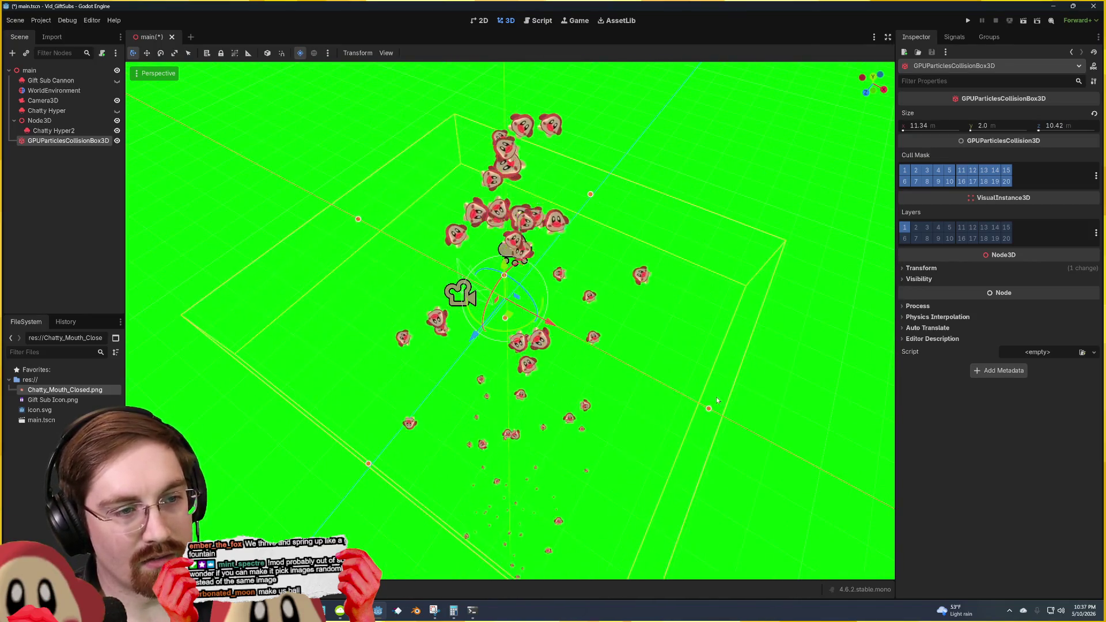
left_click(634, 271)
mouse_move(634, 270)
left_mouse_down()
mouse_move(634, 224)
mouse_move(611, 248)
left_mouse_up()
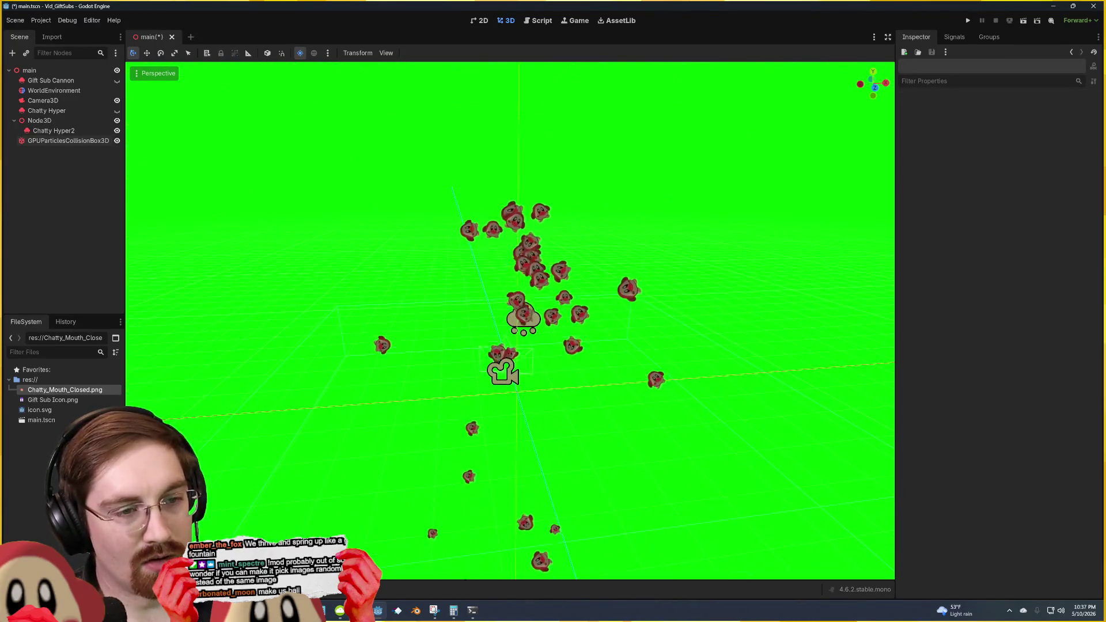
key("ctrl+s")
scroll(612, 229, "up", 3)
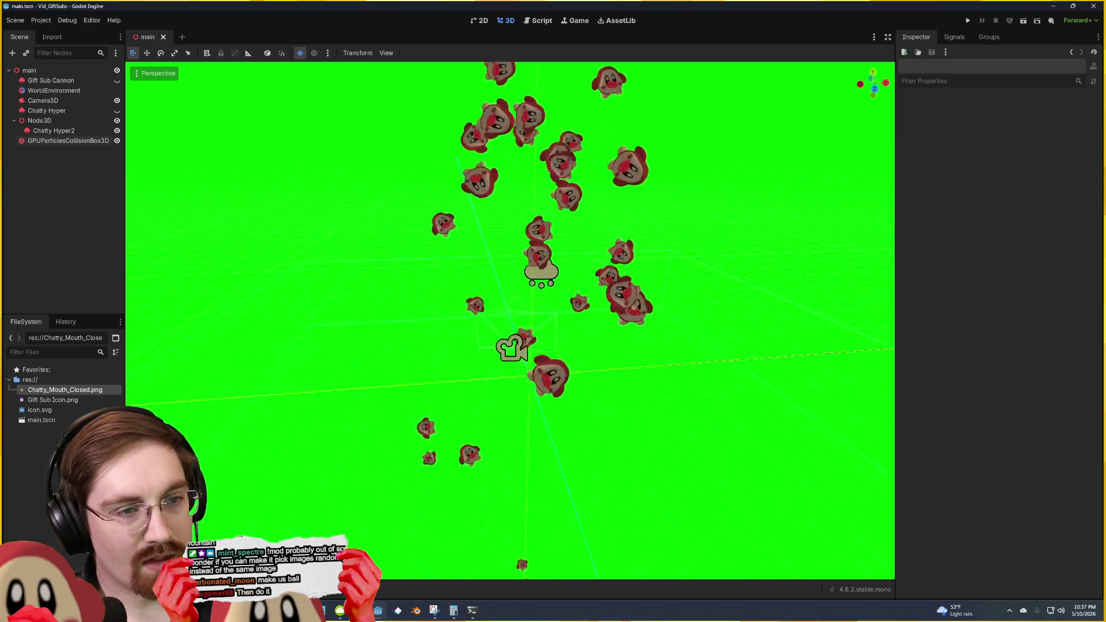
scroll(612, 229, "down", 2)
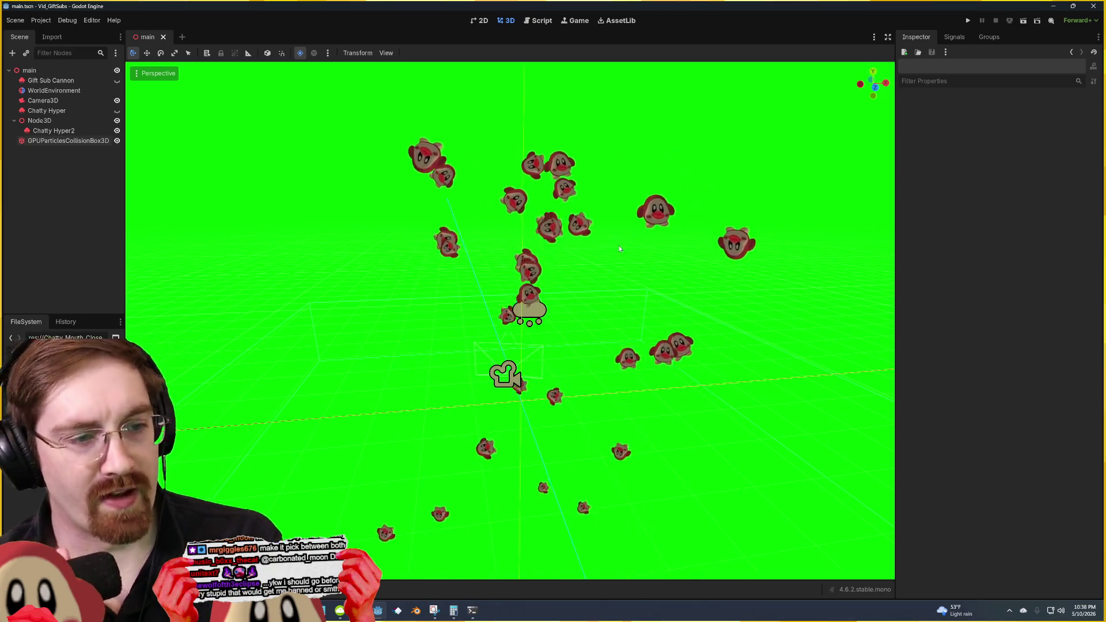
Step: Attach a new GPUParticles3D script, chatty_hyper_2.gd, to the Chatty Hyper2 node via Attach Script
left_click(529, 309)
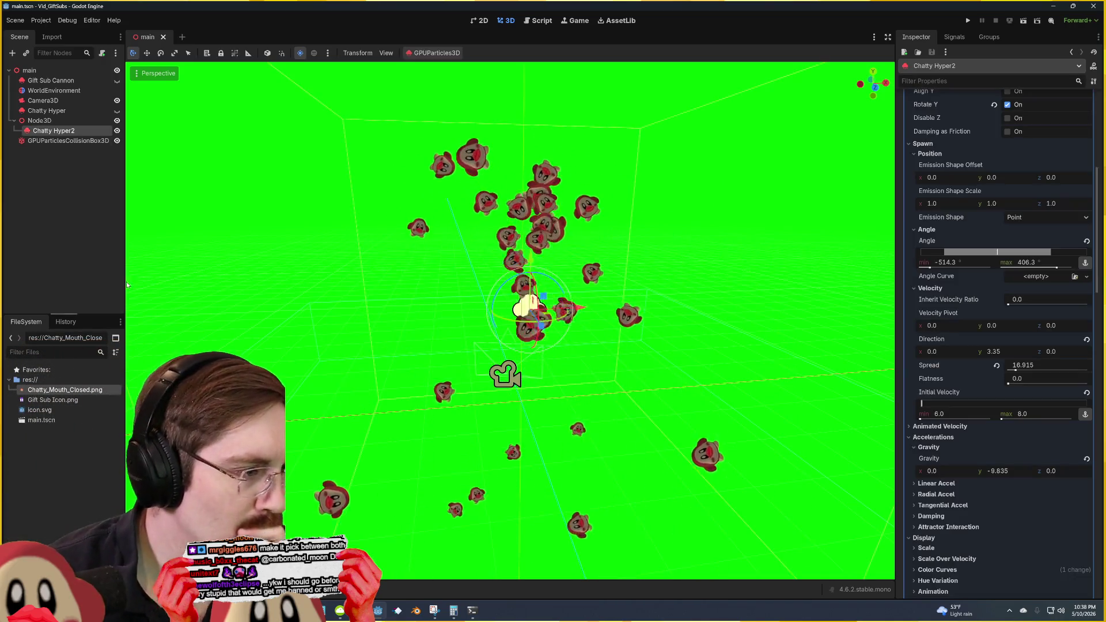
left_click(12, 169)
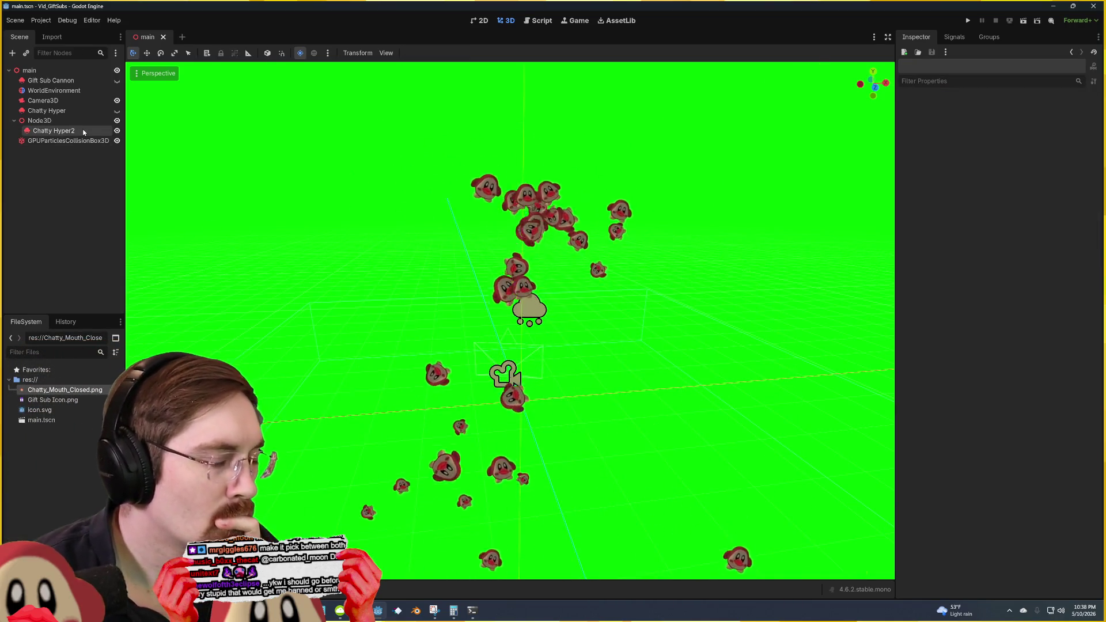
left_click(84, 132)
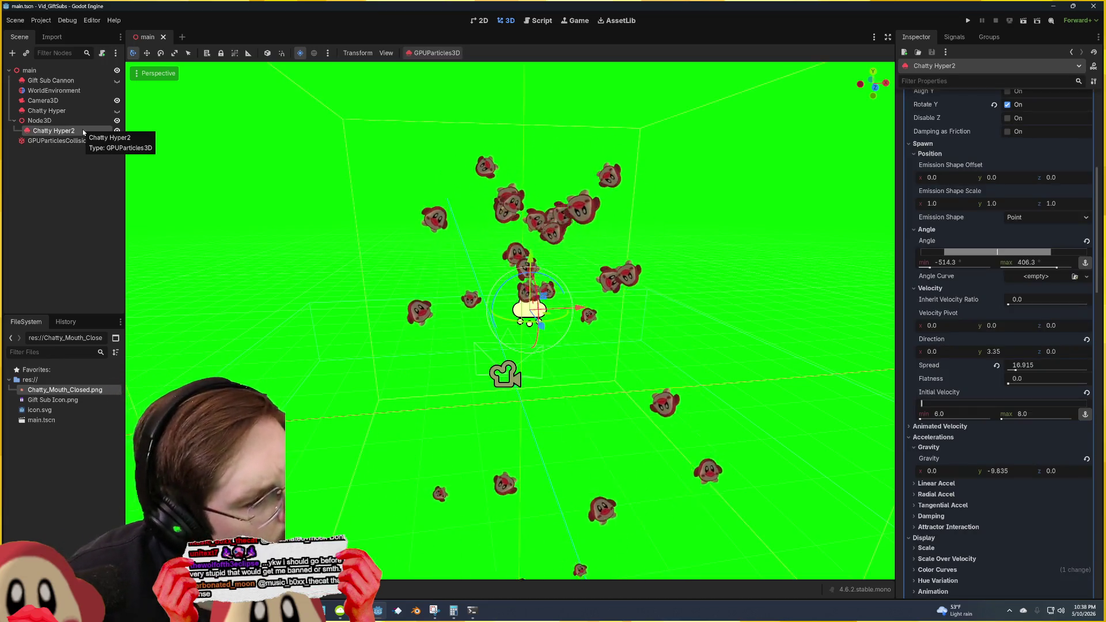
right_click(83, 131)
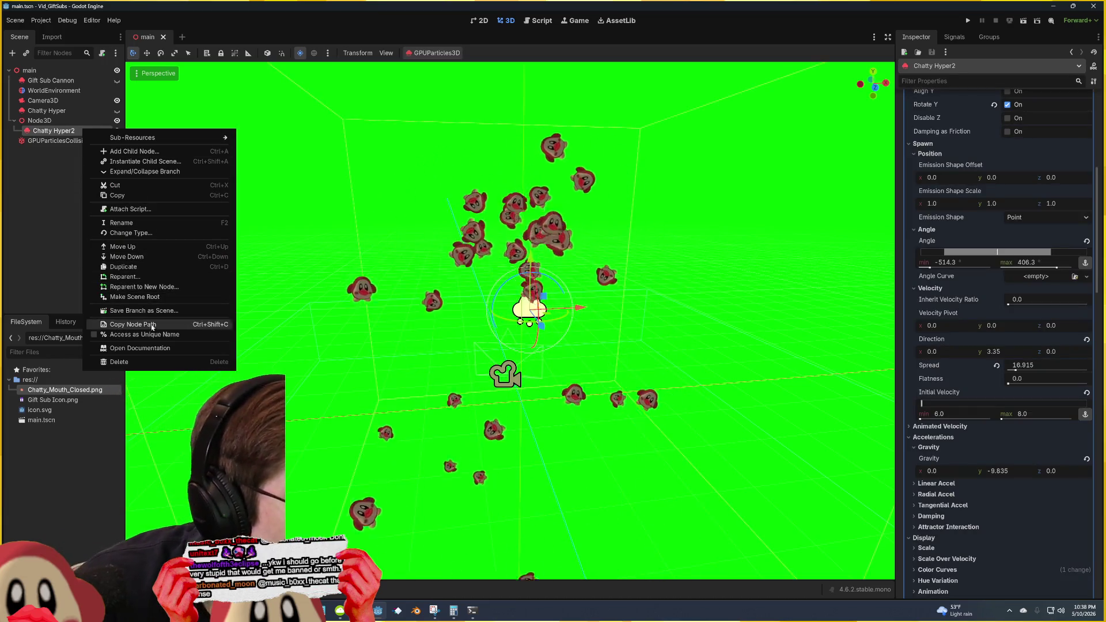
left_click(149, 209)
left_click(512, 402)
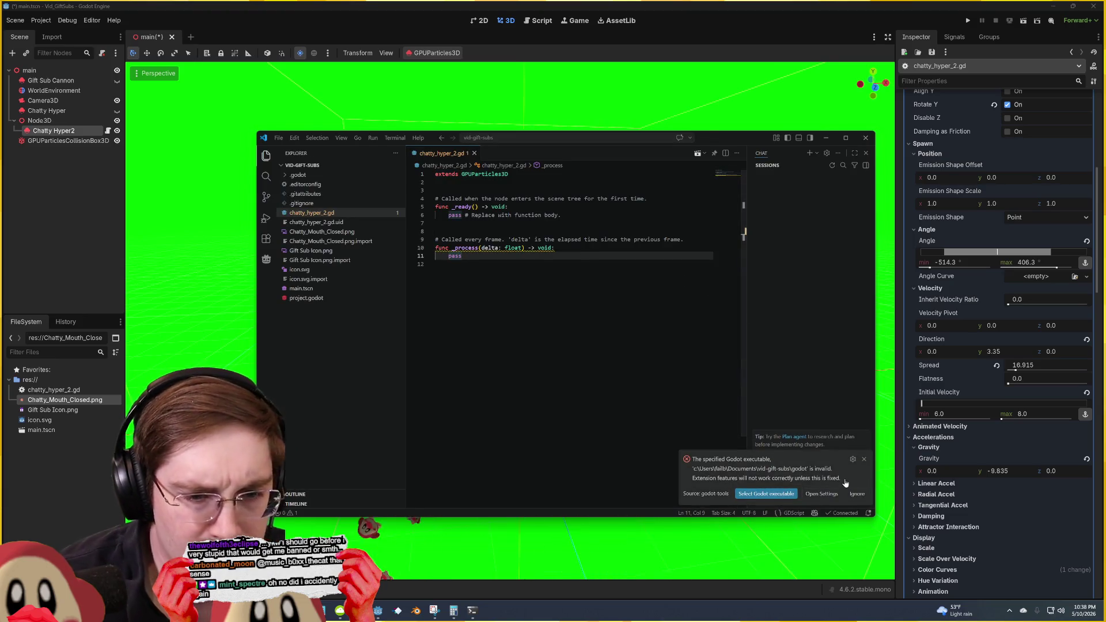
Step: Dismiss the invalid Godot executable warning, place the cursor on line 8, and switch back to Godot
left_click(863, 459)
type("_")
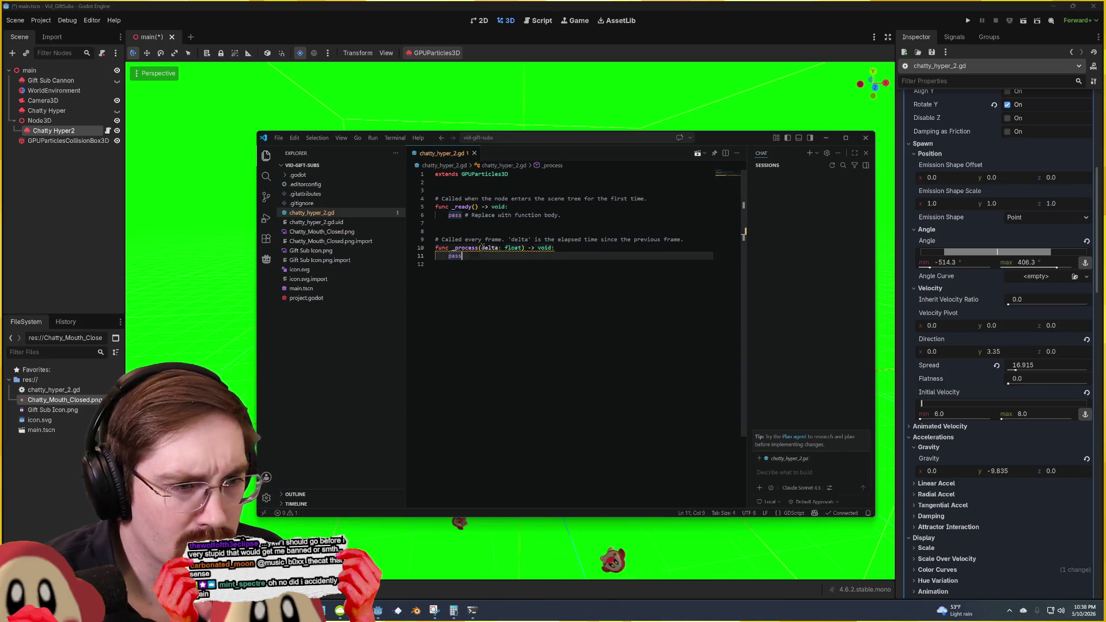
left_click(519, 229)
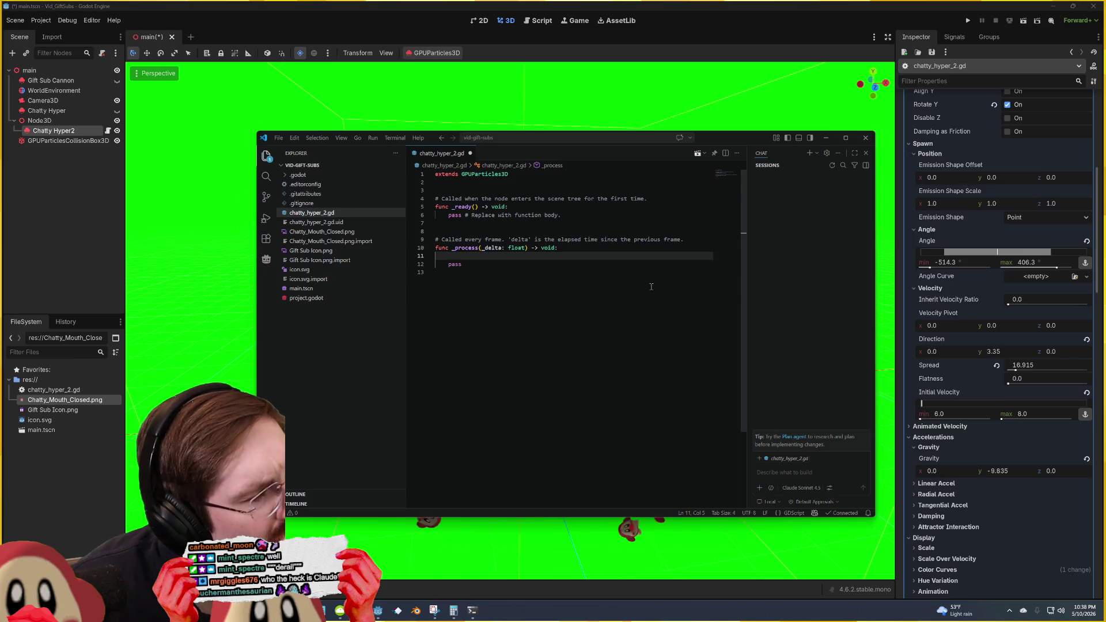
left_click(660, 5)
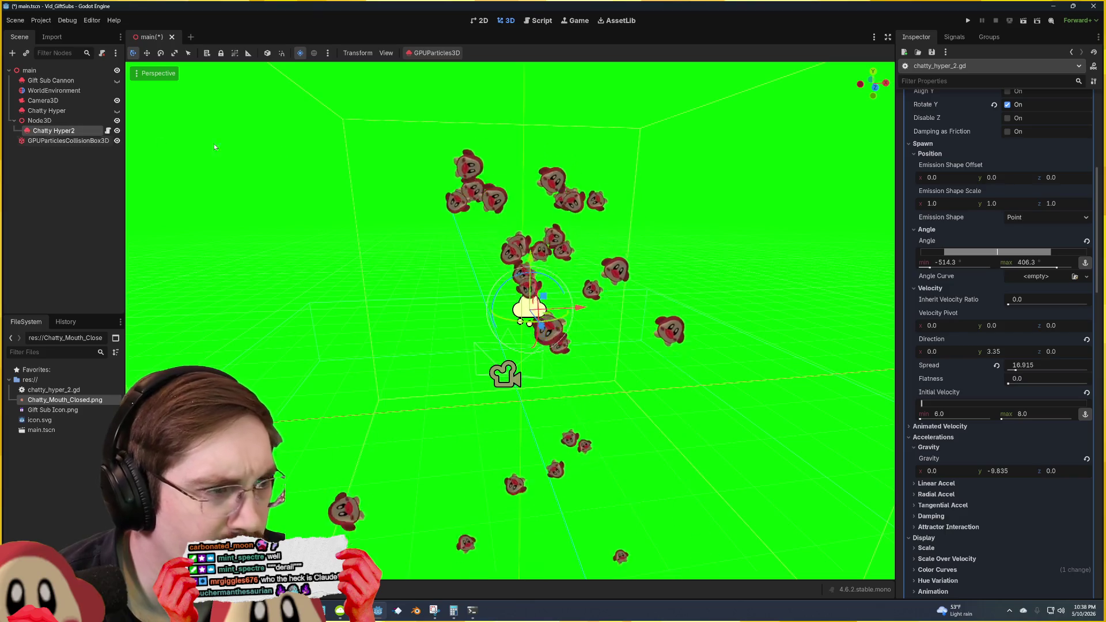
Step: Open the Chatty Hyper2 Pass 1 draw pass material for editing in the Inspector
scroll(916, 183, "up", 5)
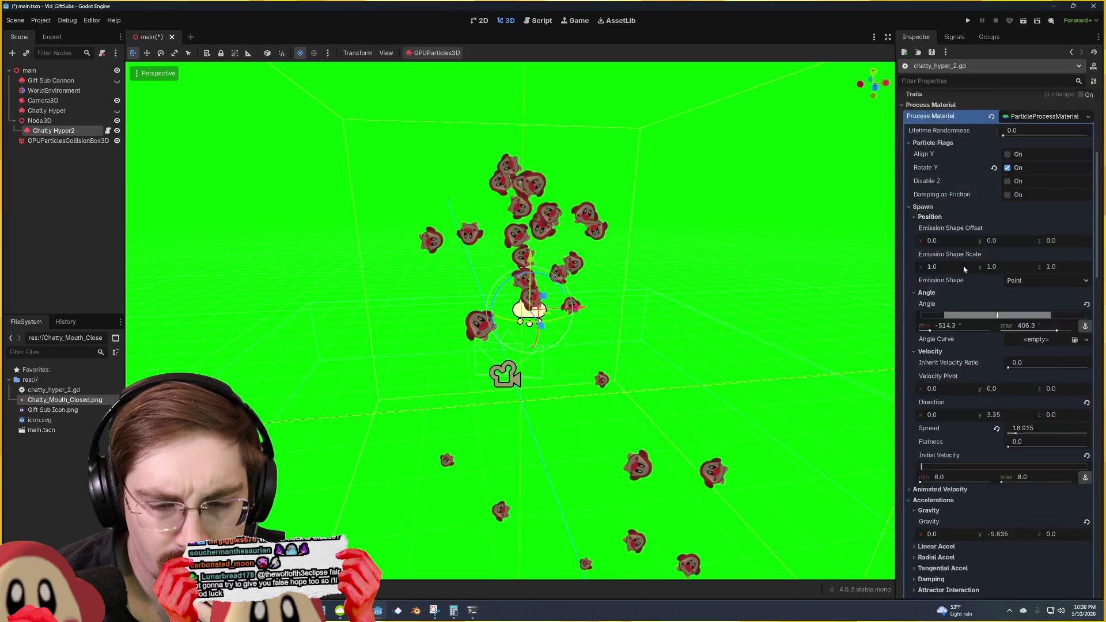
scroll(962, 230, "down", 5)
scroll(922, 228, "down", 7)
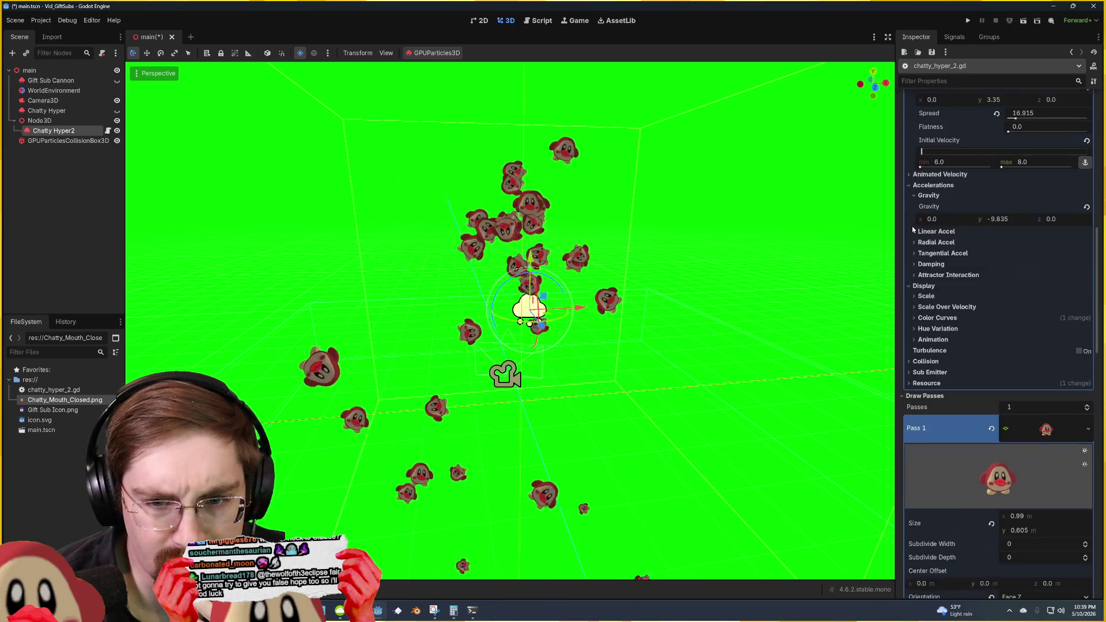
scroll(979, 242, "down", 1)
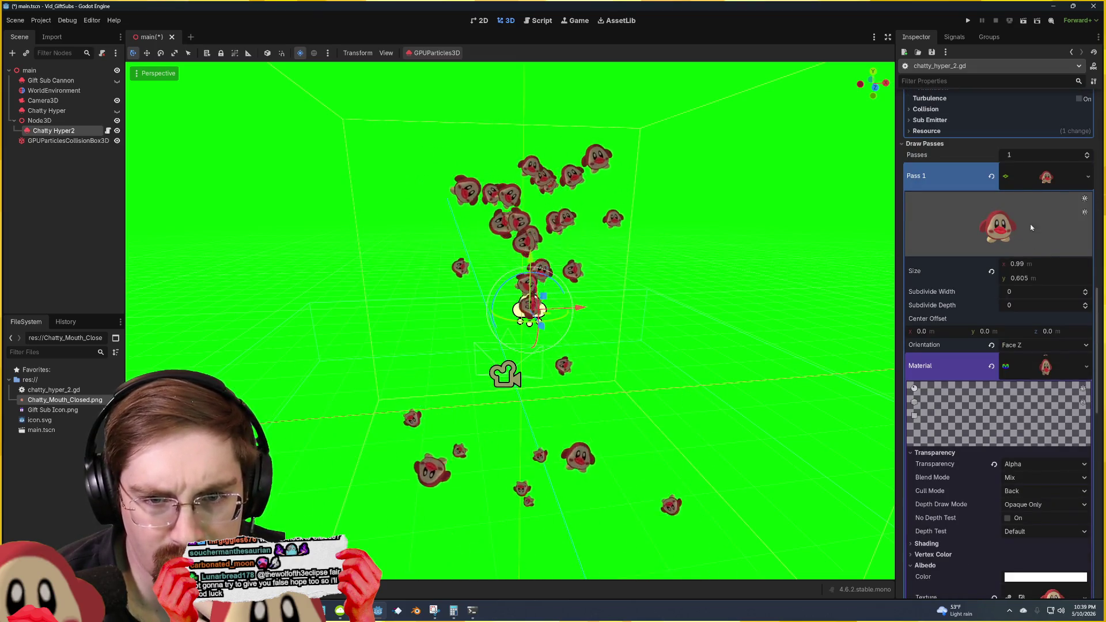
left_click(1088, 176)
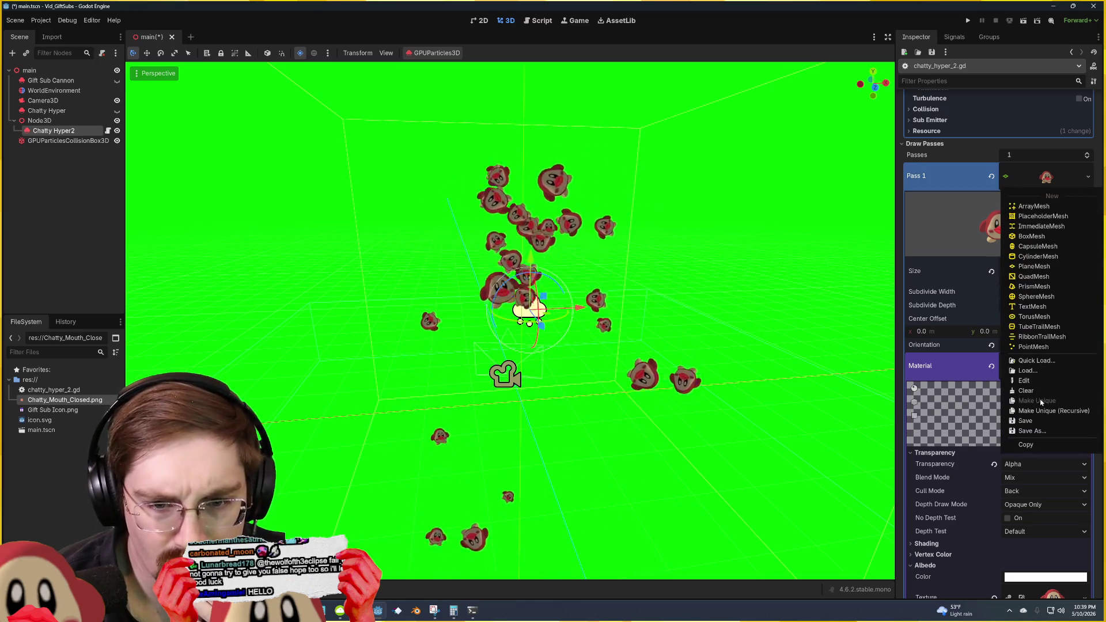
left_click(986, 245)
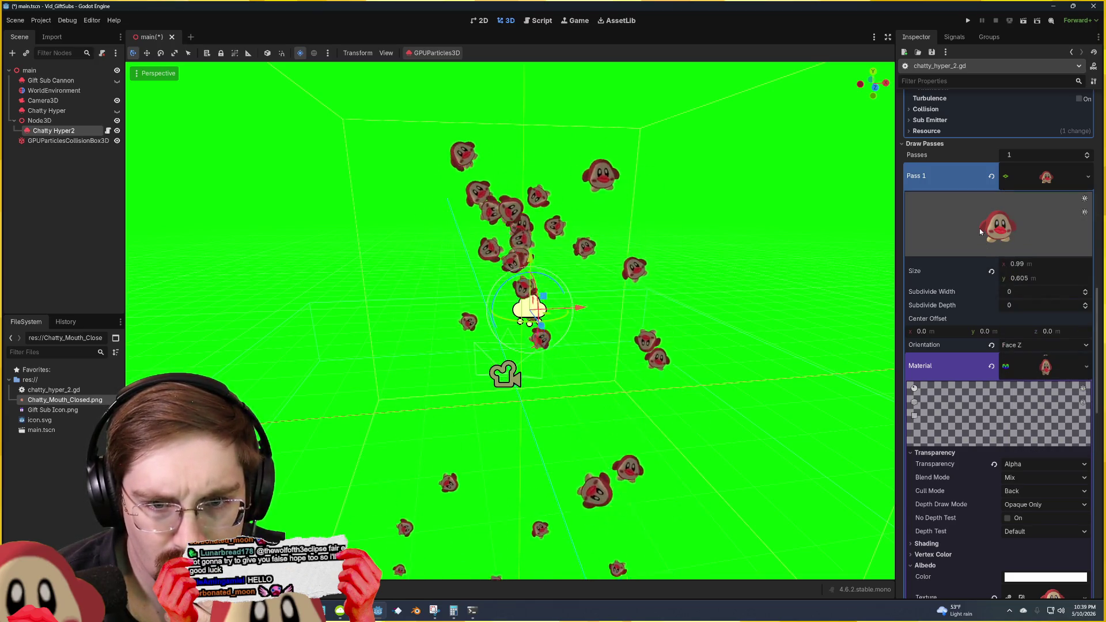
right_click(1043, 365)
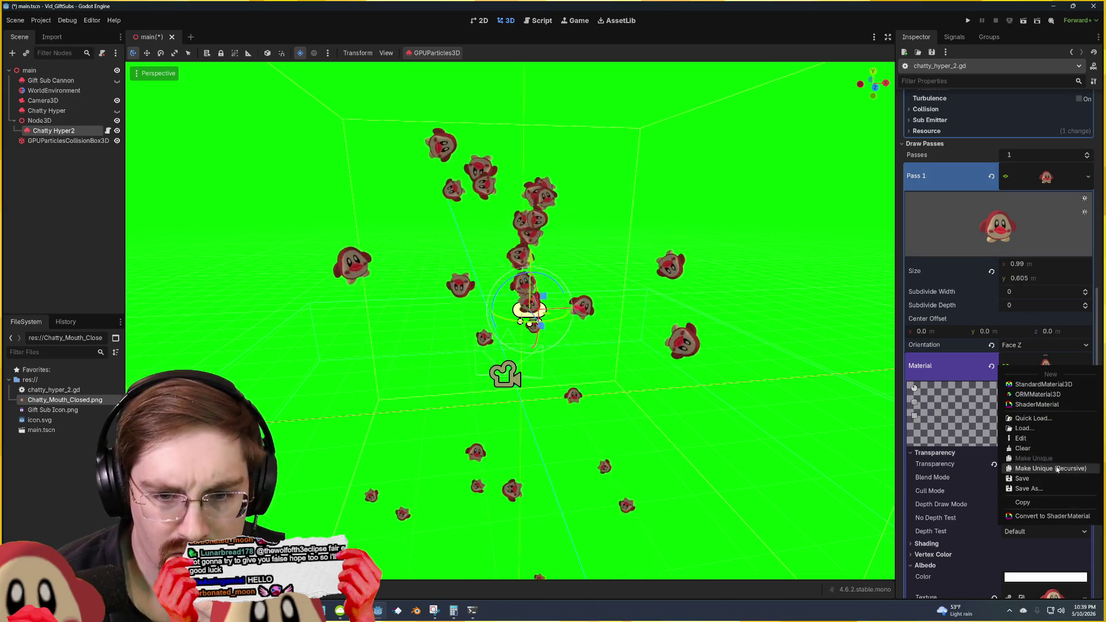
left_click(1042, 439)
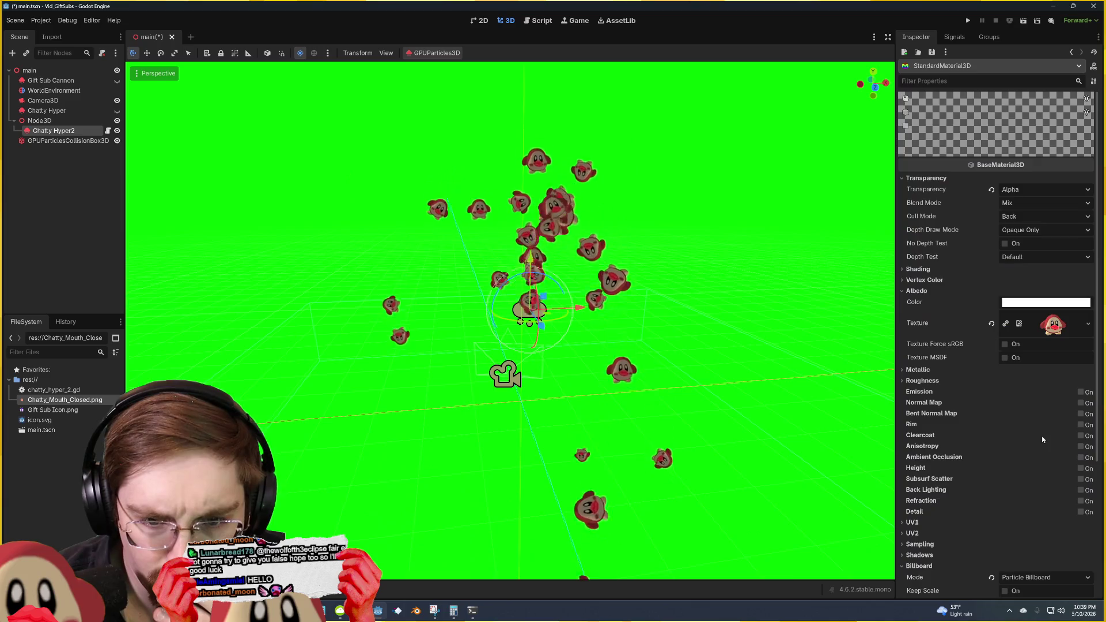
Step: Show the Chatty_Mouth_Closed.png albedo texture in FileSystem and inspect its resource
left_click(1053, 324)
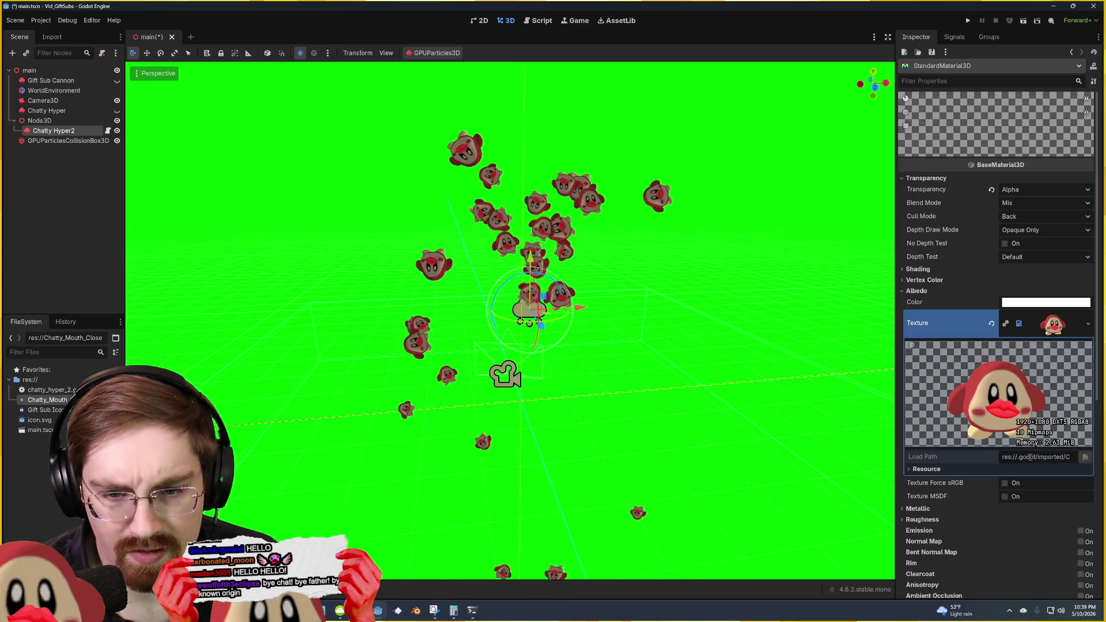
left_click(1054, 332)
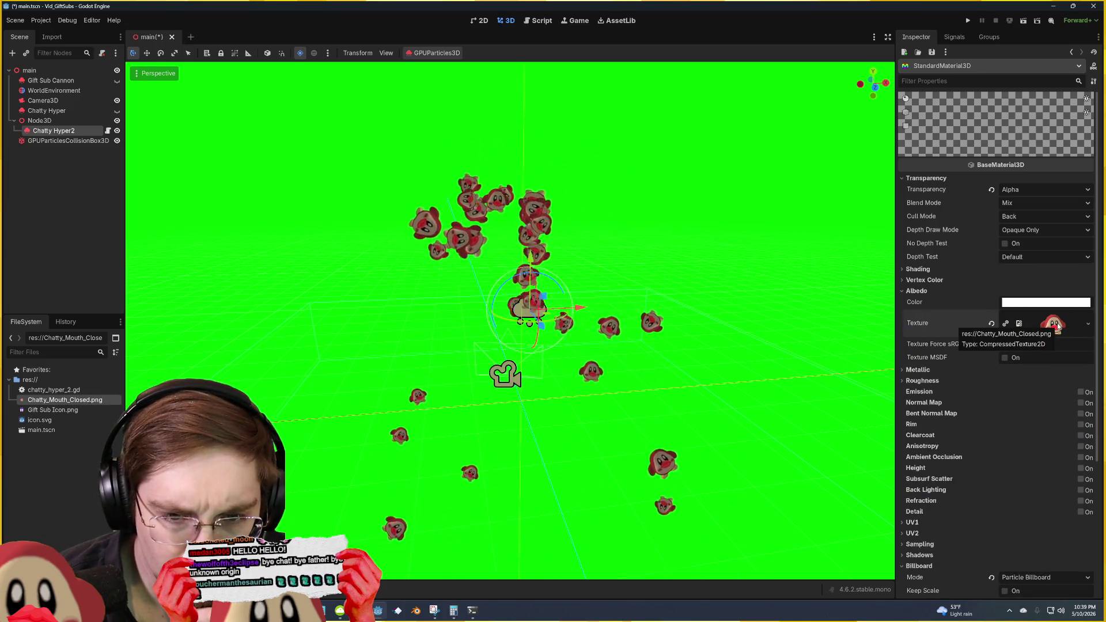
right_click(1058, 327)
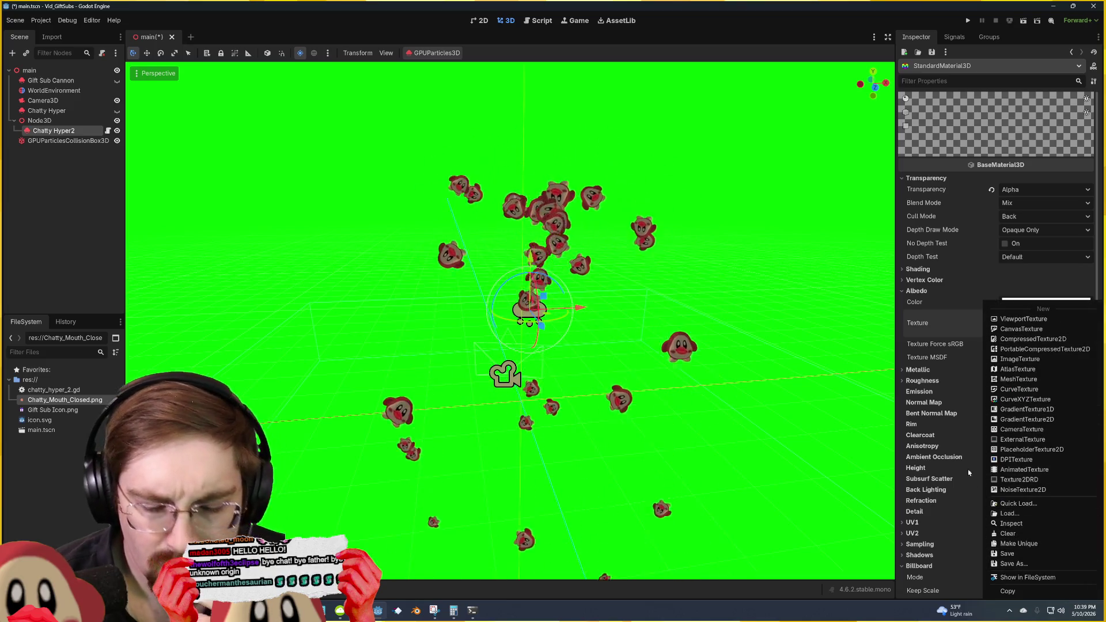
left_click(1011, 578)
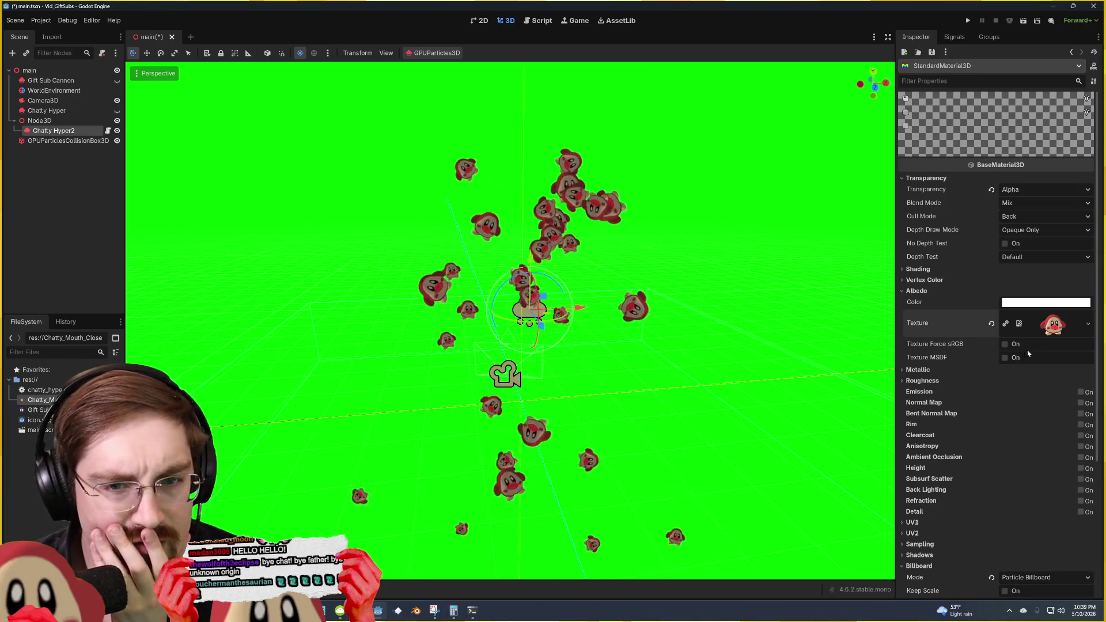
left_click(1044, 323)
right_click(1043, 322)
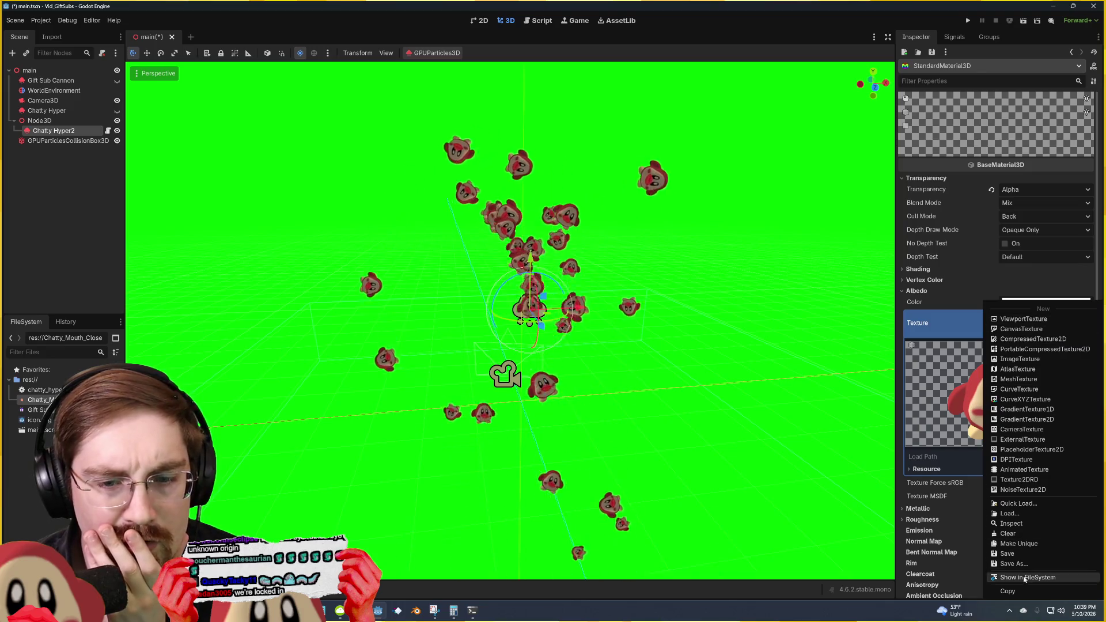
left_click(1011, 525)
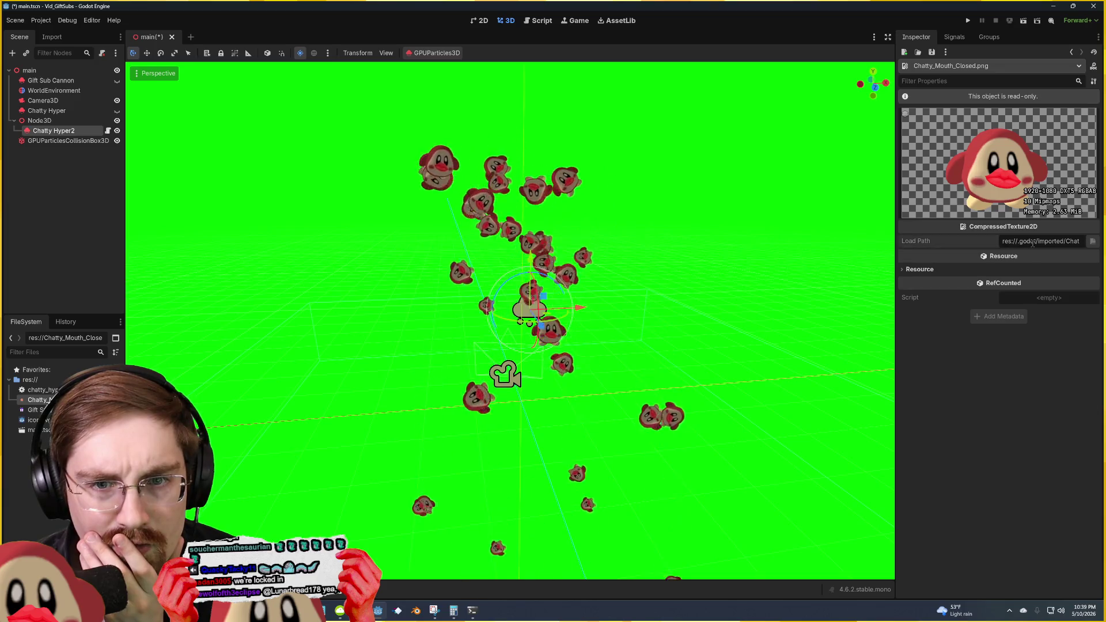
Step: Confirm the texture path reads res://Chatty_Mouth_Closed.png, then reselect the Chatty Hyper2 emitter
mouse_move(1048, 242)
left_mouse_down()
mouse_move(987, 242)
mouse_move(1084, 242)
left_mouse_up()
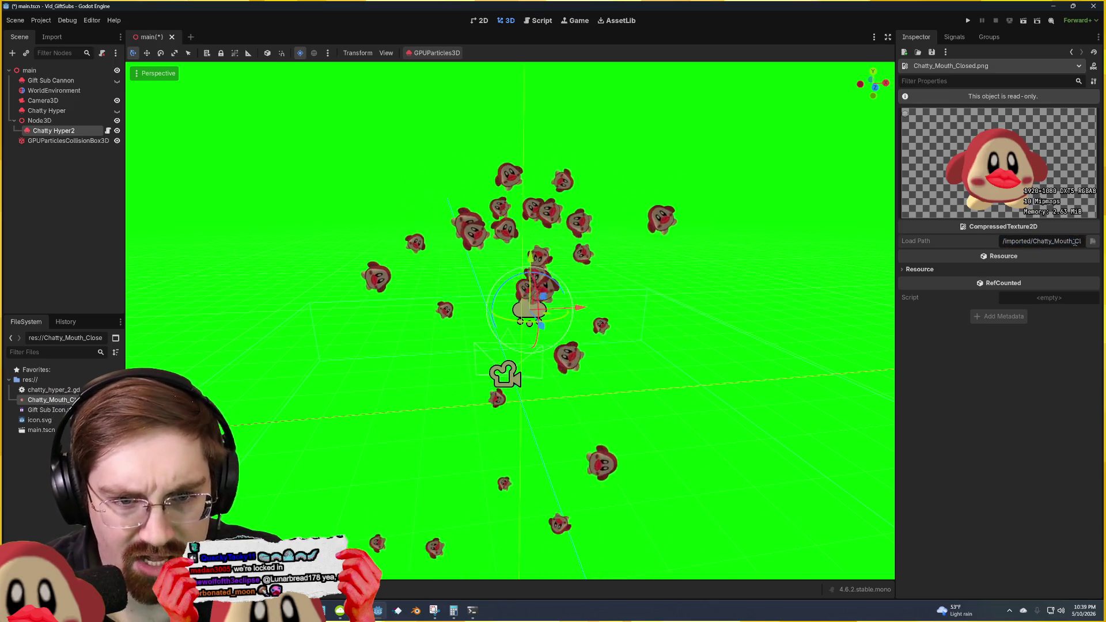
left_click(920, 269)
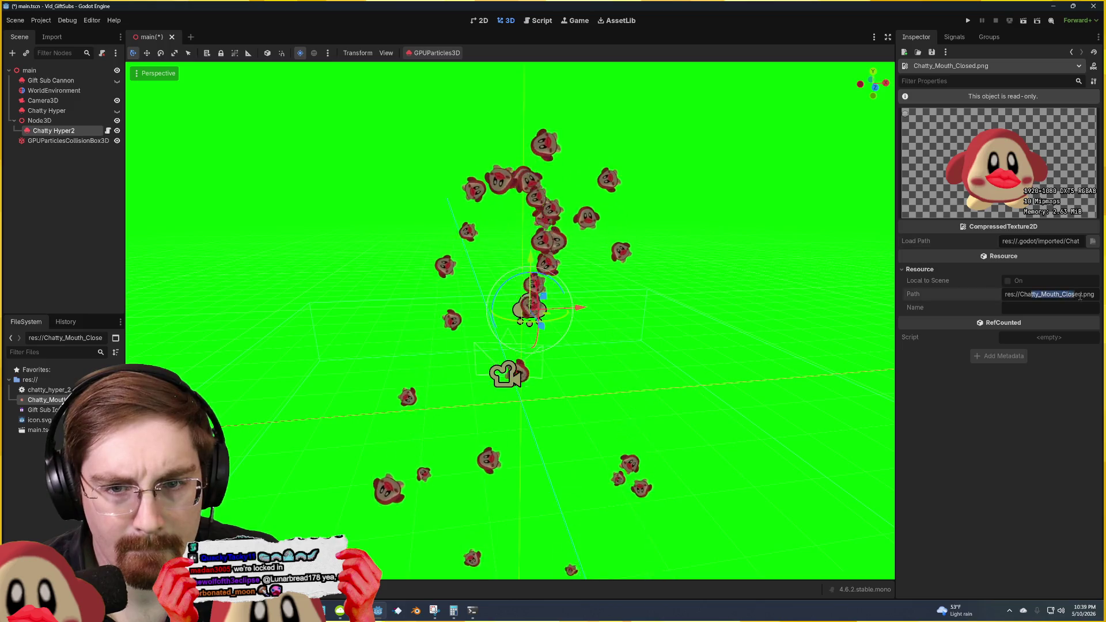
left_click_drag(969, 289, 1029, 300)
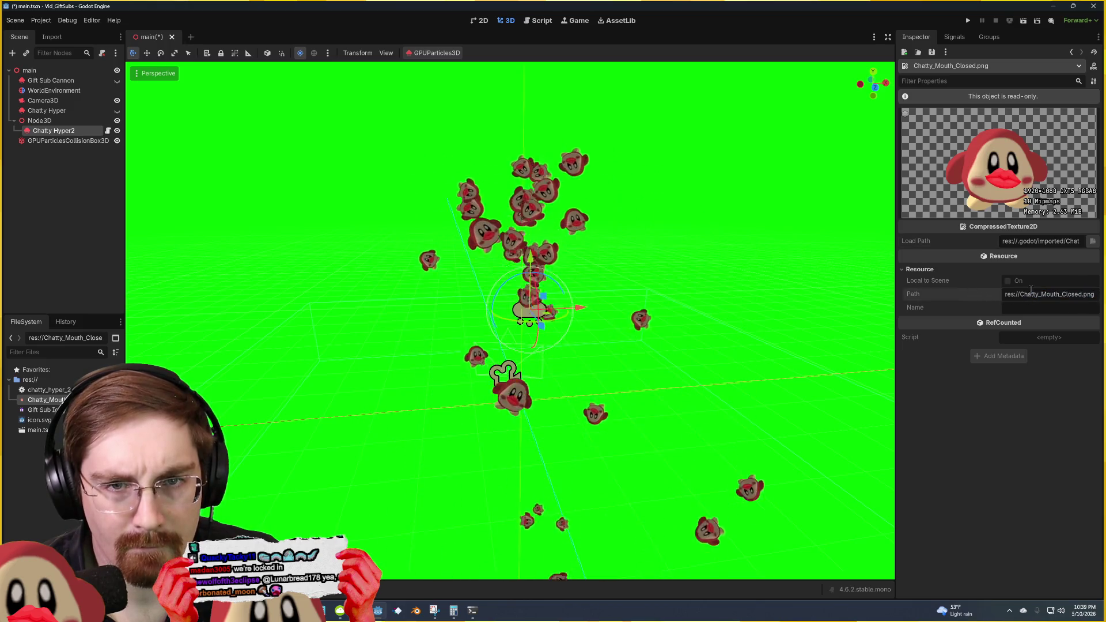
left_click(954, 36)
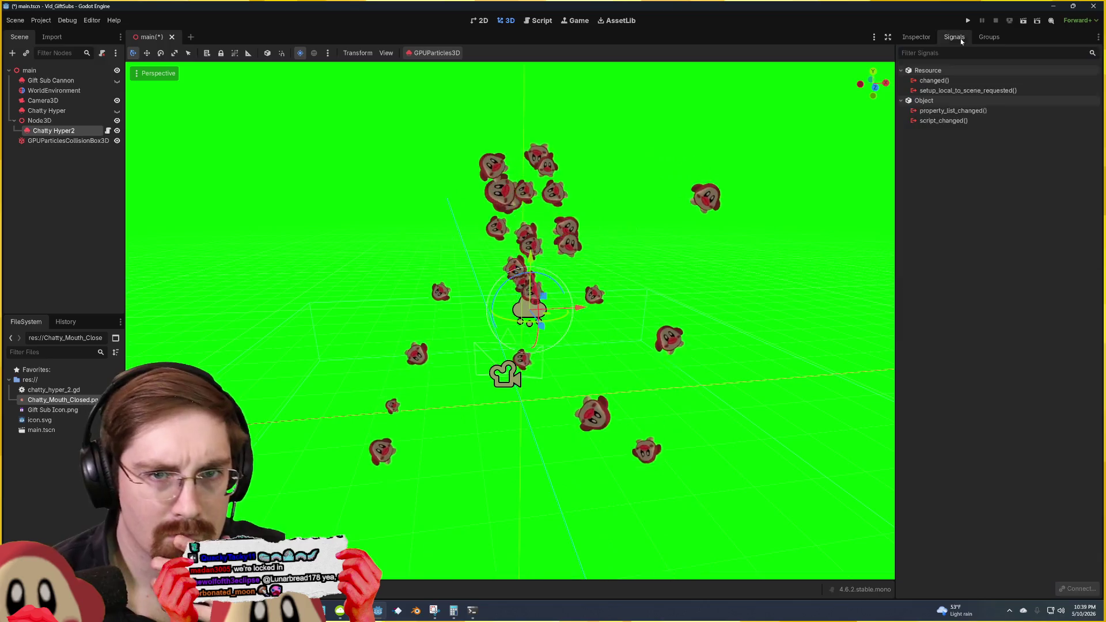
left_click(916, 37)
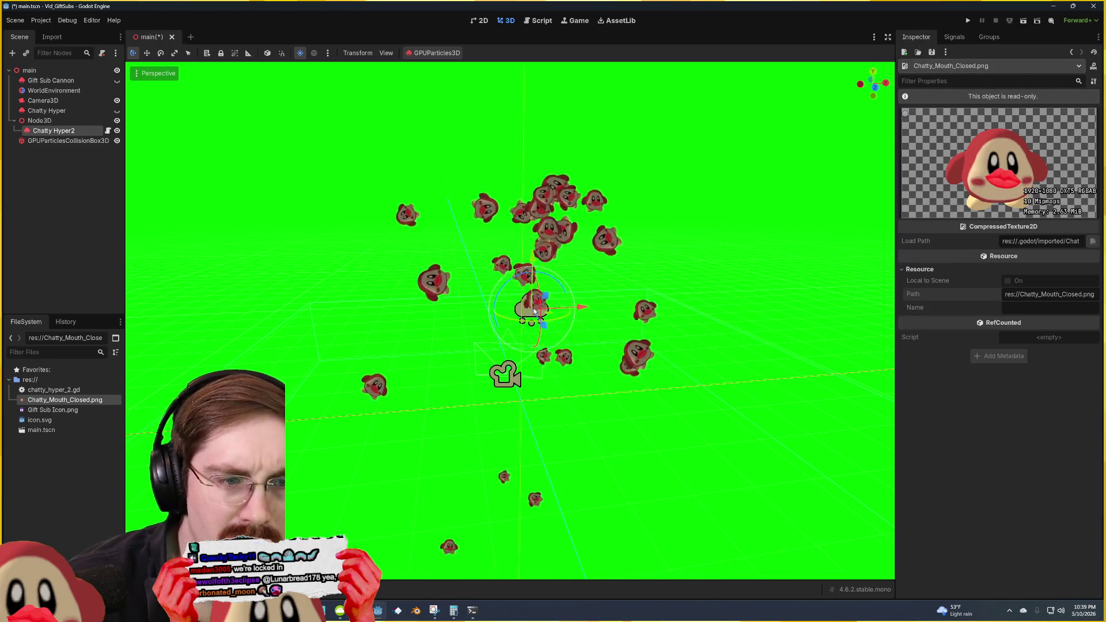
left_click(538, 333)
left_click(525, 320)
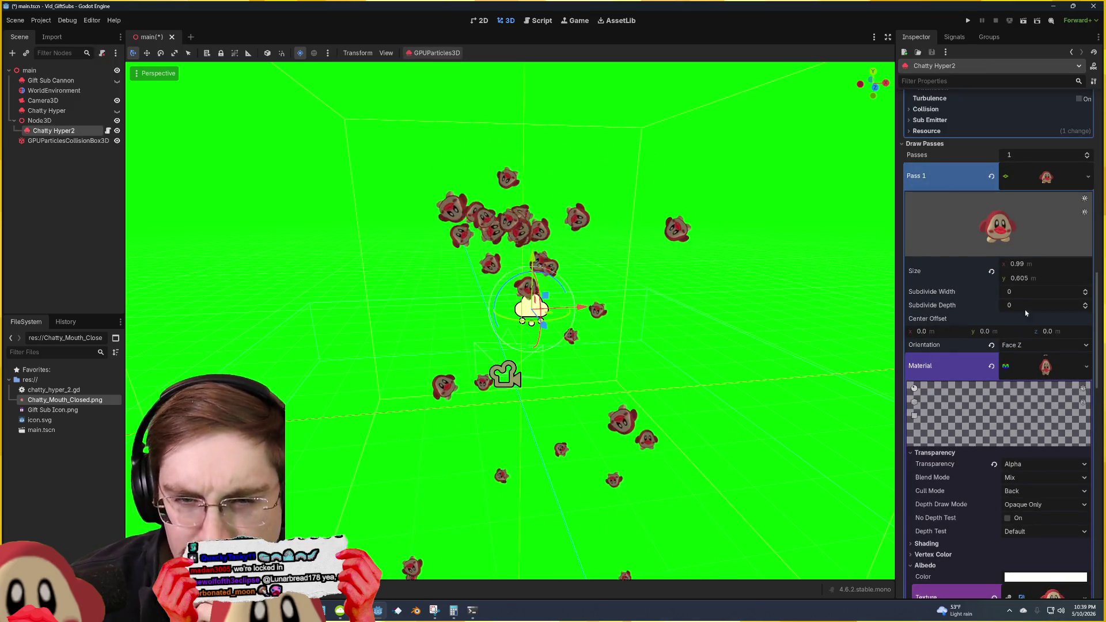
right_click(1032, 365)
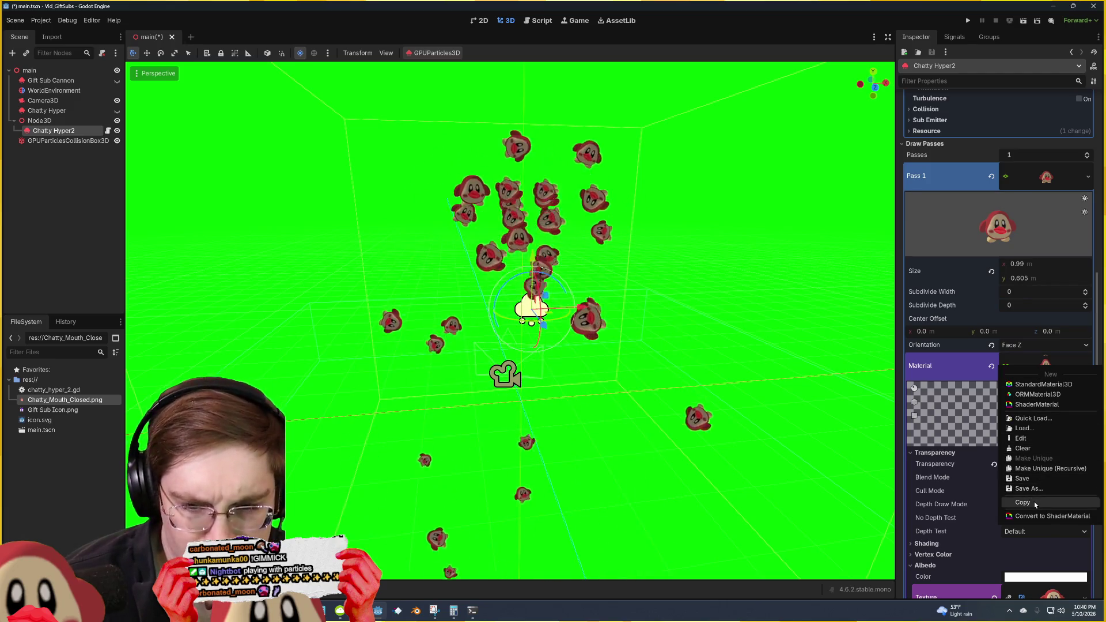
left_click(1031, 439)
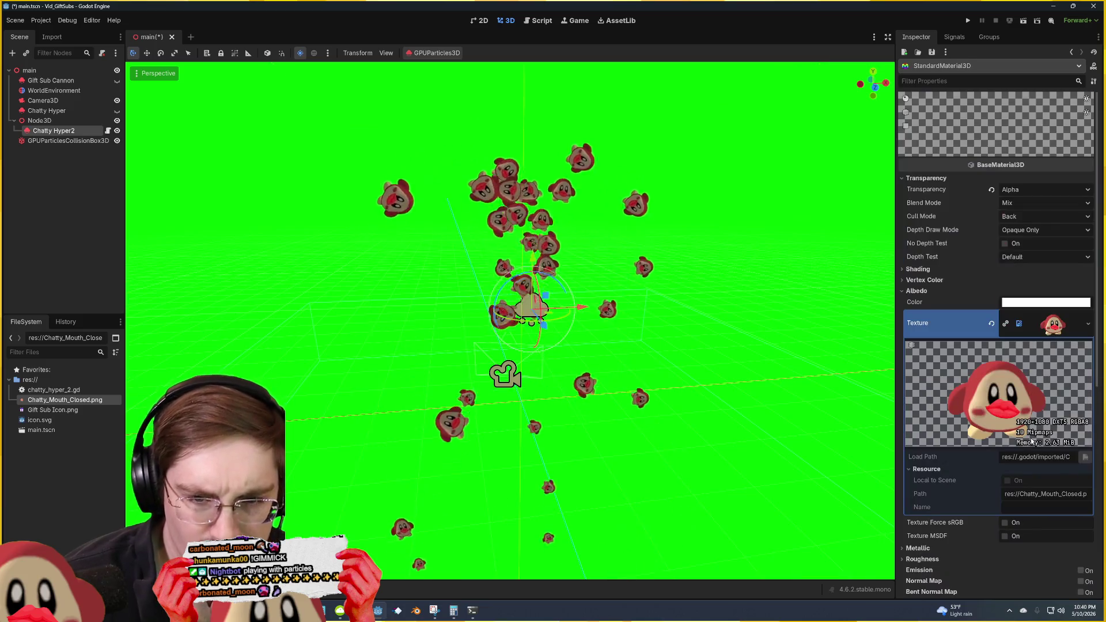
right_click(1047, 324)
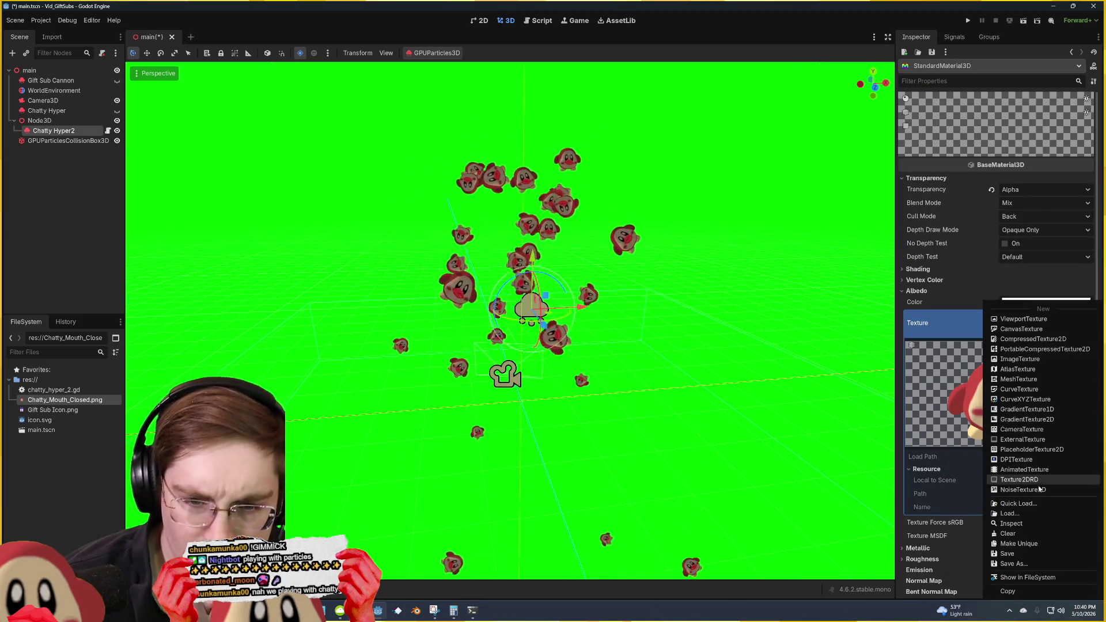
left_click(1014, 513)
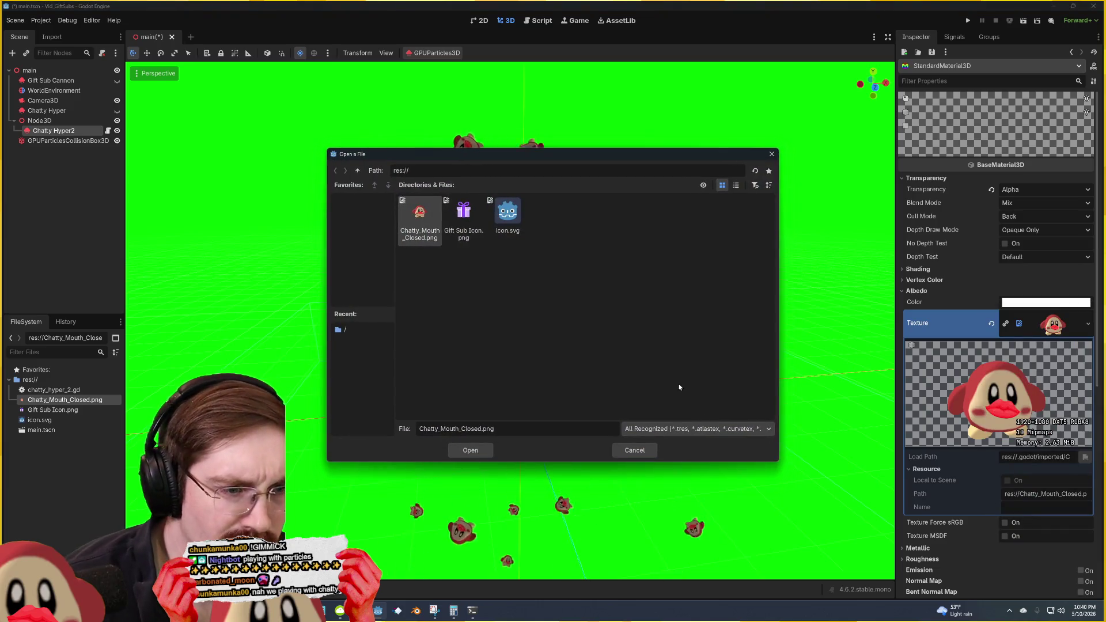
left_click(635, 451)
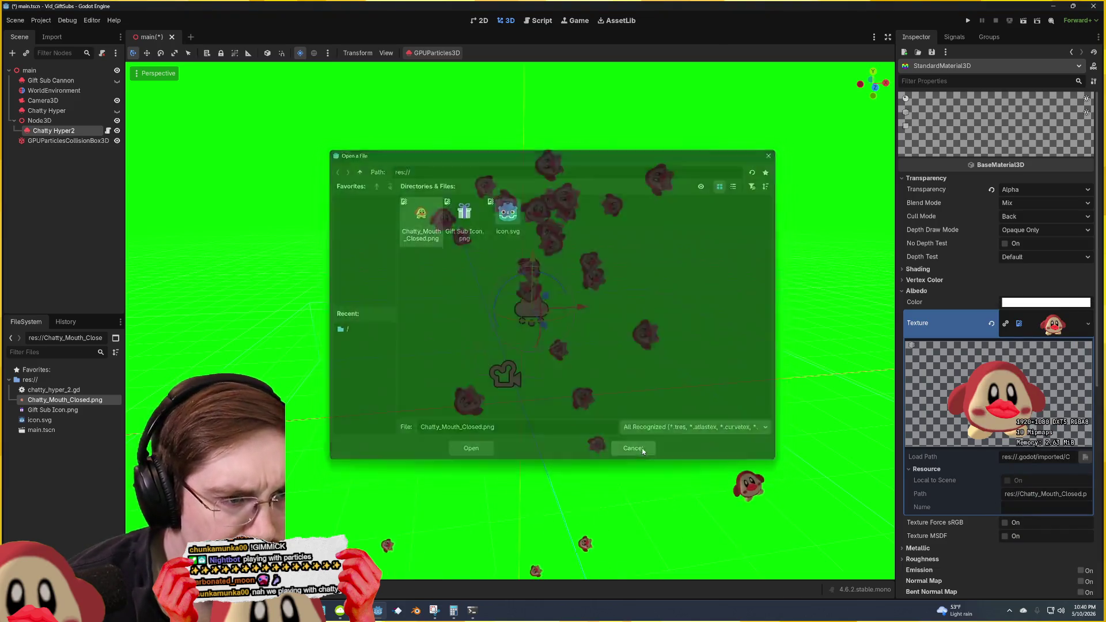
right_click(1056, 318)
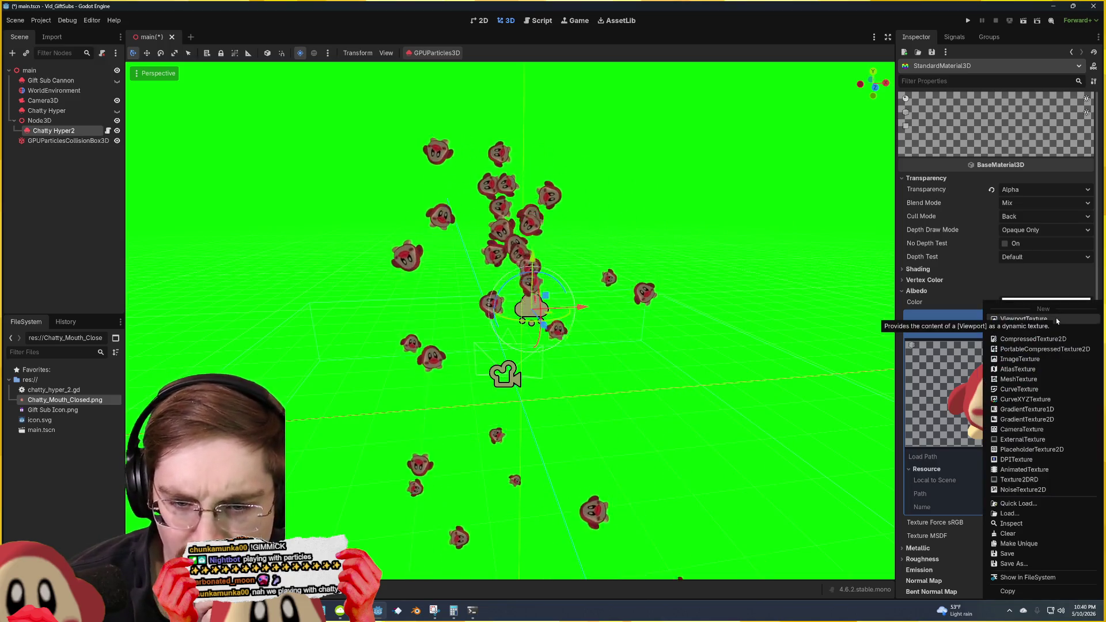
left_click(1024, 523)
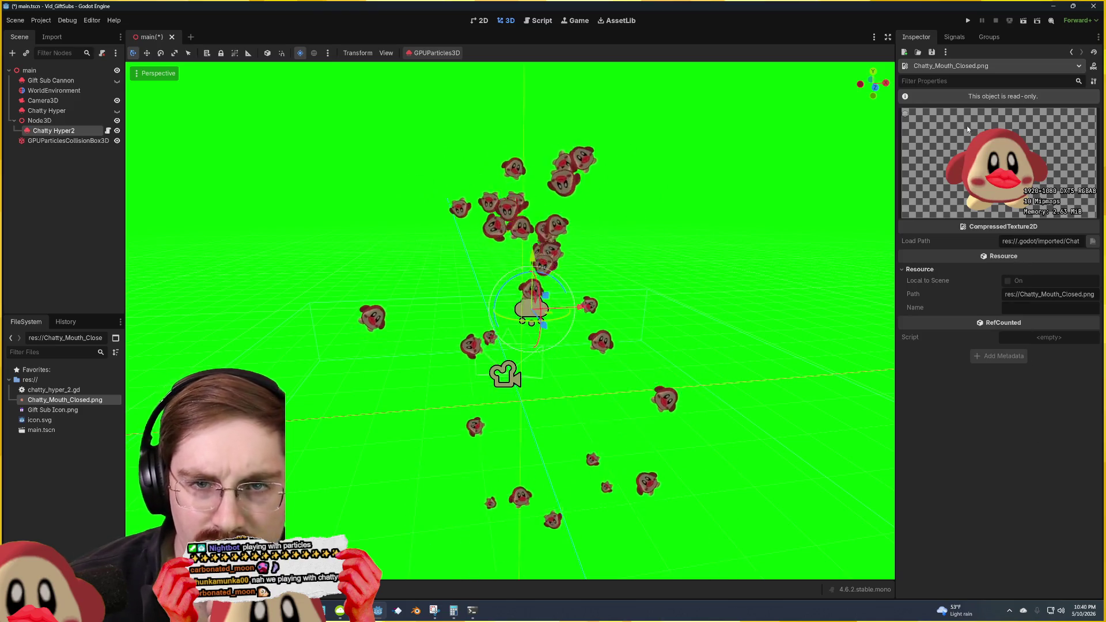
left_click(696, 281)
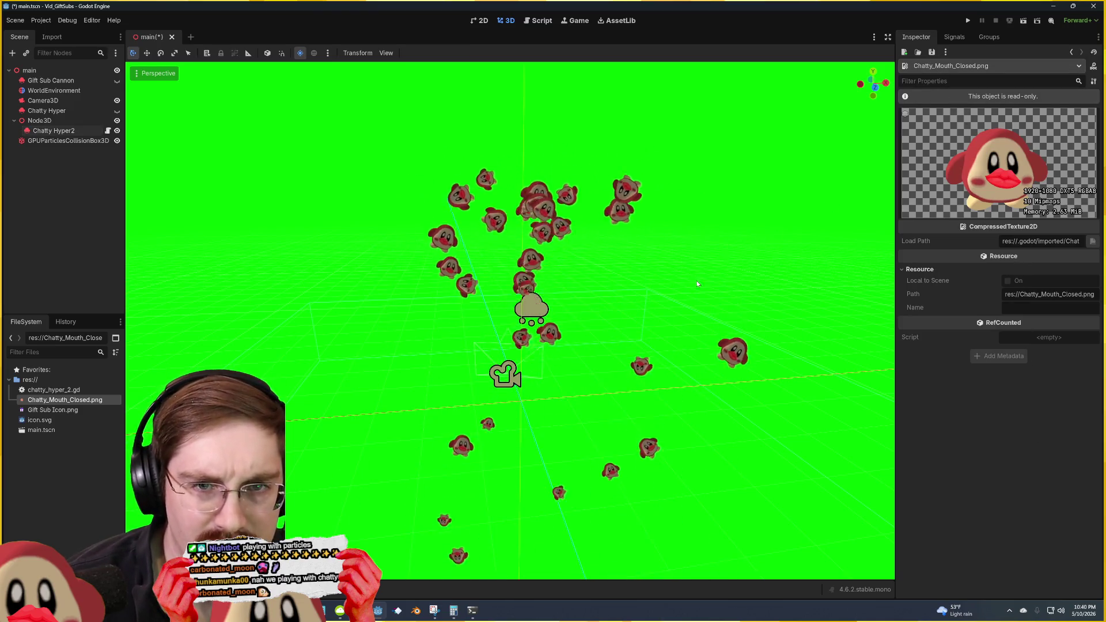
left_click(531, 310)
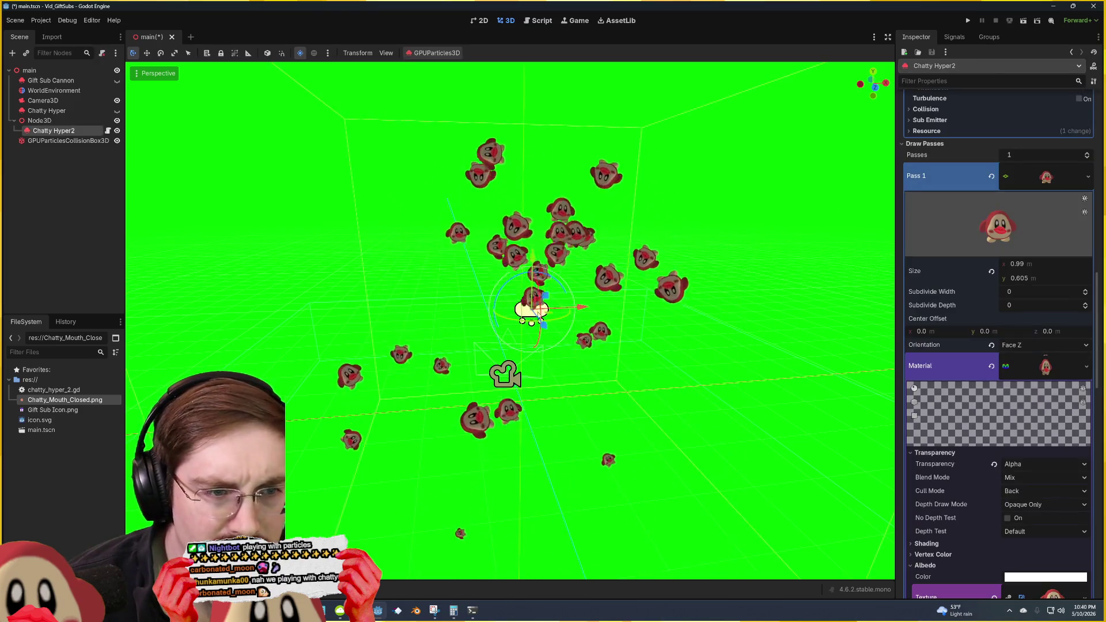
right_click(1045, 366)
right_click(933, 366)
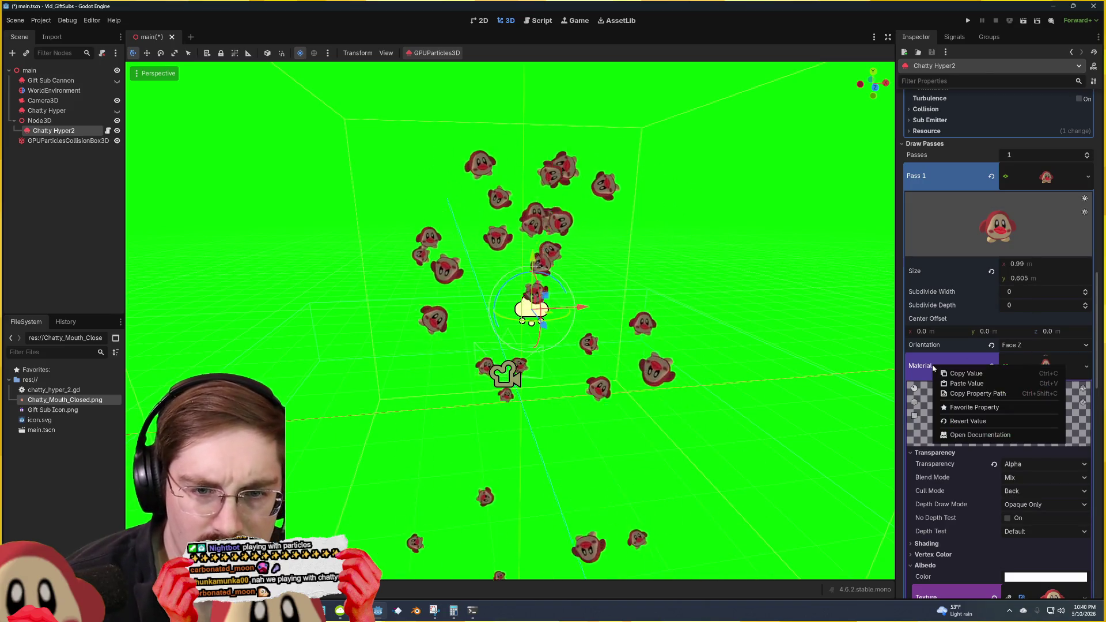
left_click(979, 435)
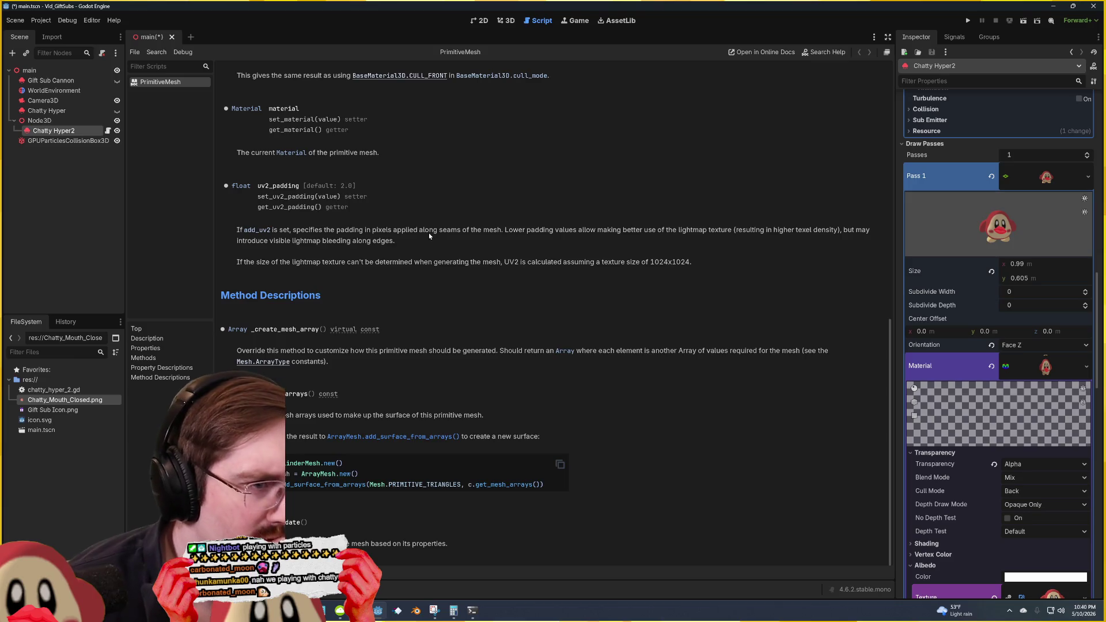
scroll(429, 233, "up", 3)
scroll(431, 235, "down", 1)
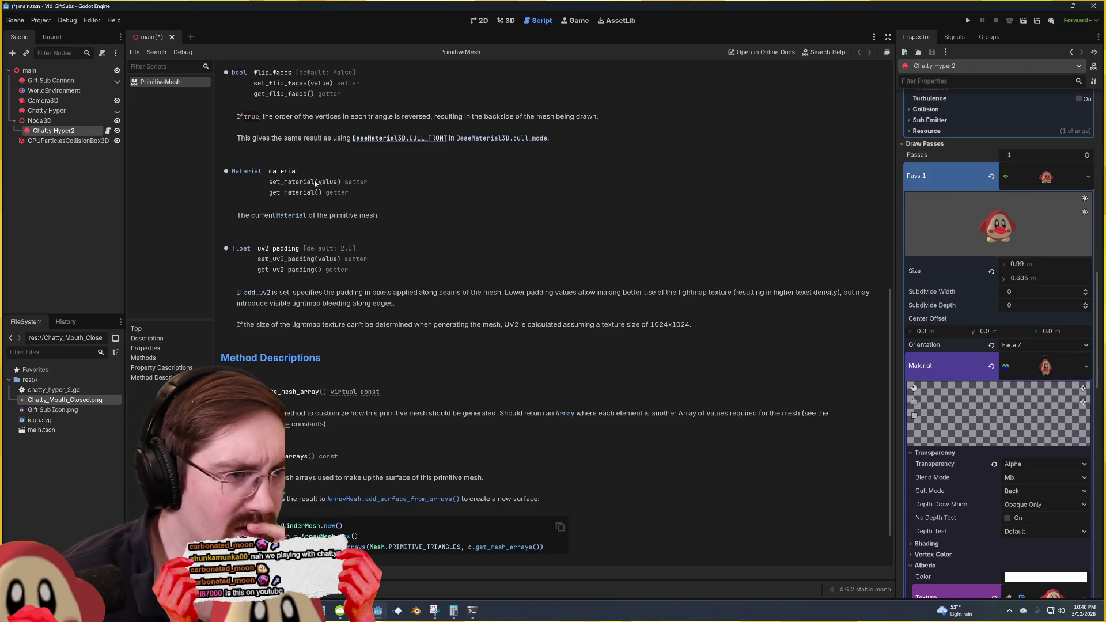
left_click(509, 20)
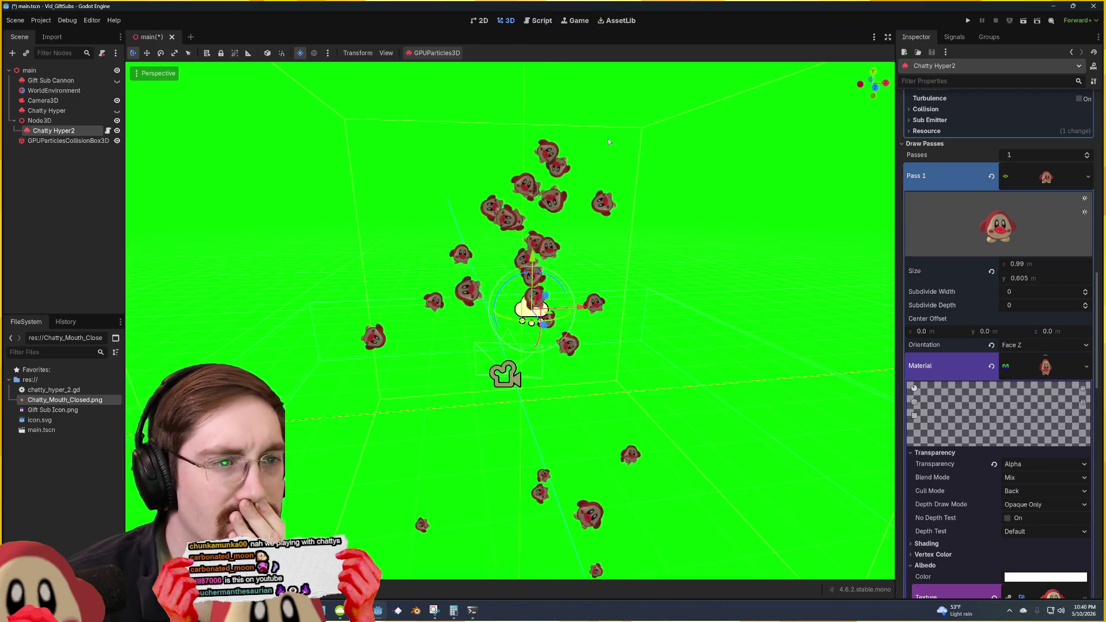
Step: Browse the Pass 1 Material property's context menu options, then return to chatty_hyper_2.gd in VS Code
right_click(1046, 369)
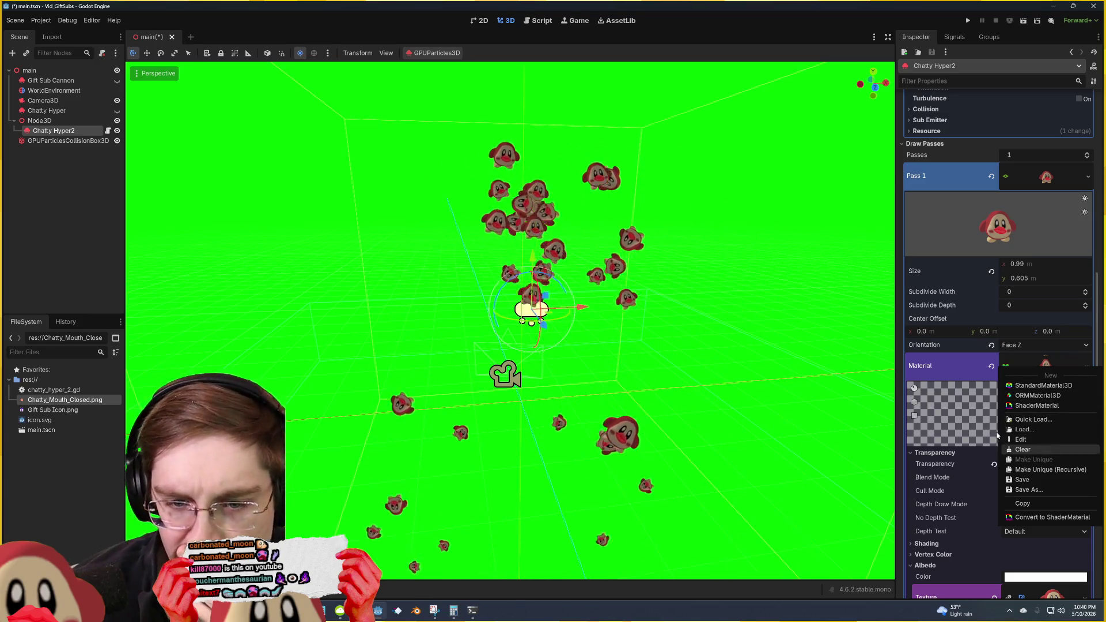
left_click(937, 374)
right_click(932, 368)
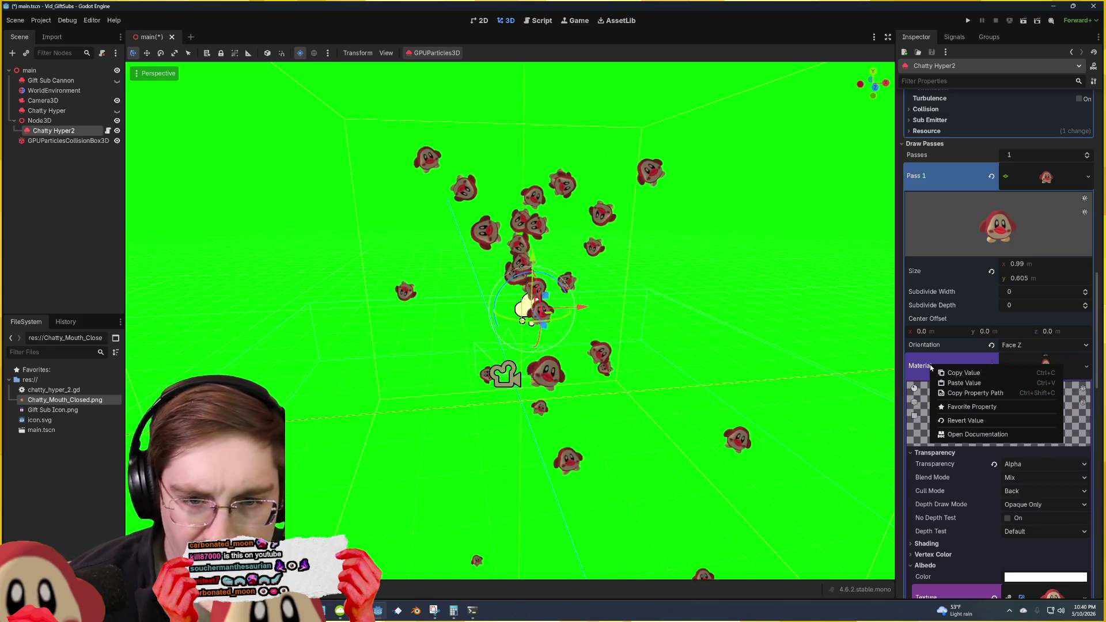
left_click(973, 392)
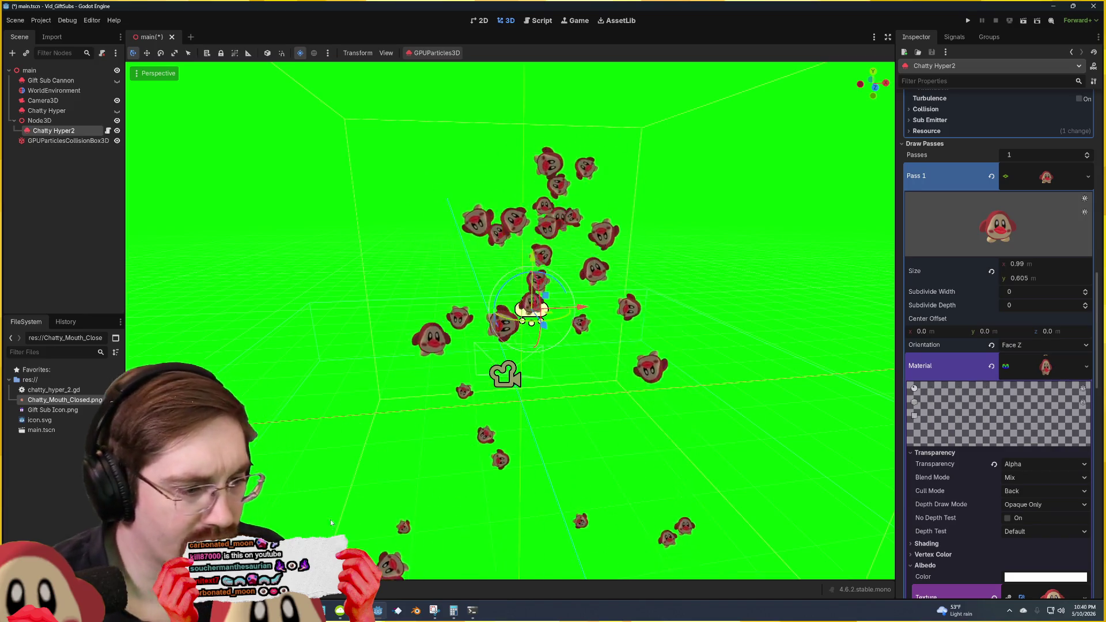
key("alt+Tab")
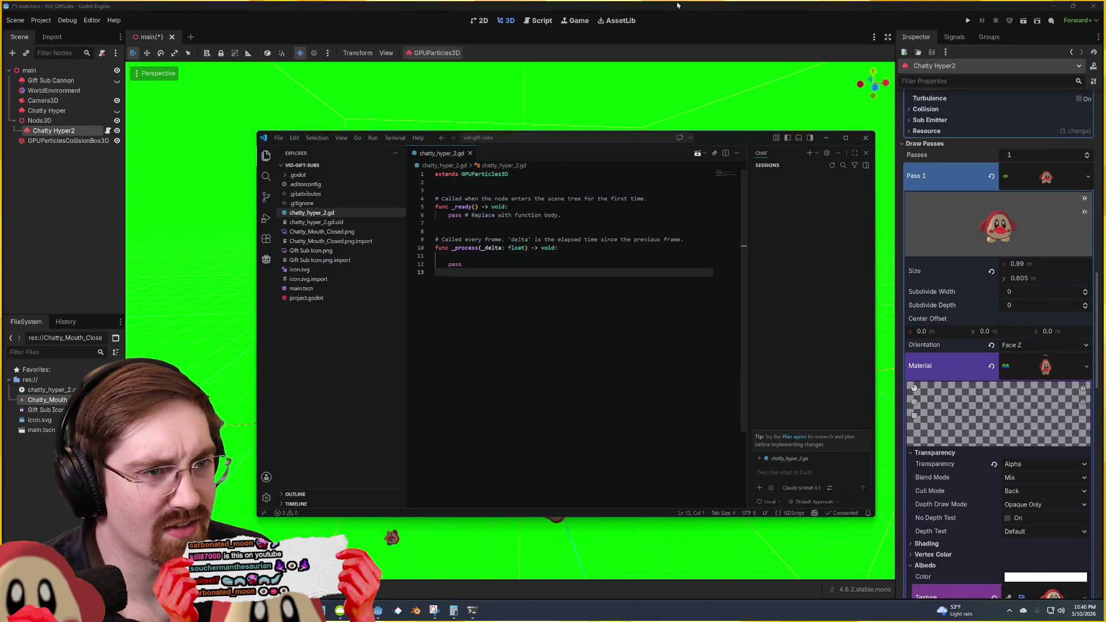
left_click(678, 5)
right_click(973, 370)
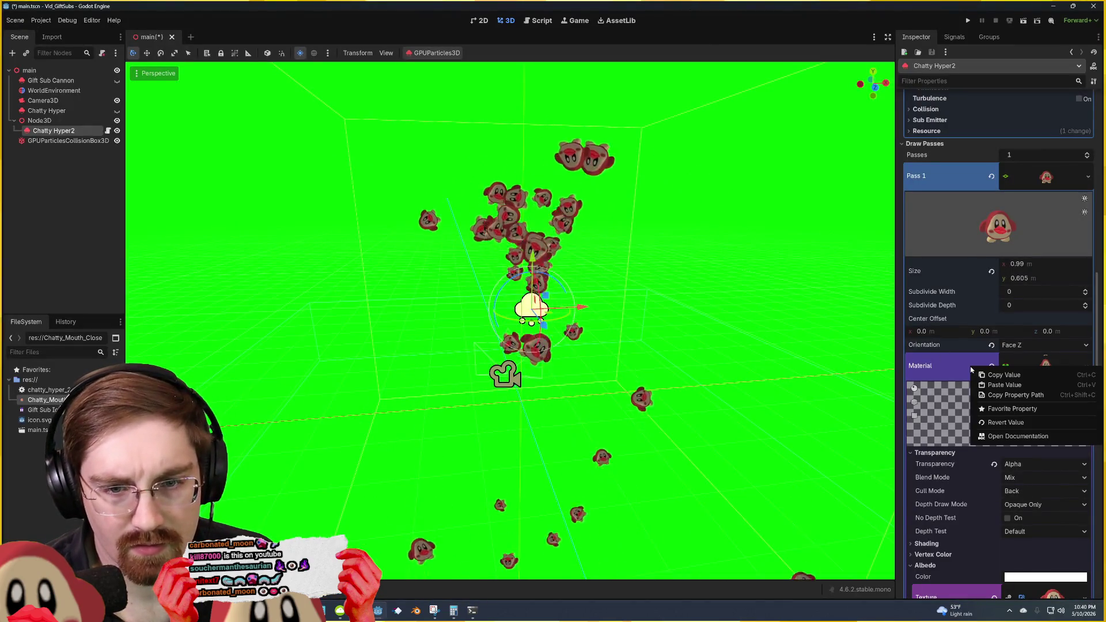
left_click(1006, 385)
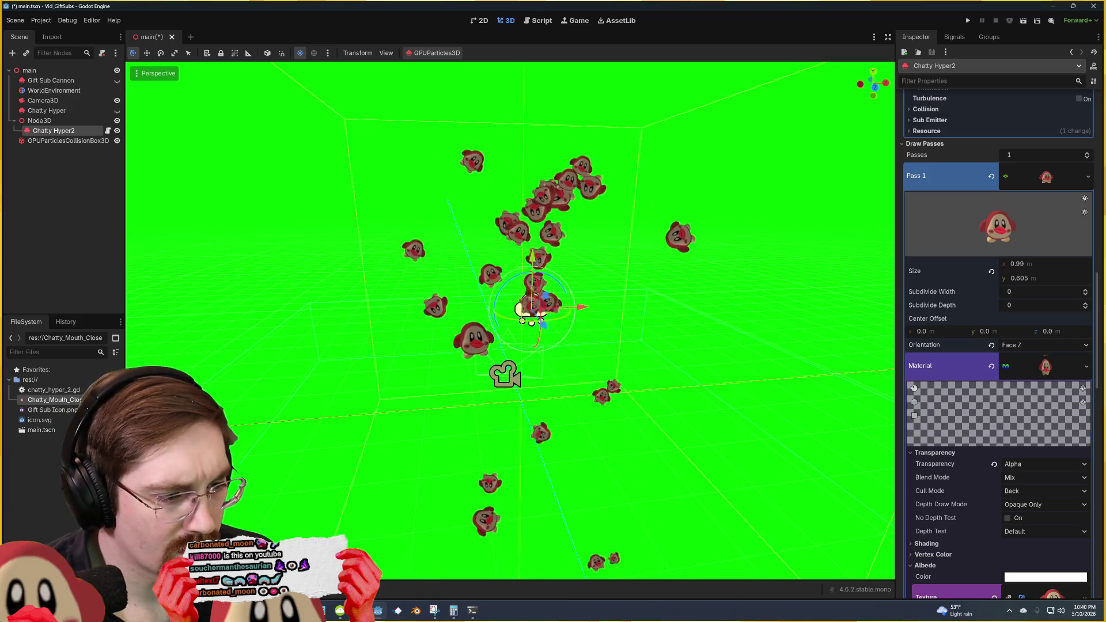
key("alt+Tab")
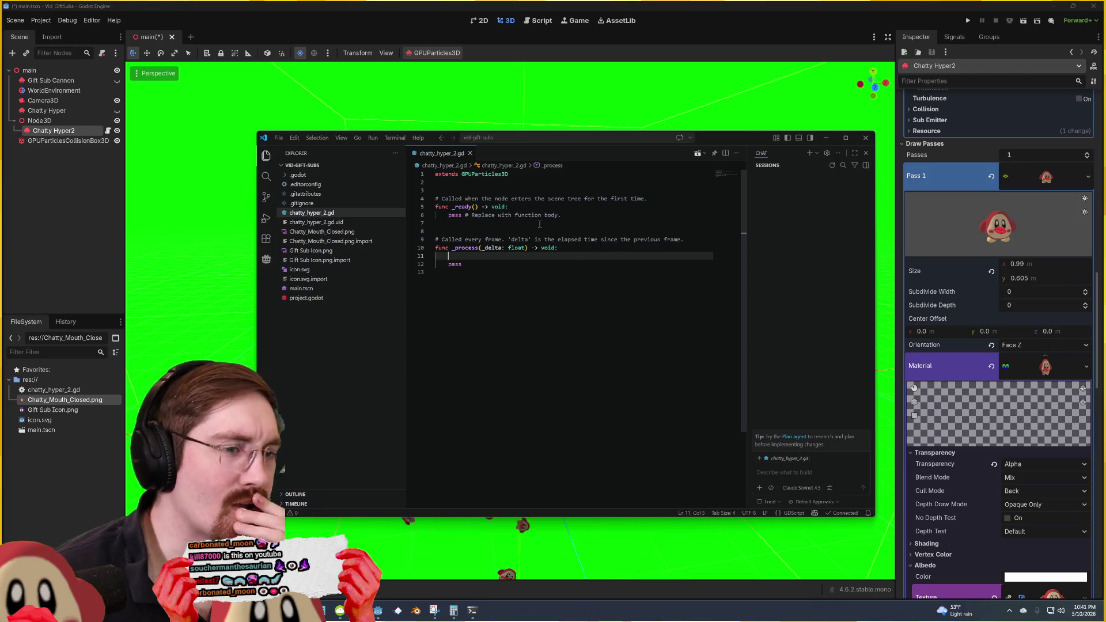
Step: Type self.material on a new line at the top of _process, above pass
type("self.")
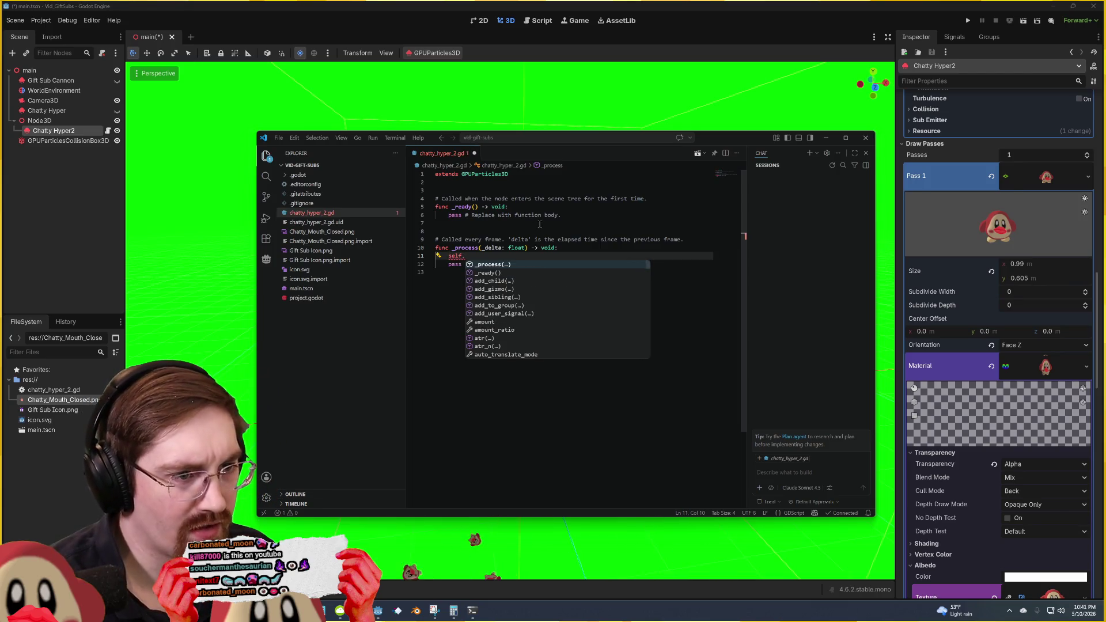
type("mater")
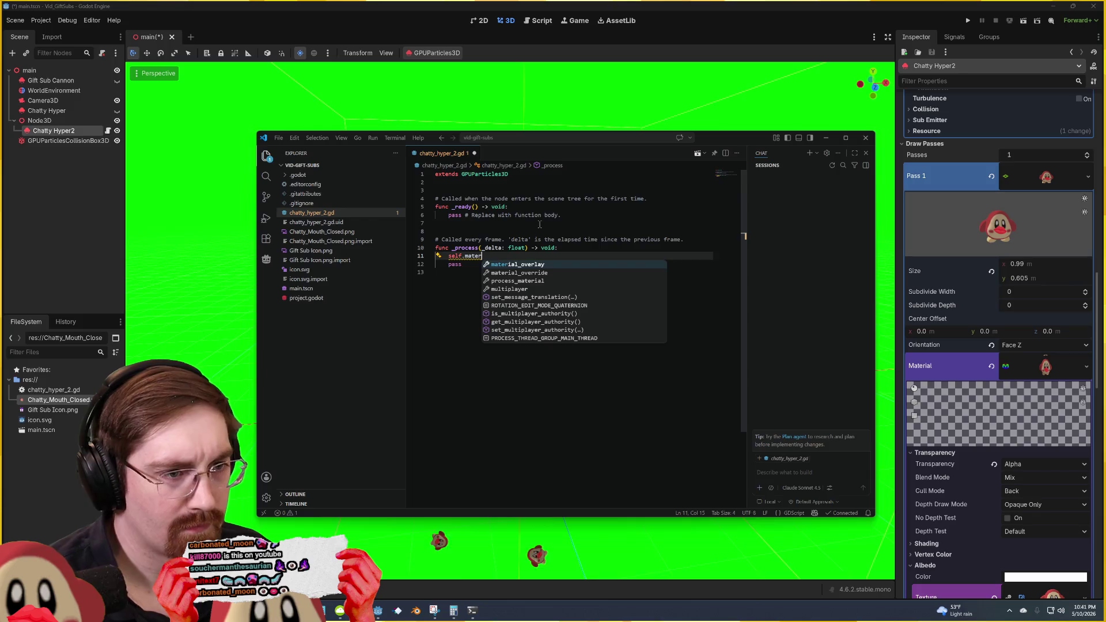
type("ial.")
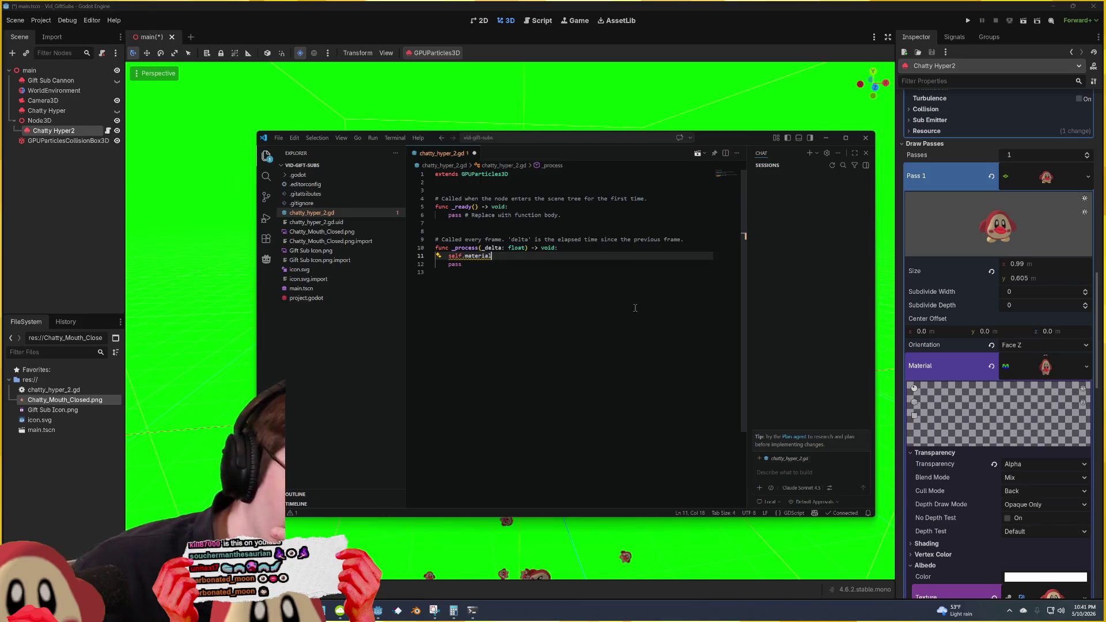
scroll(967, 289, "up", 5)
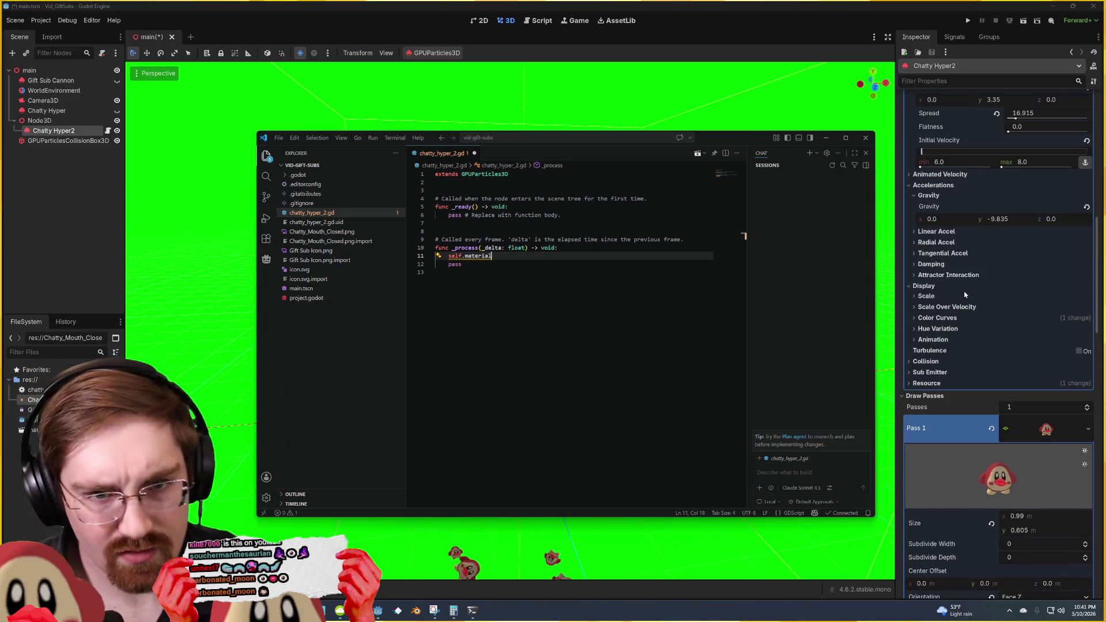
Step: Copy the value of the Chatty Hyper2 emitter's Pass 1 draw pass property in the Inspector
scroll(965, 288, "down", 2)
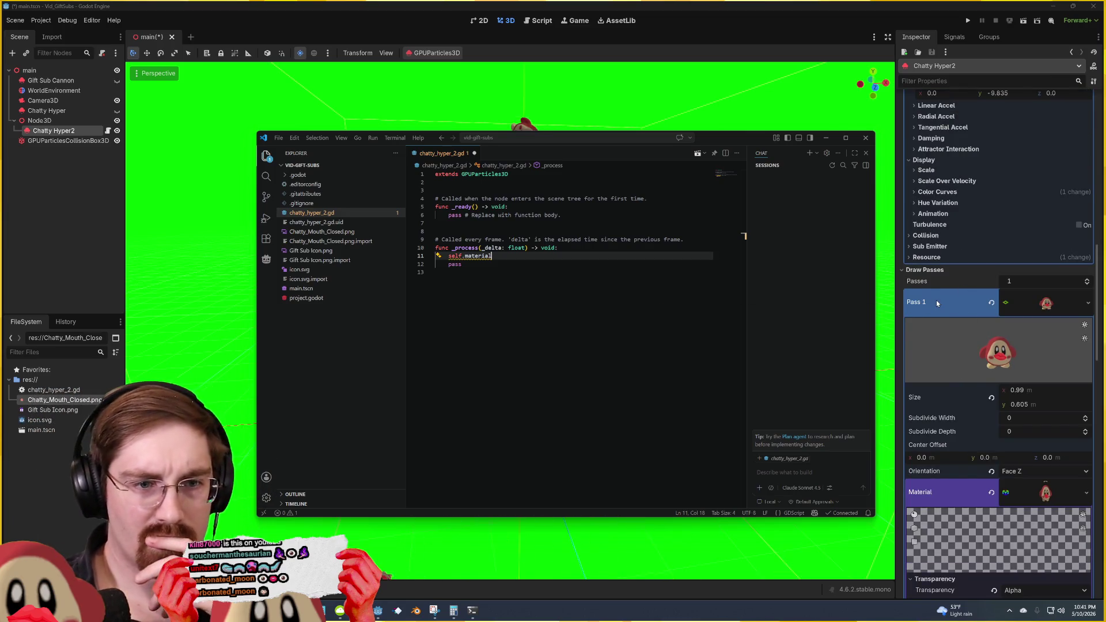
left_click(1058, 306)
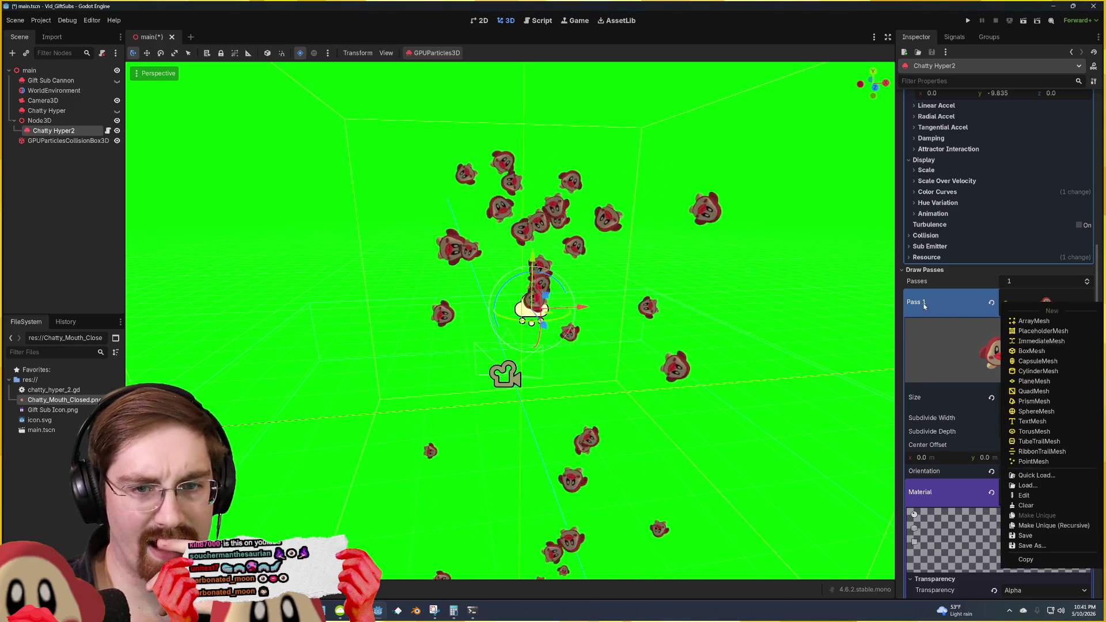
right_click(924, 305)
left_click(823, 358)
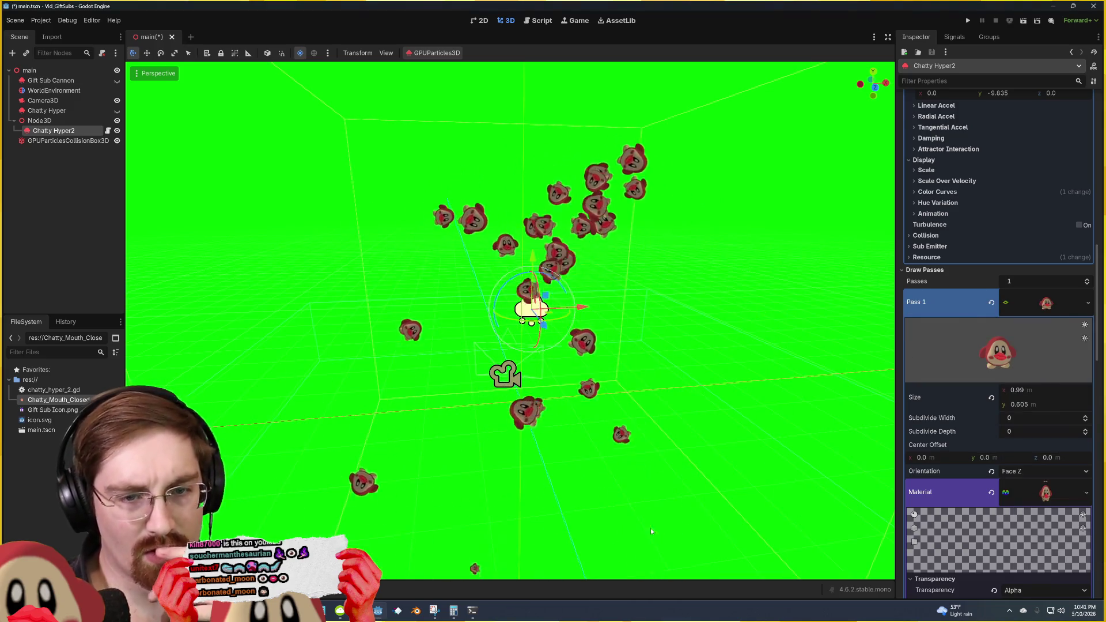
scroll(940, 327, "up", 15)
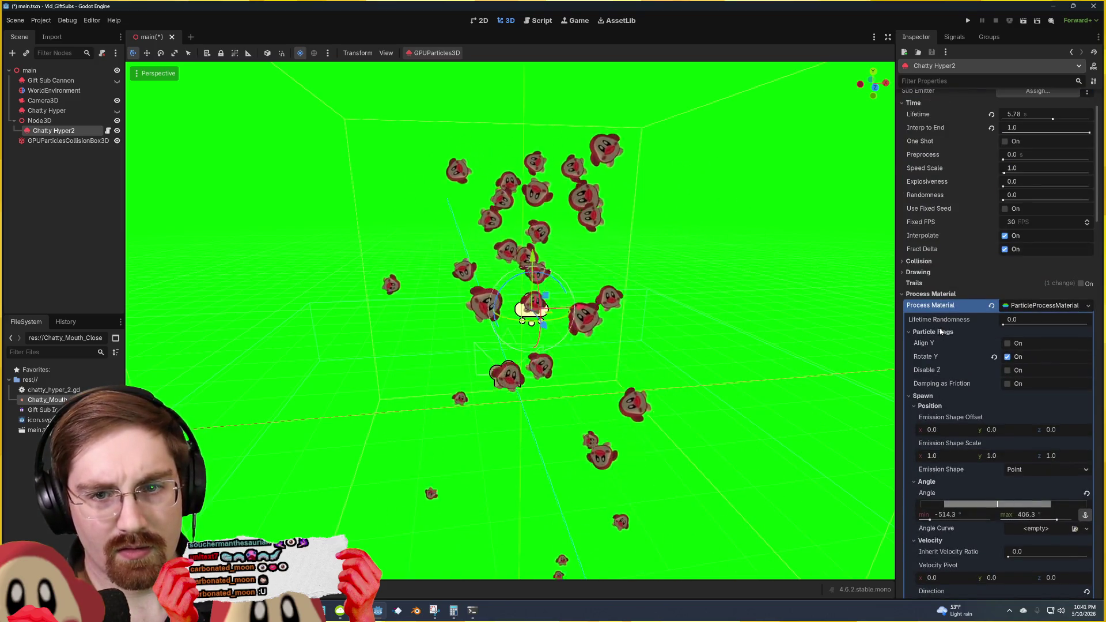
scroll(940, 332, "down", 5)
scroll(940, 332, "down", 5)
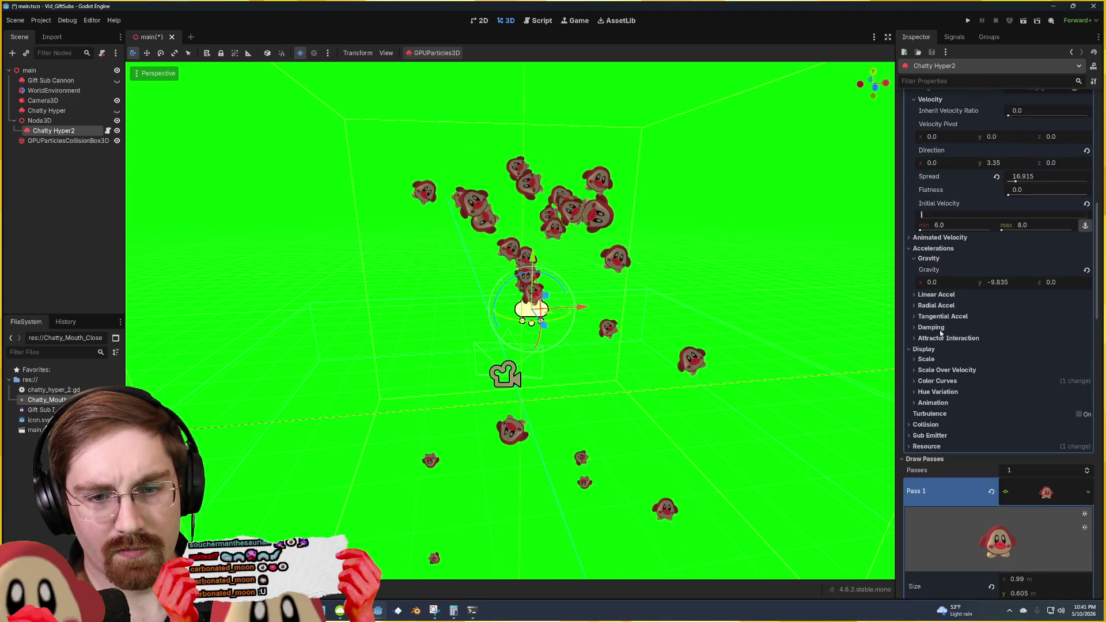
scroll(938, 330, "down", 5)
right_click(942, 310)
left_click(966, 318)
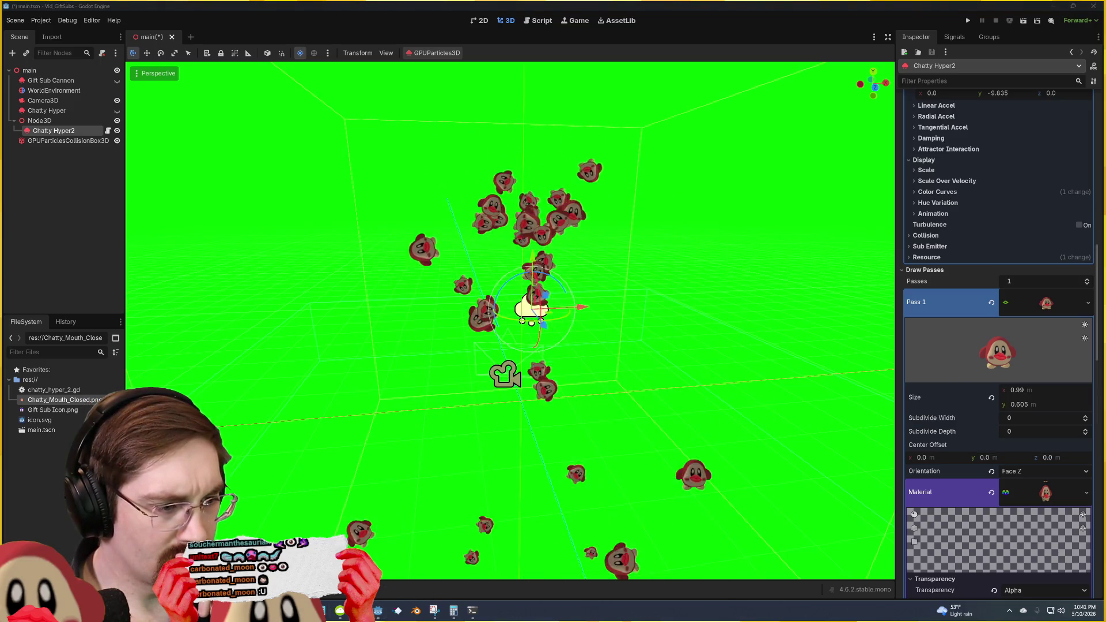
Step: Close Photoshop and bring Godot back with the Chatty Hyper2 emitter's settings showing
mouse_move(303, 610)
mouse_move(343, 562)
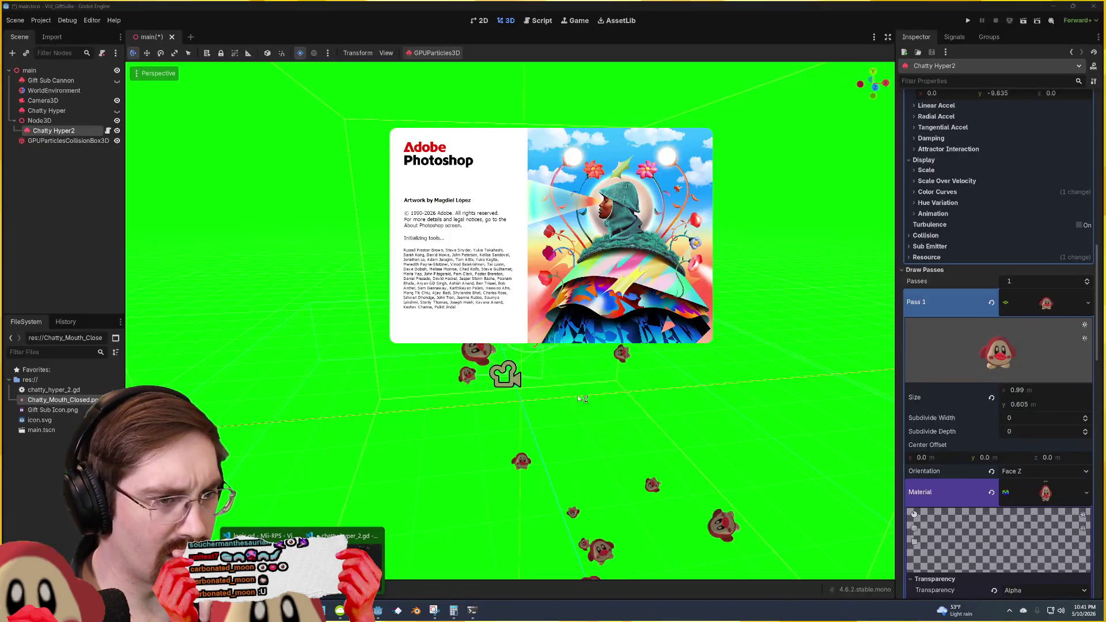
left_click(627, 429)
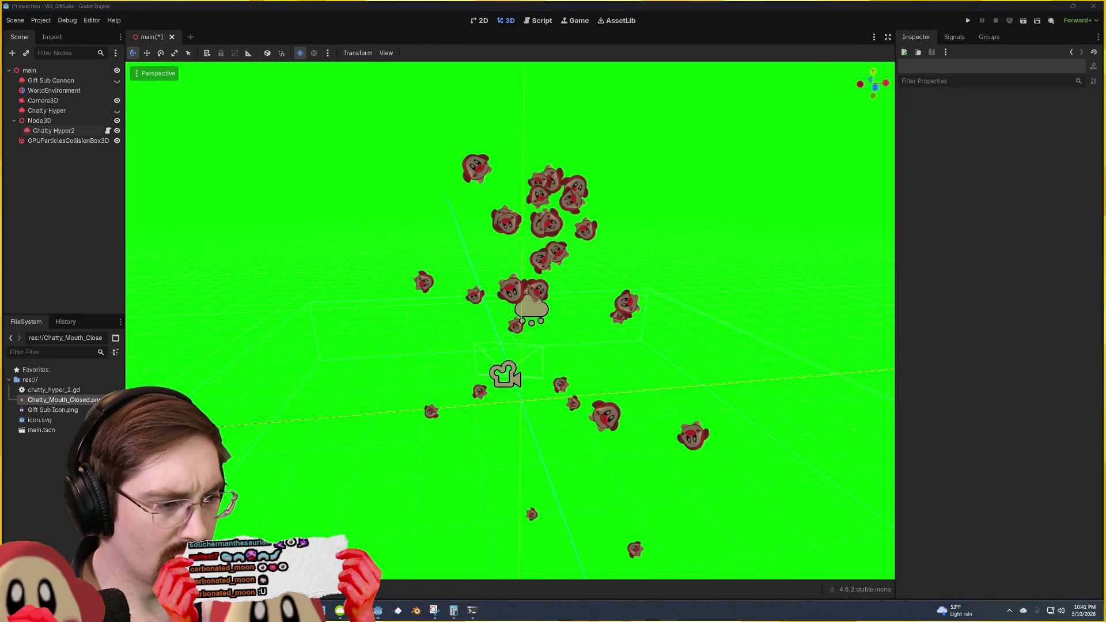
mouse_move(302, 610)
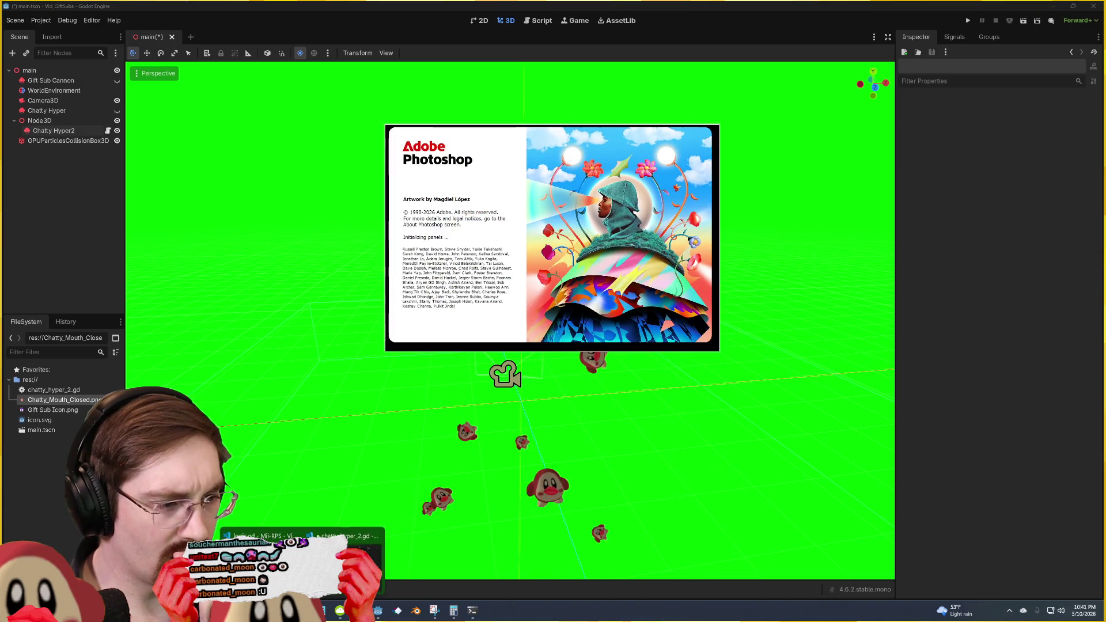
mouse_move(262, 559)
left_click(343, 551)
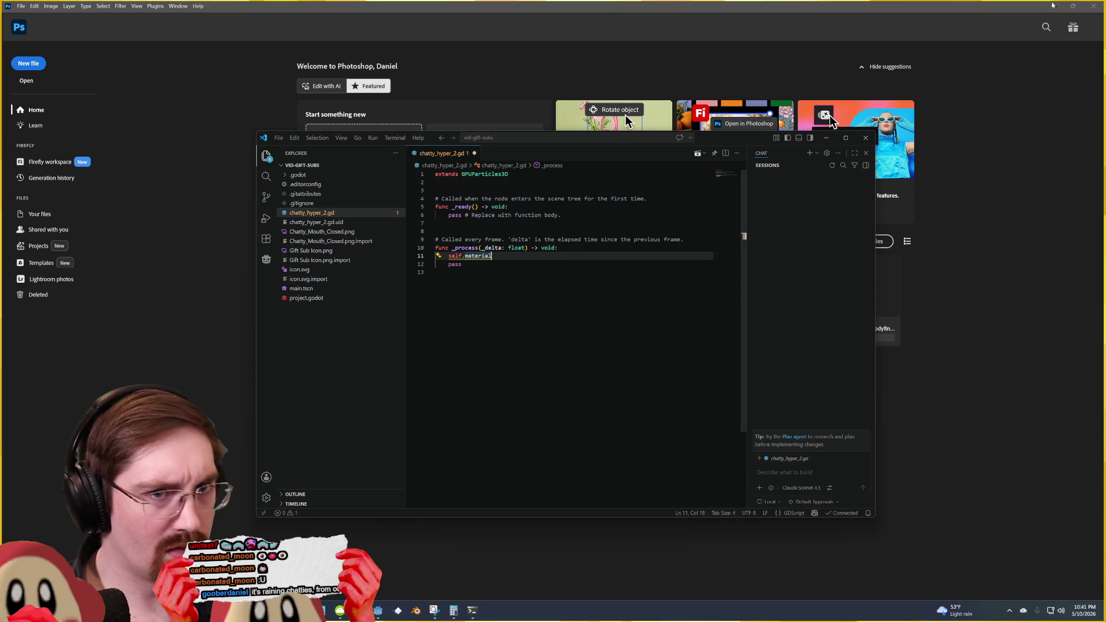
left_click(1093, 7)
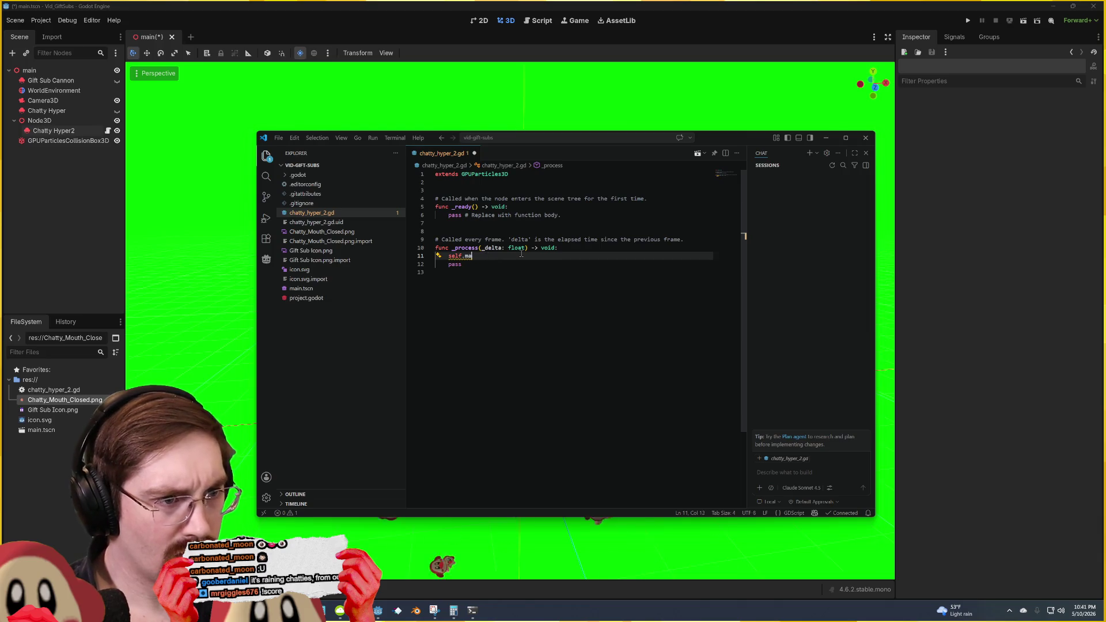
left_click(716, 5)
Step: Copy the Pass 1 property path from the Inspector and return to chatty_hyper_2.gd
left_click(545, 317)
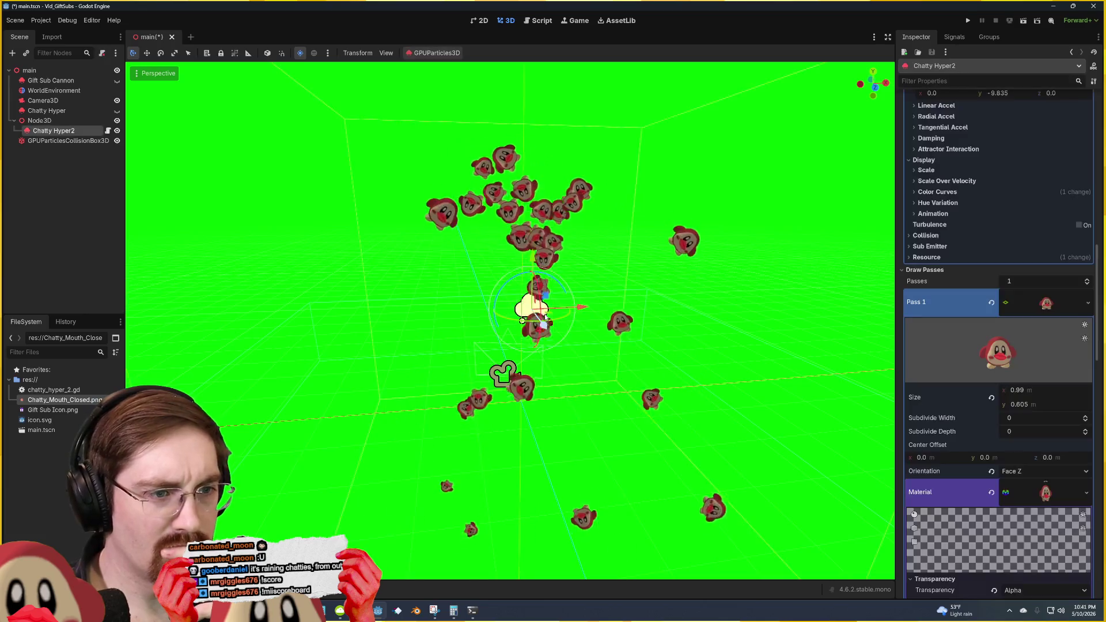
right_click(926, 302)
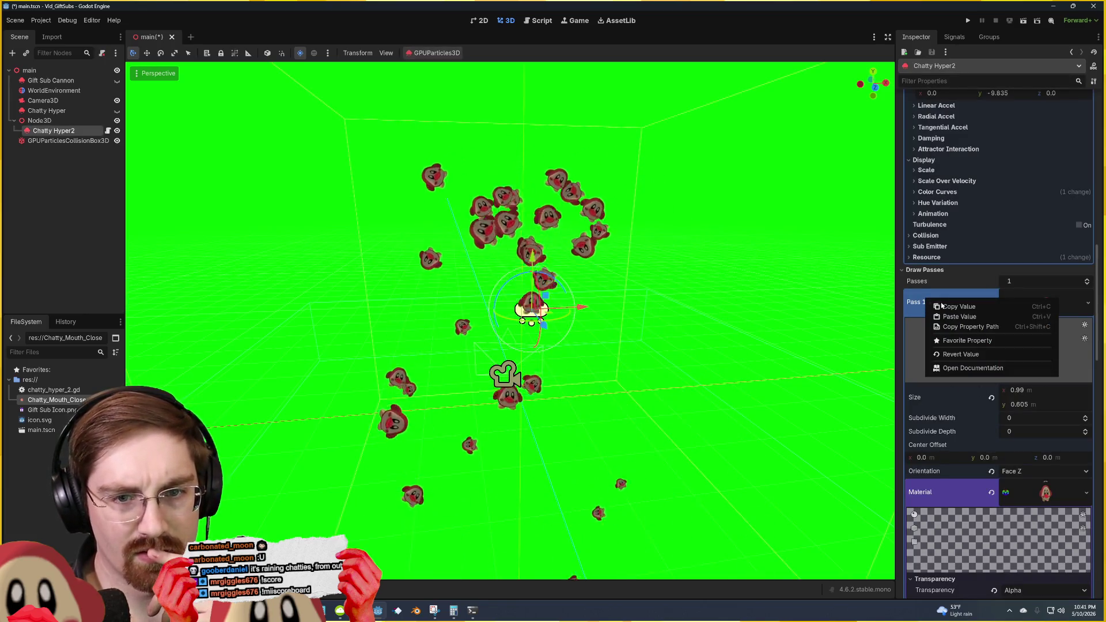
left_click(941, 307)
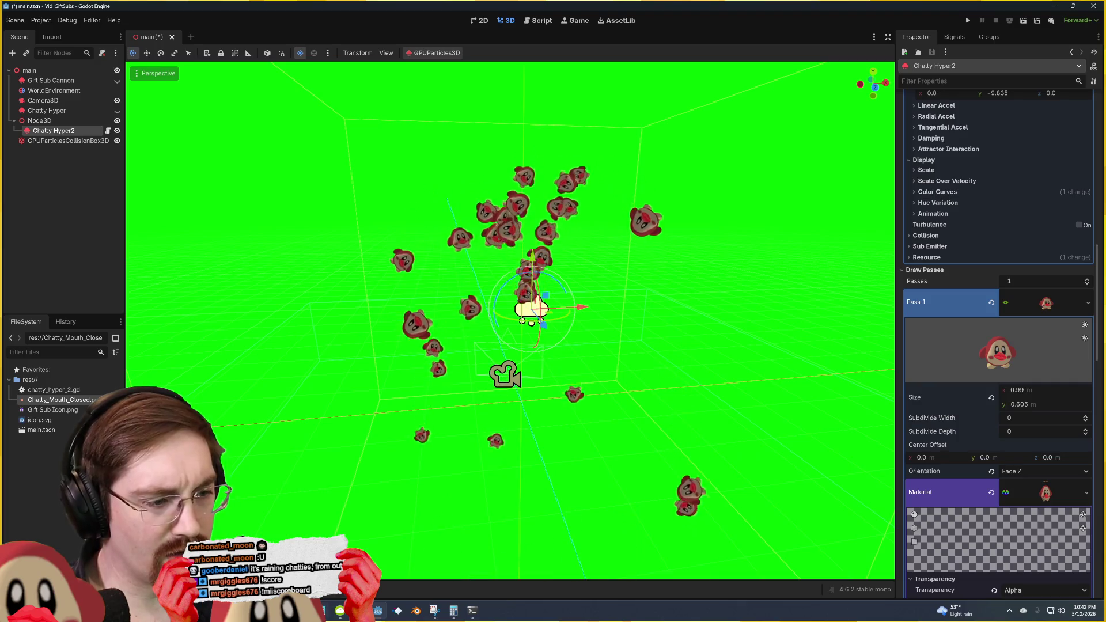
key("alt+Tab")
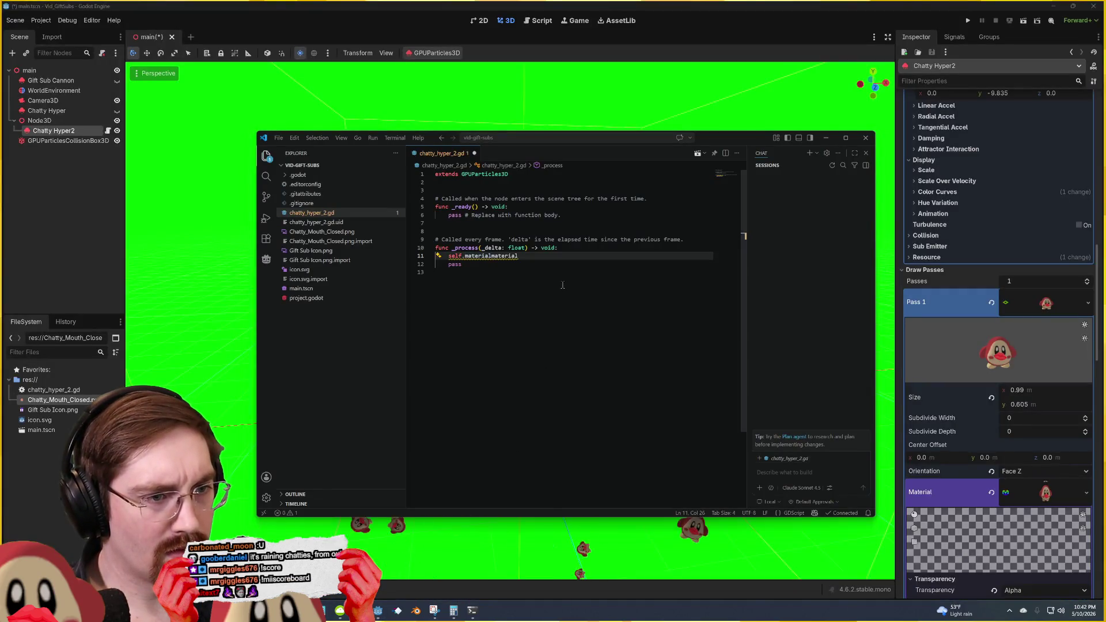
right_click(957, 301)
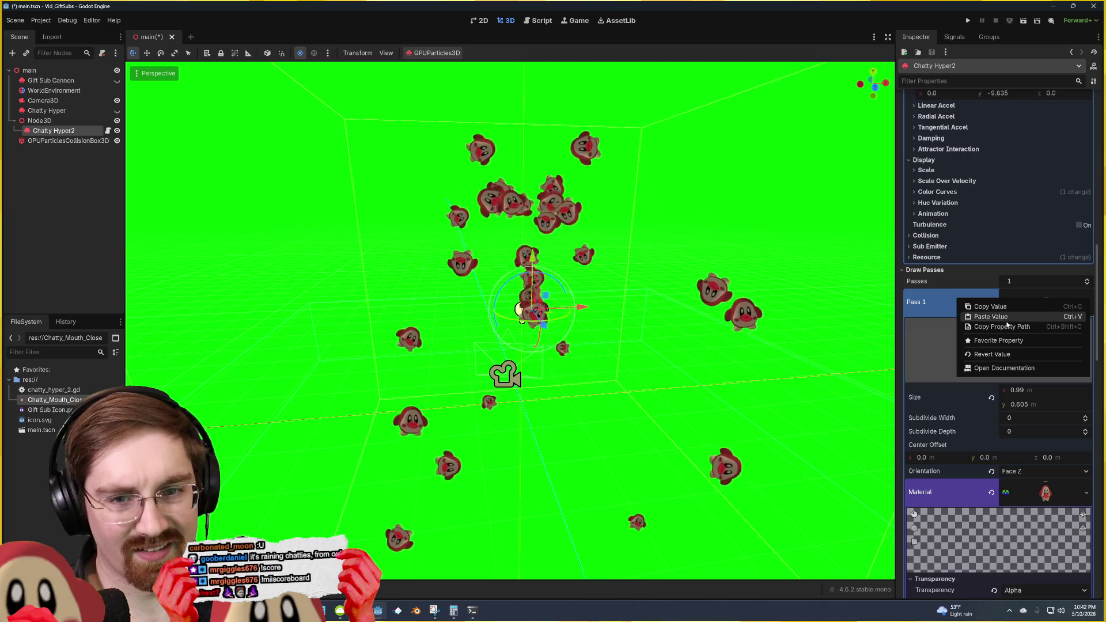
key("Escape")
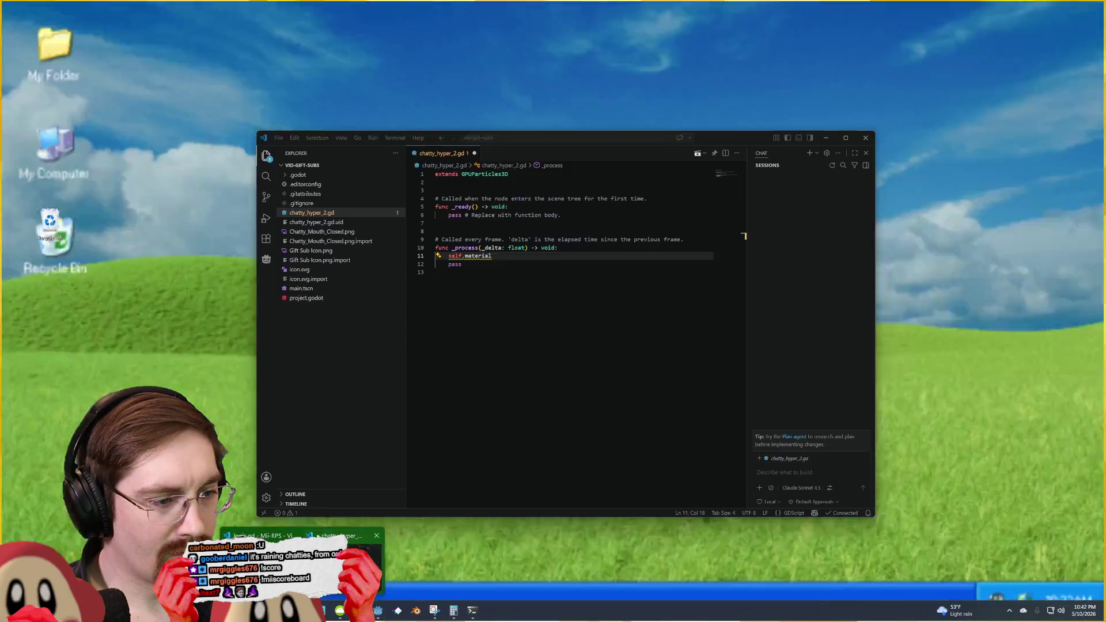
left_click(346, 557)
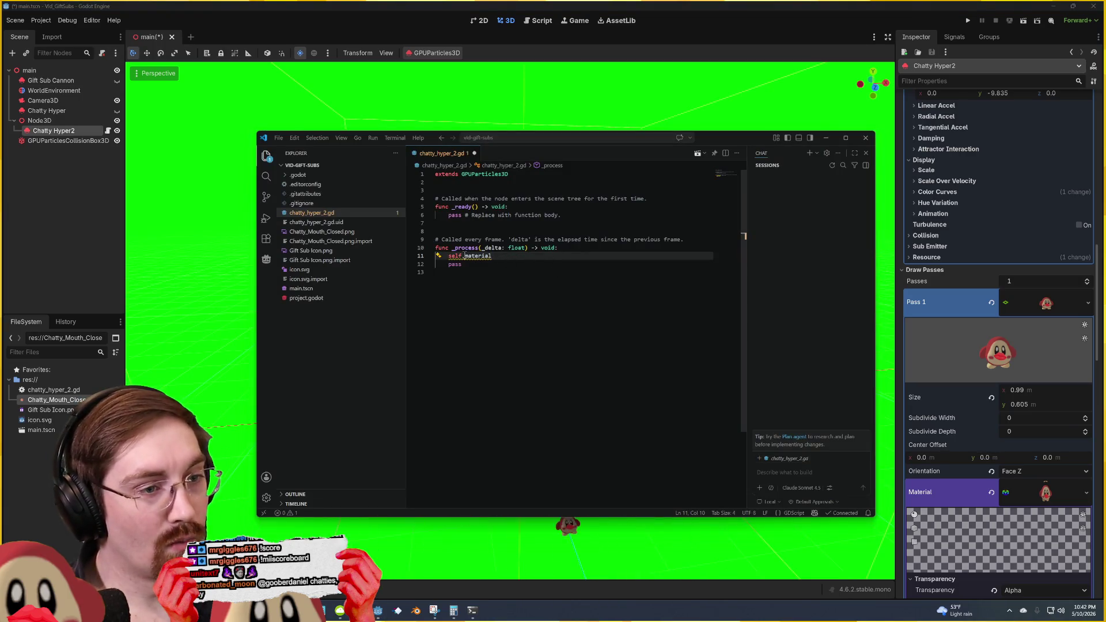
Step: Complete the line as self.draw_pass_1.material using the material suggestion, then return to Godot
type(".draw_pass_1")
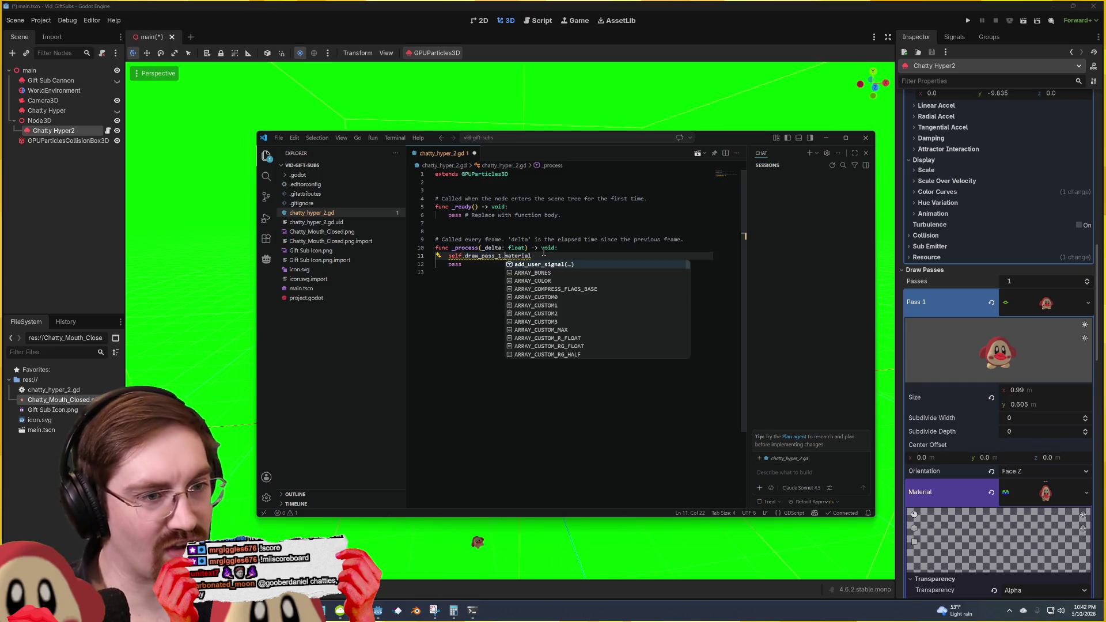
key("Tab")
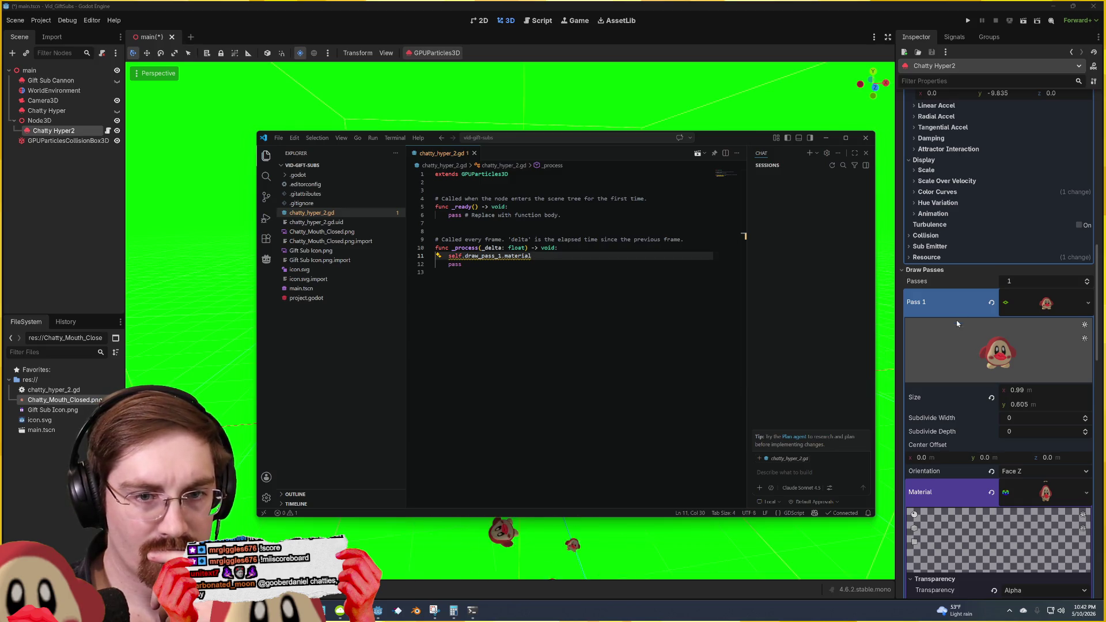
scroll(955, 311, "down", 3)
scroll(955, 311, "down", 3)
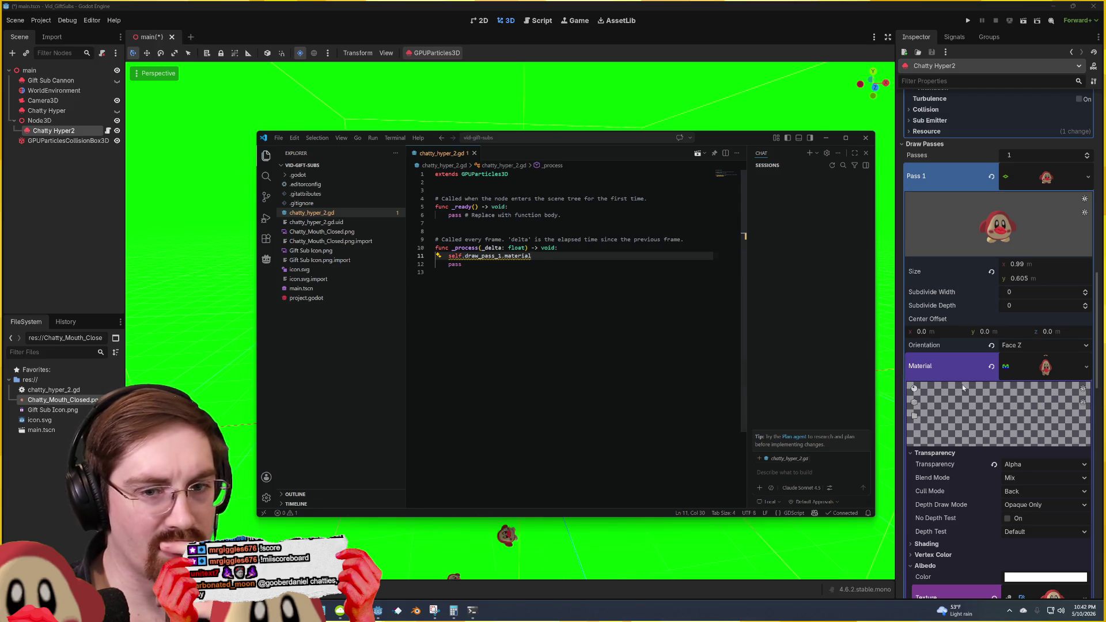
left_click(952, 373)
right_click(951, 373)
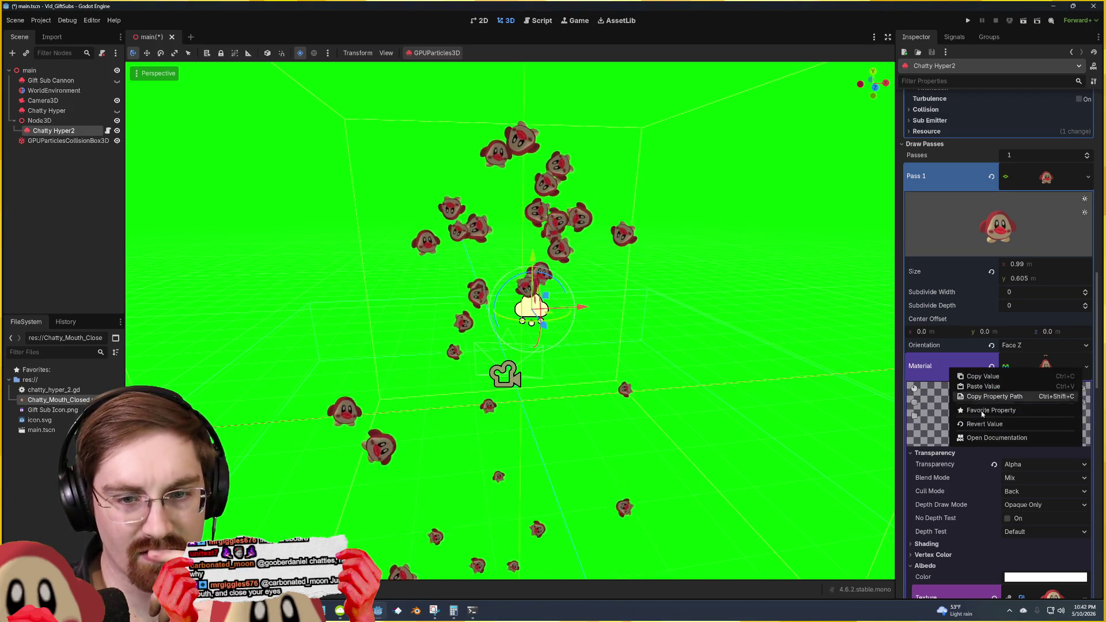
Step: Open the Material property's documentation, check the script in VS Code, then save the scene in the 3D view
left_click(1000, 438)
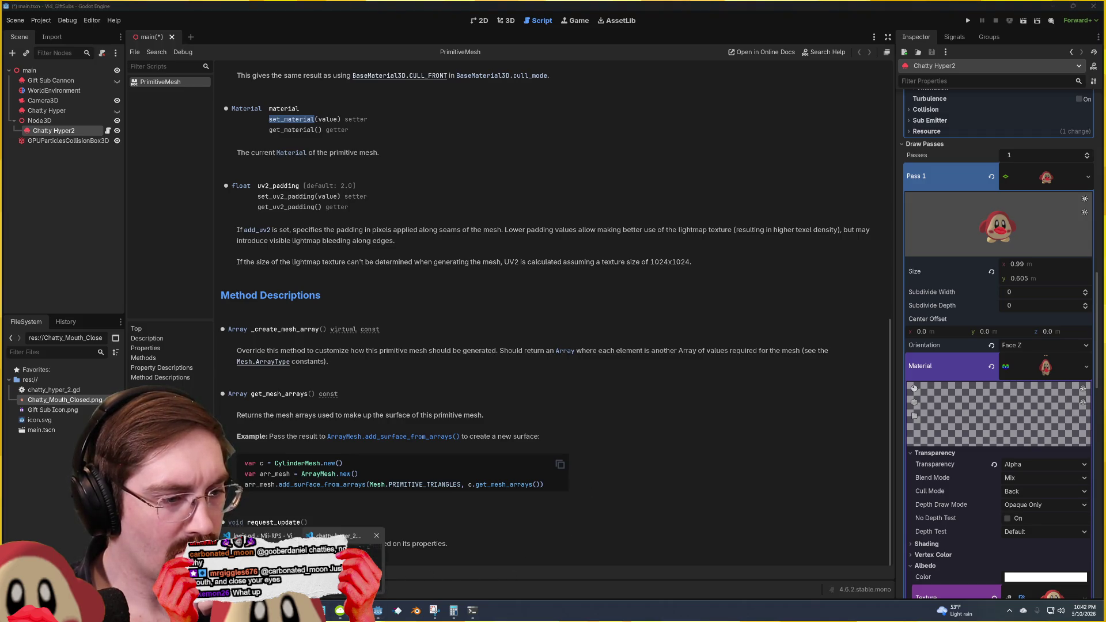
left_click(334, 535)
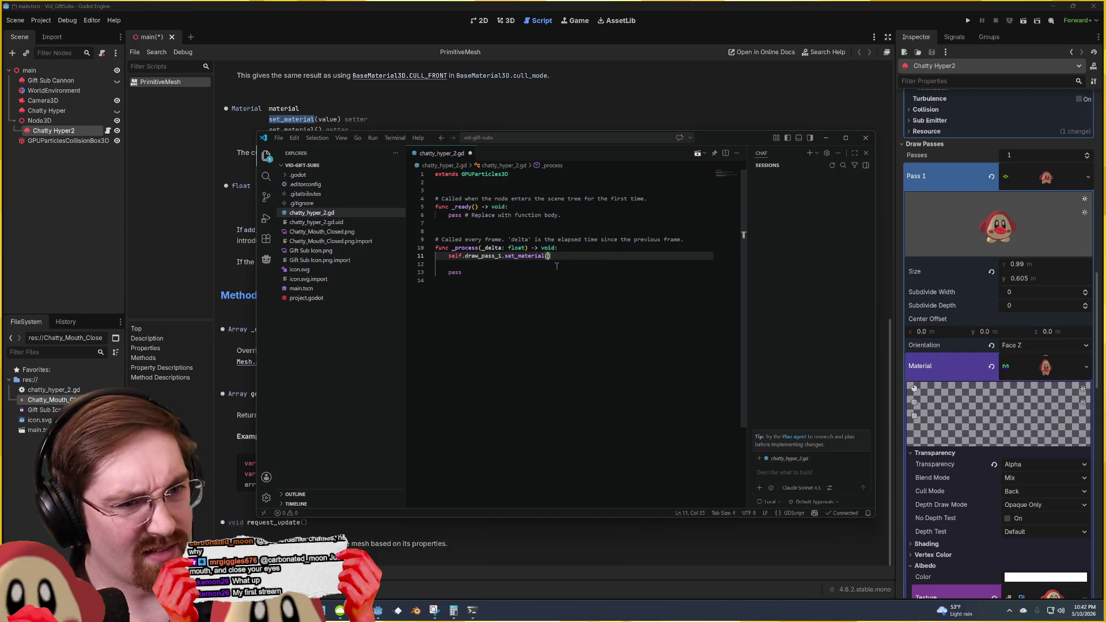
left_click(622, 5)
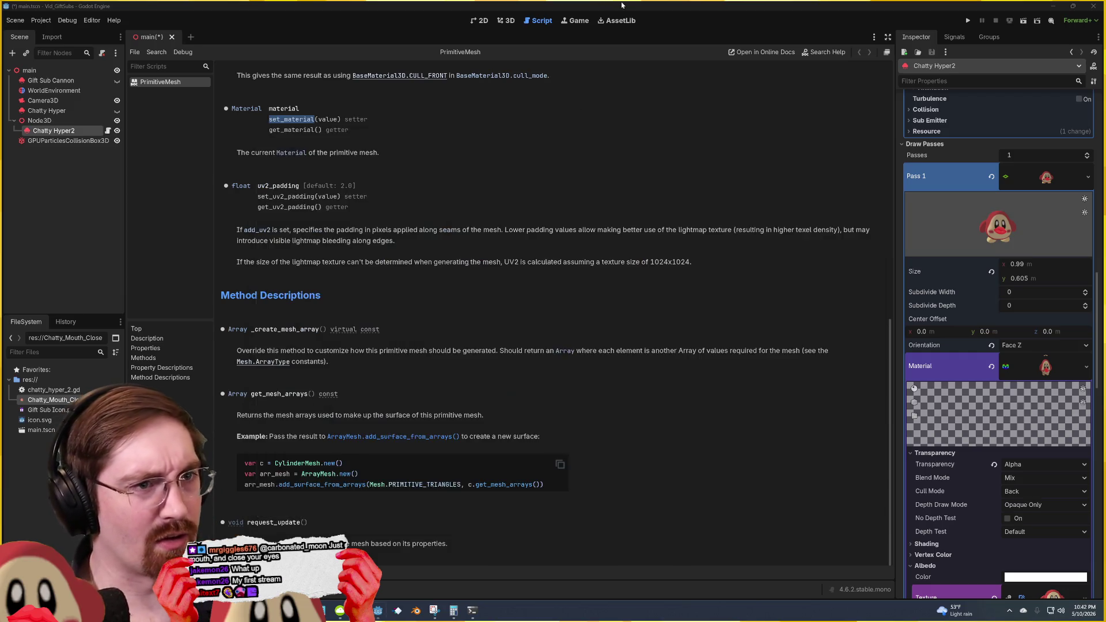
left_click(506, 21)
key("ctrl+s")
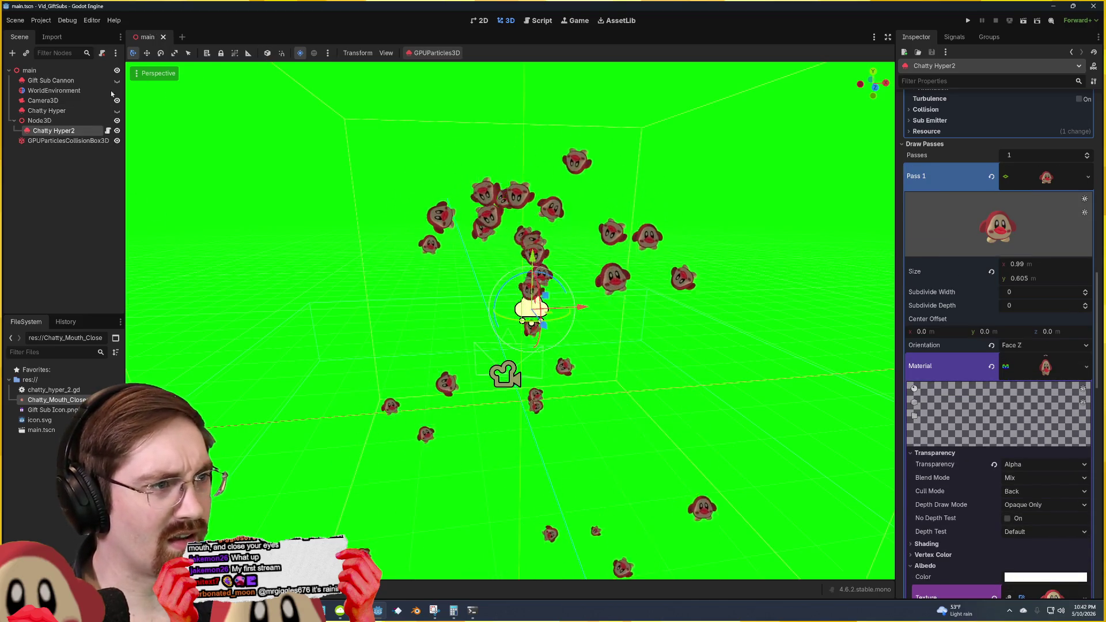
Step: Raise the Camera3D and shift it slightly right with the gizmo arrows
left_click(69, 102)
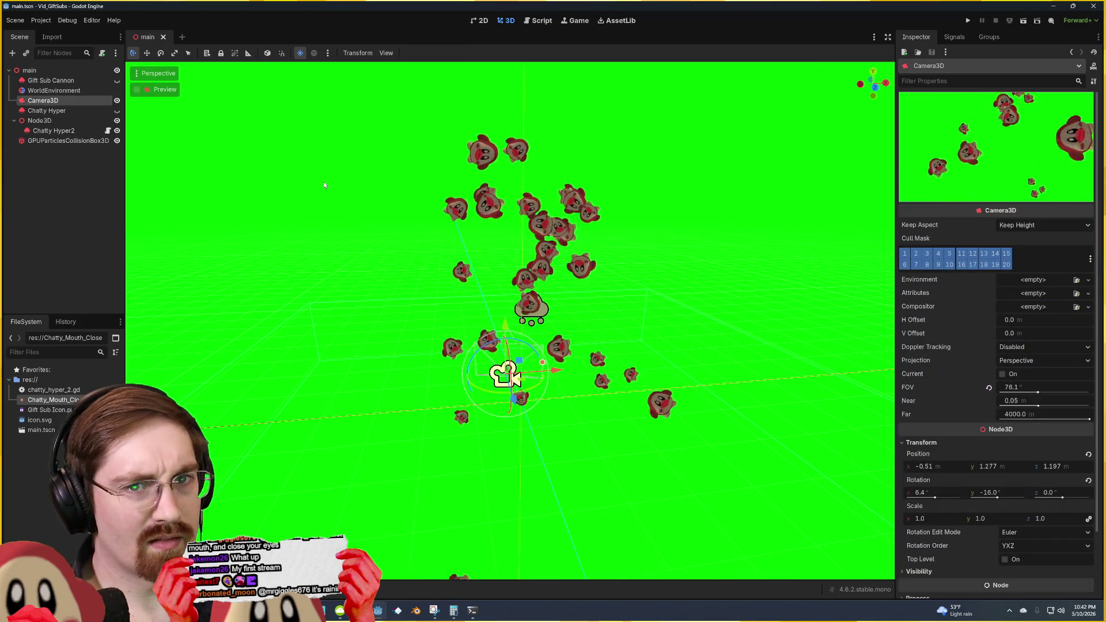
left_click_drag(505, 327, 507, 256)
left_click_drag(554, 304, 586, 308)
Step: Run the scene and view the set_material argument error in the debugger's Errors list
key("F5")
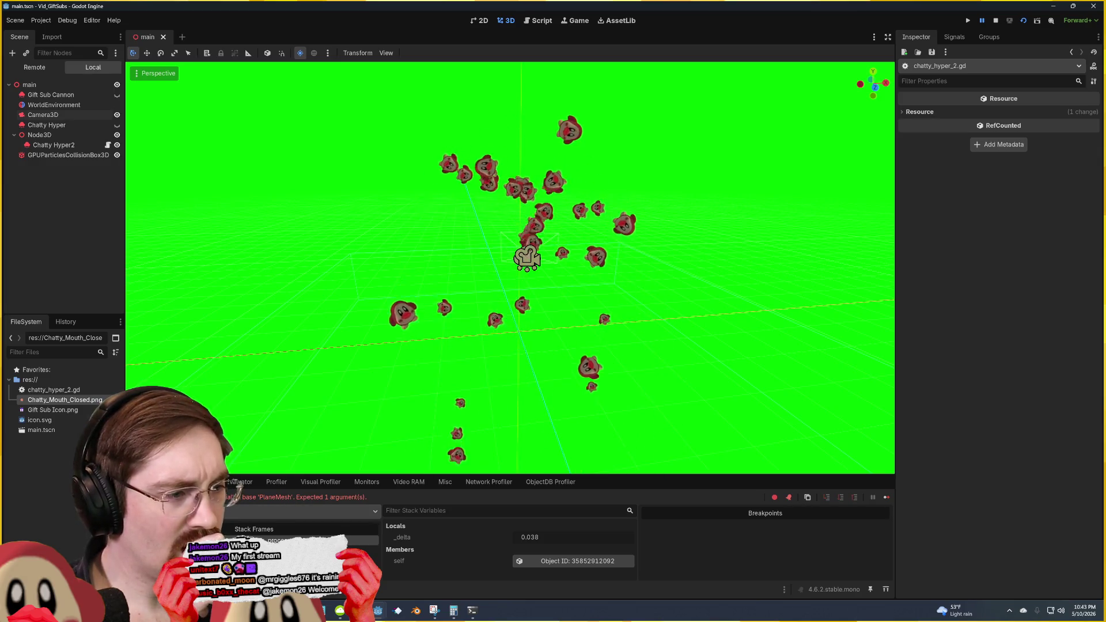
double_click(249, 498)
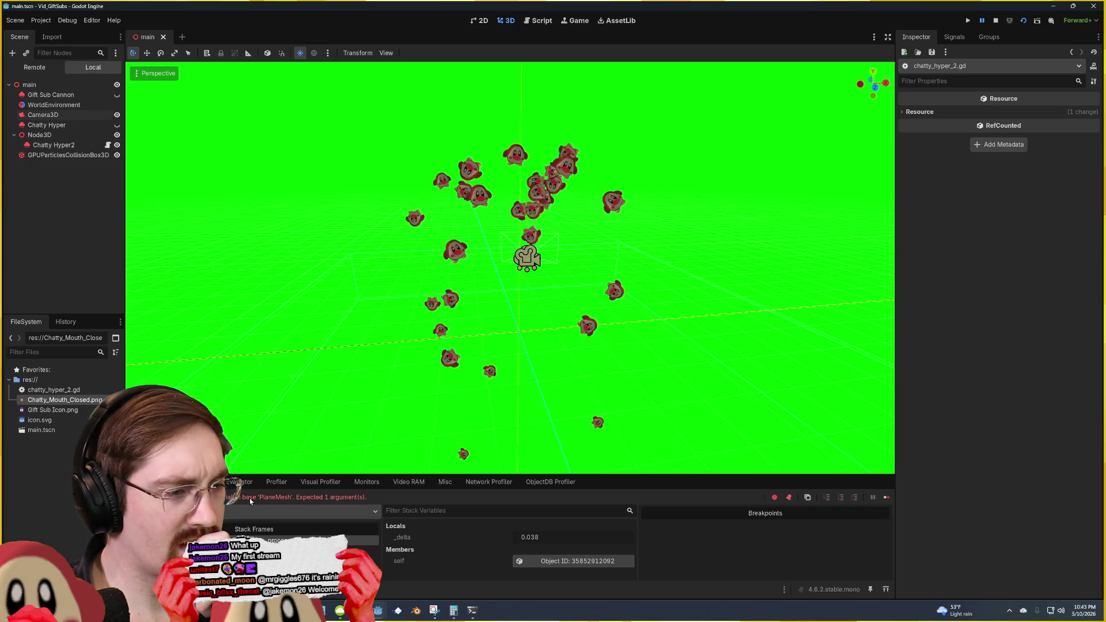
left_click(249, 503)
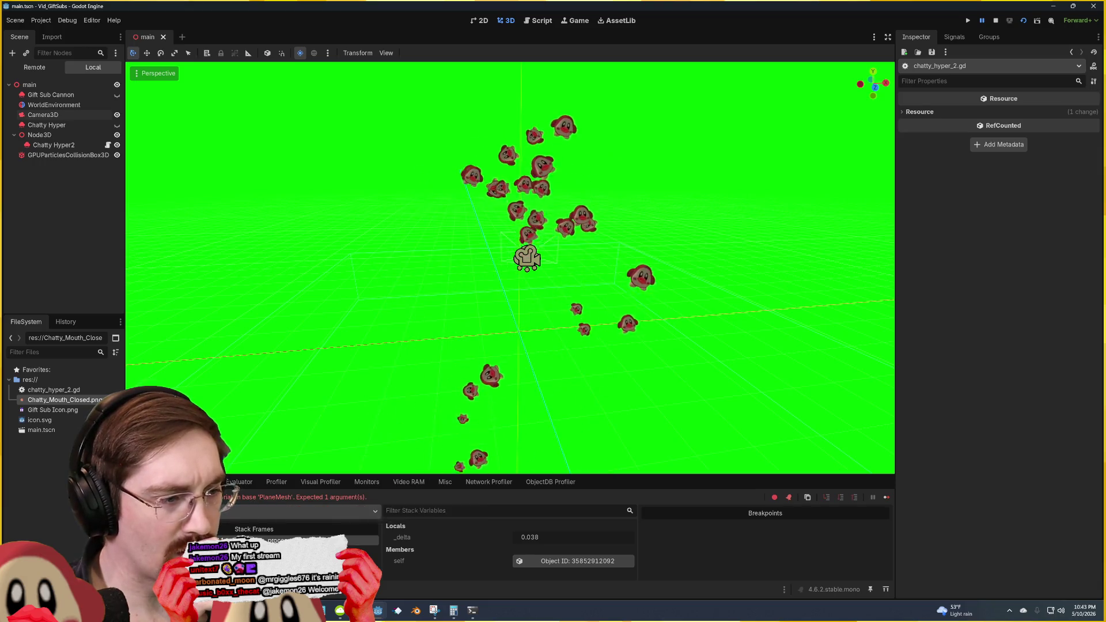
left_click(195, 482)
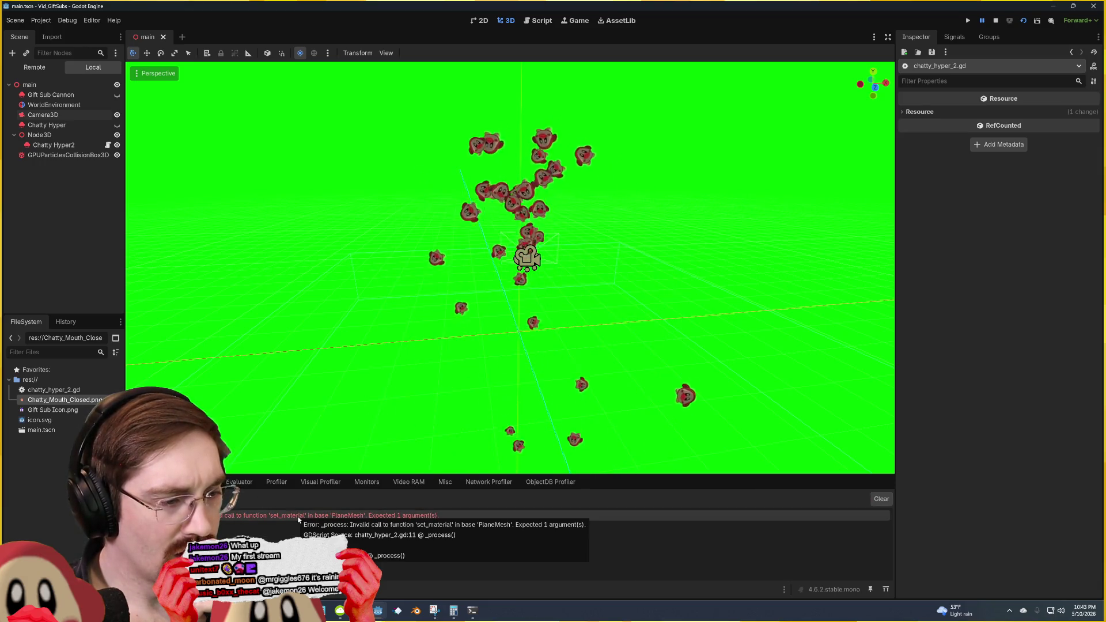
Step: Select the camera, then use icon.svg's context menu in the FileSystem to grab its path
left_click(535, 259)
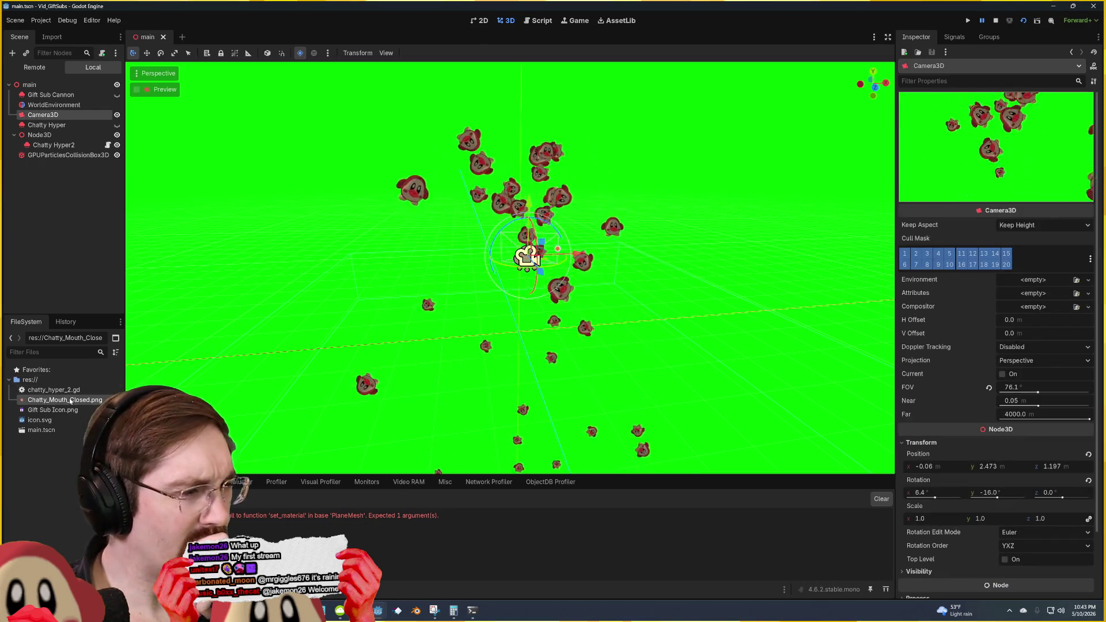
right_click(67, 420)
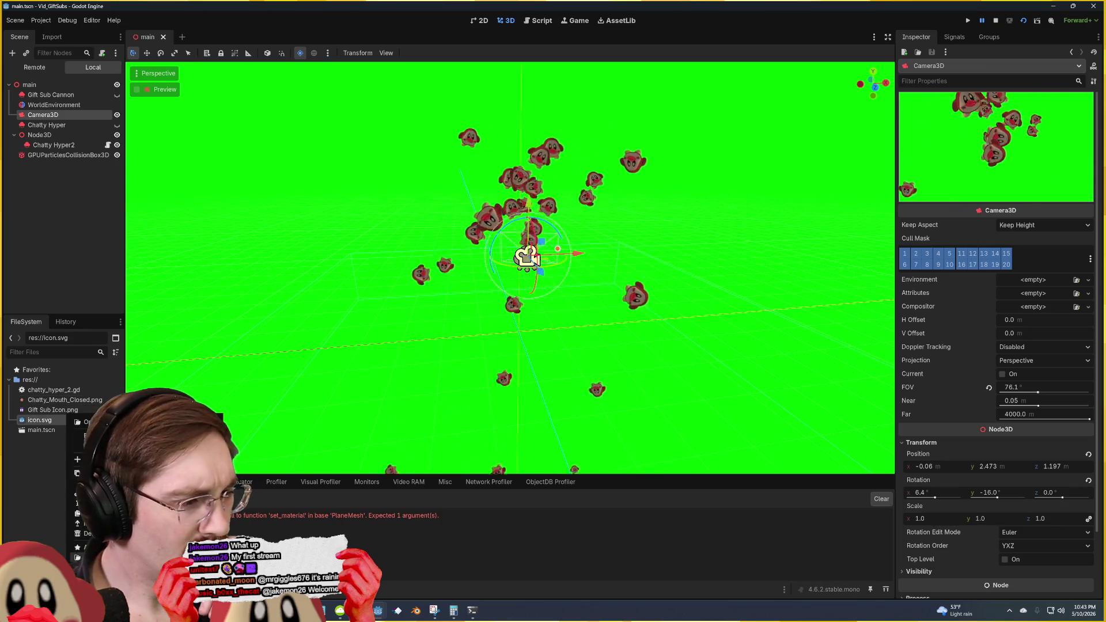
left_click(294, 405)
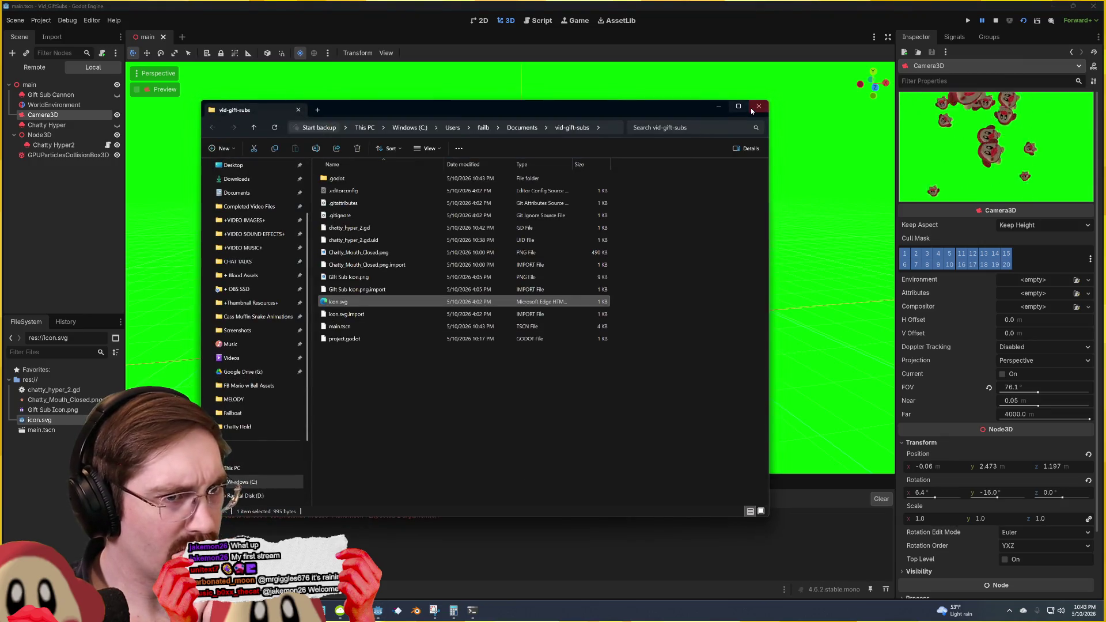
Step: Close the file manager and do a quick test run of the project from Godot
left_click(758, 106)
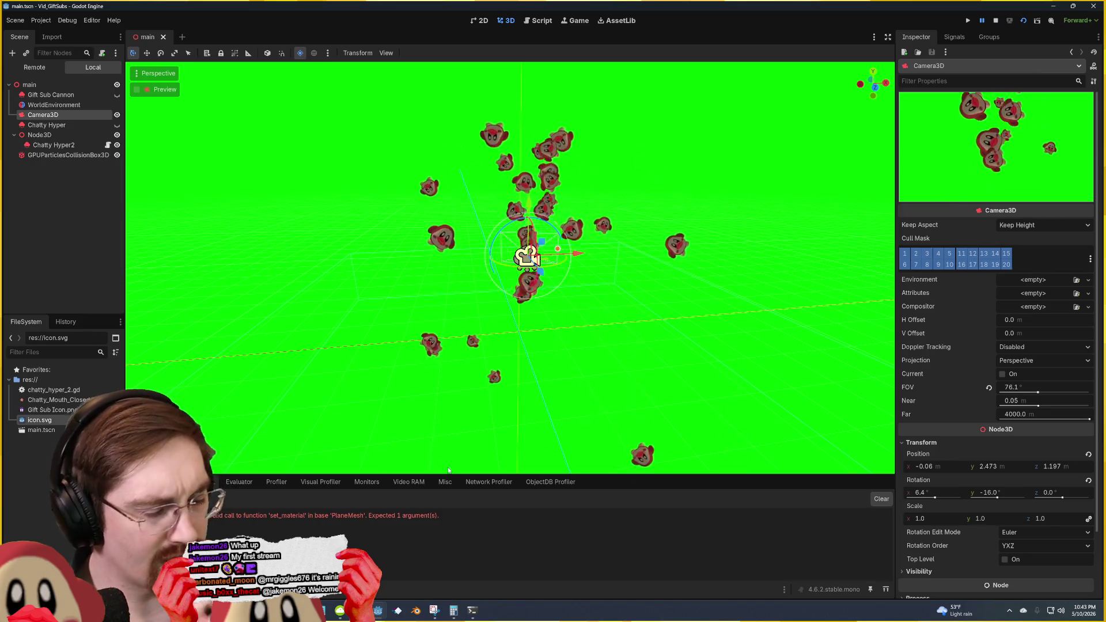
key("alt+Tab")
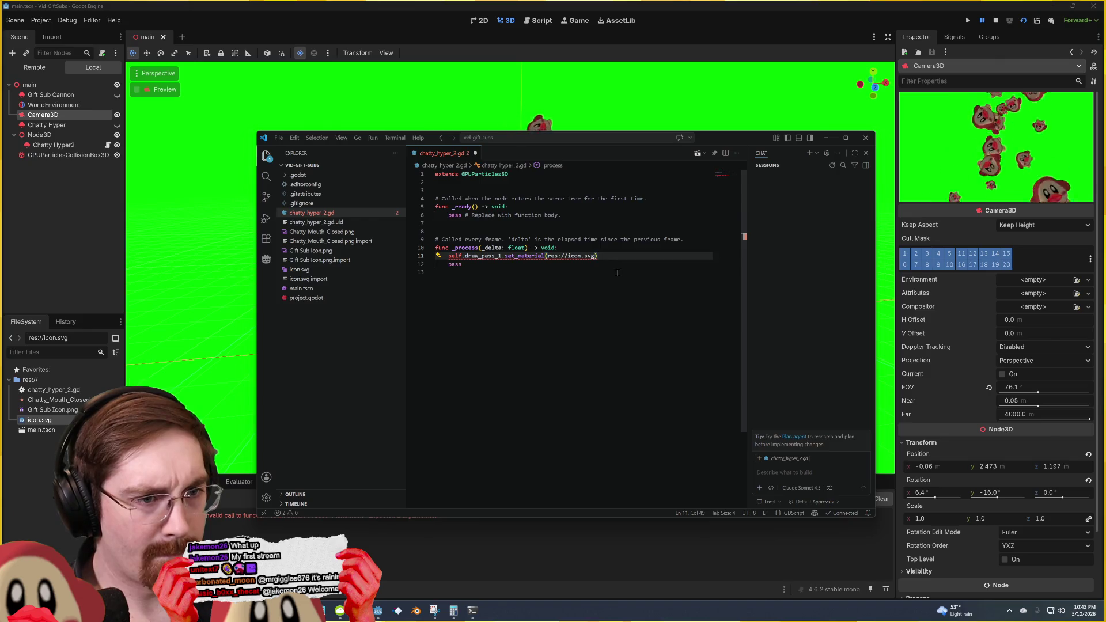
left_click(64, 421)
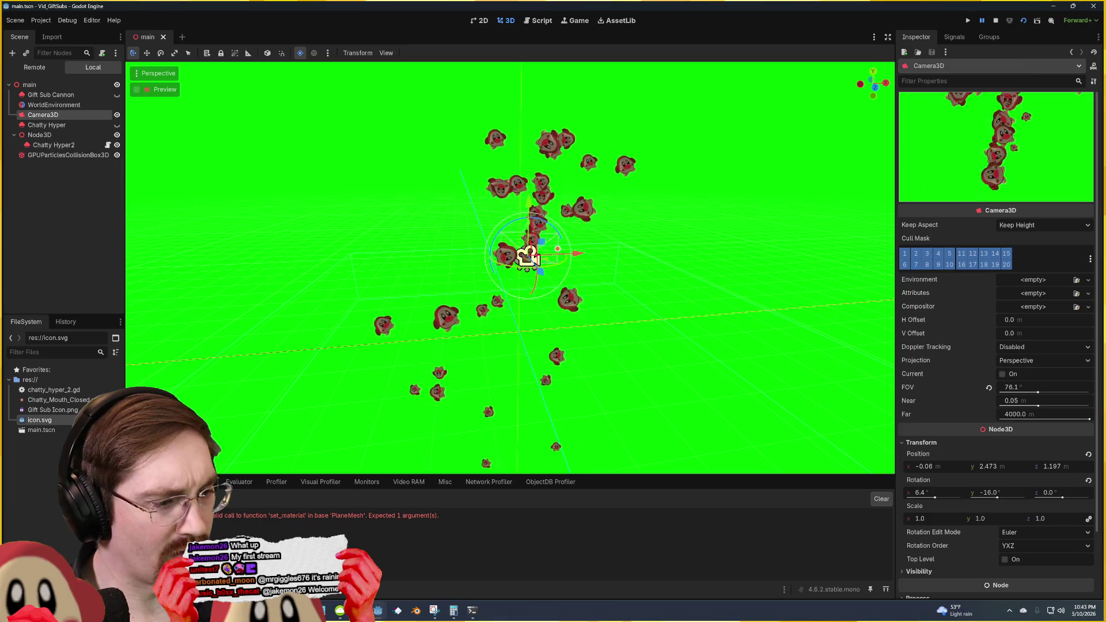
mouse_move(339, 561)
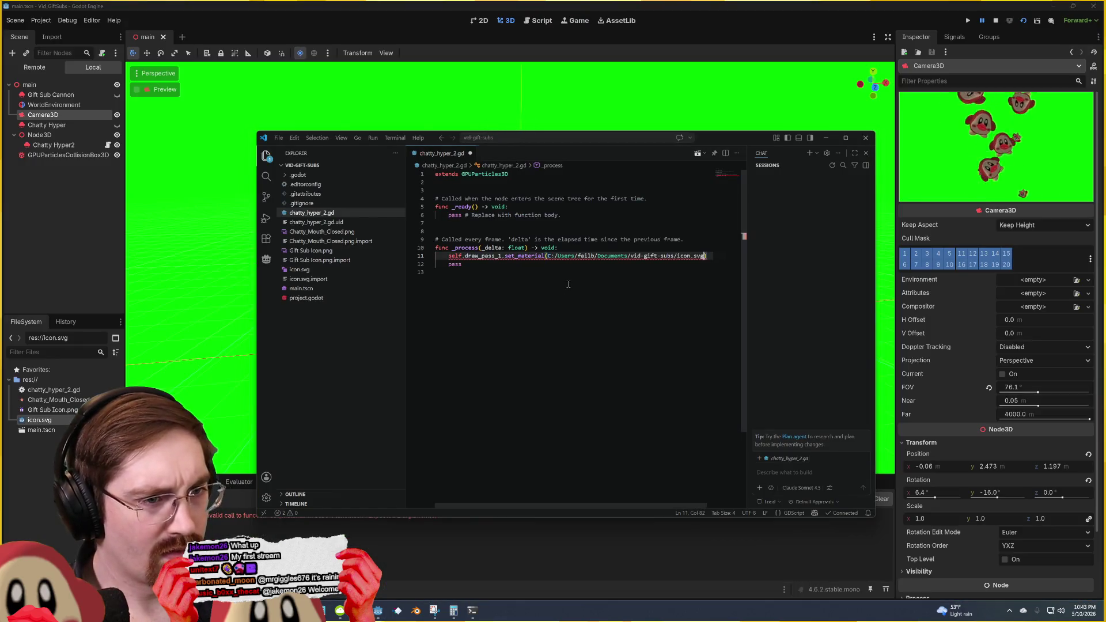
left_click(40, 419)
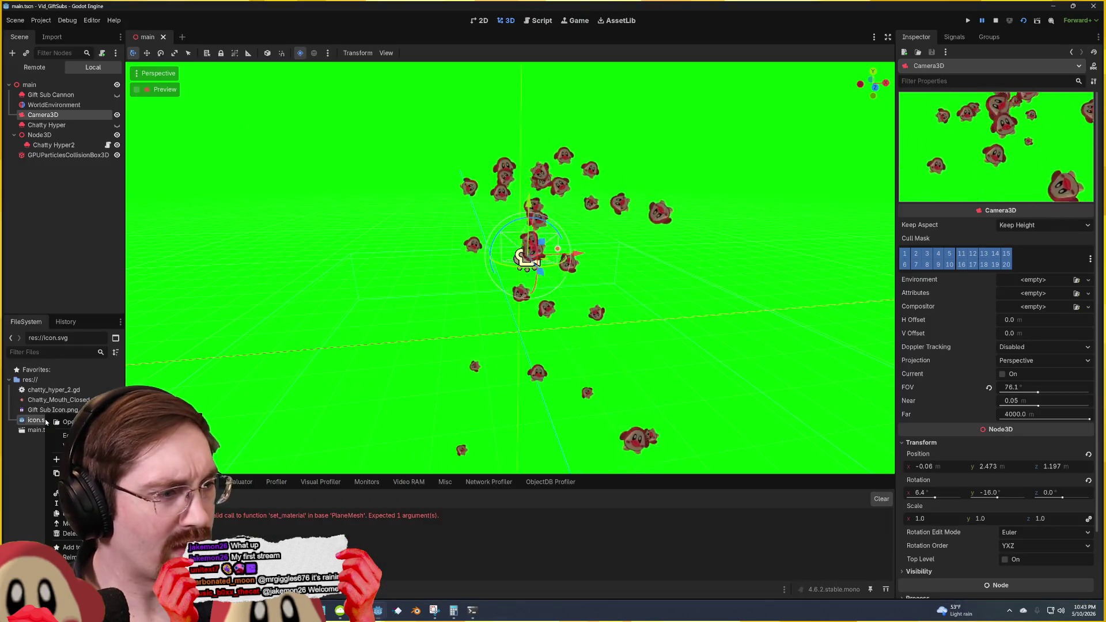
key("F5")
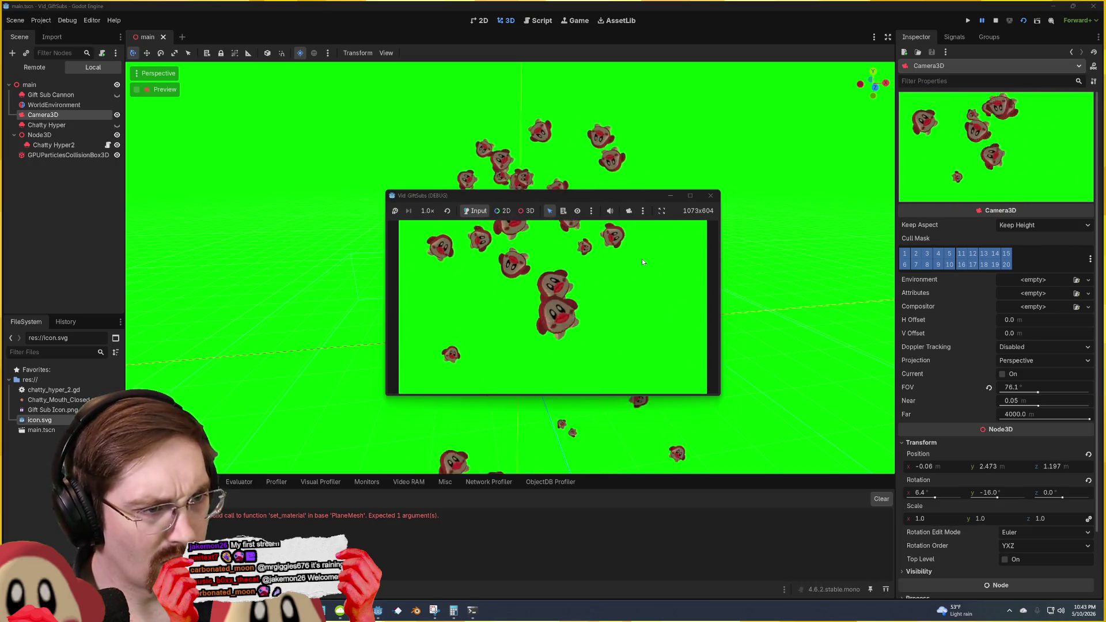
left_click(710, 196)
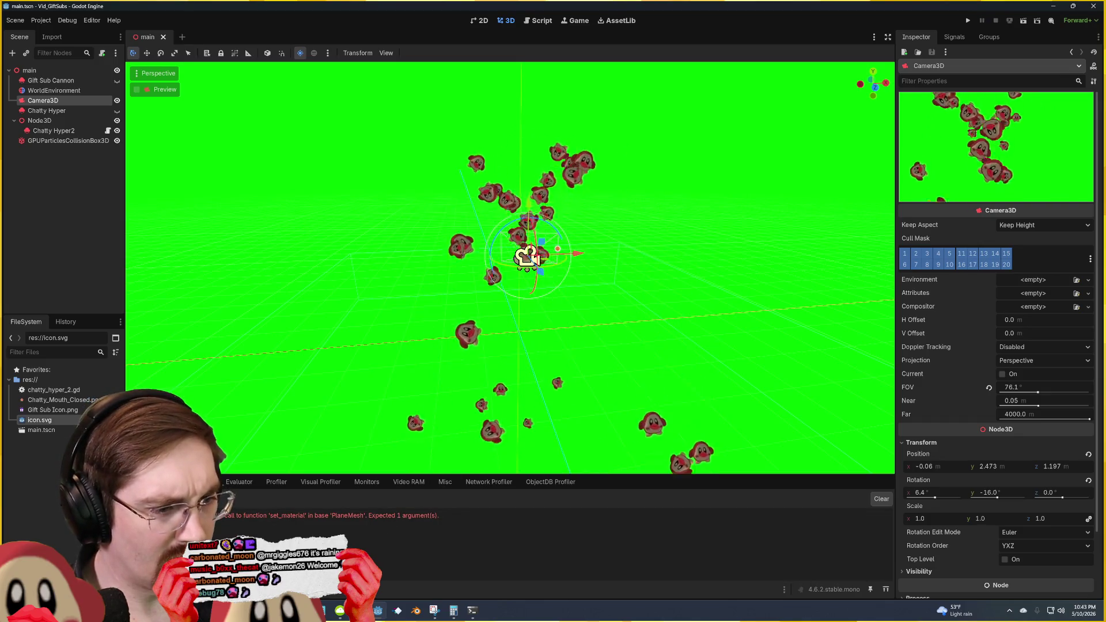
Step: Paste res://icon.svg into set_material() wrapped in quotes, save, and rerun the game
mouse_move(311, 611)
left_click(343, 535)
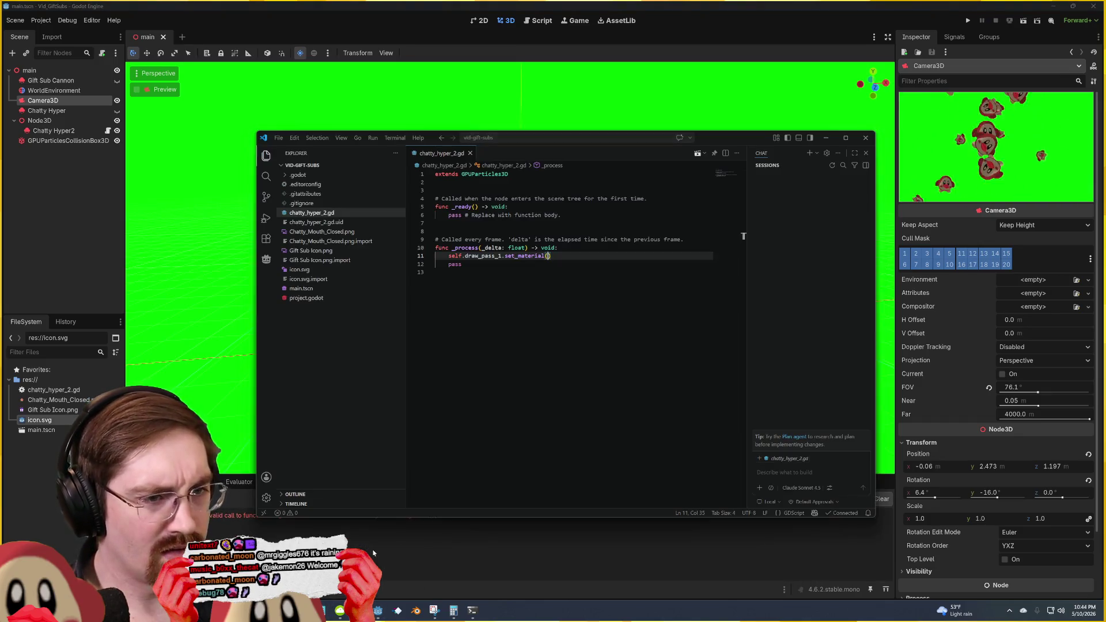
type("res://icon.svg")
type("\"")
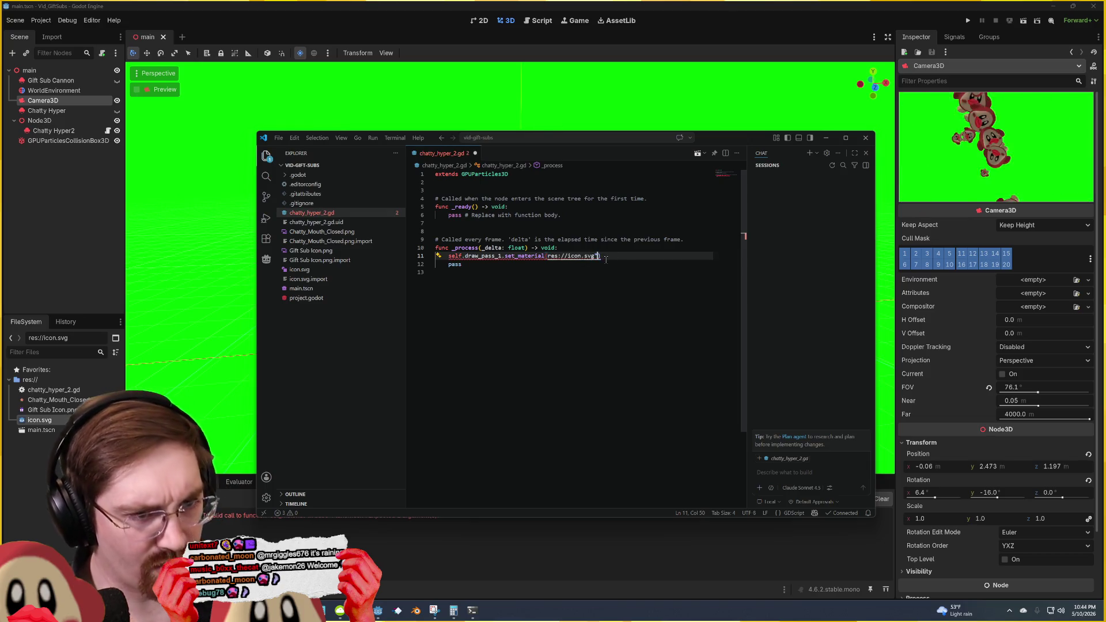
key("ctrl+Left")
key("ctrl+Left")
key("ctrl+Left")
type("\"")
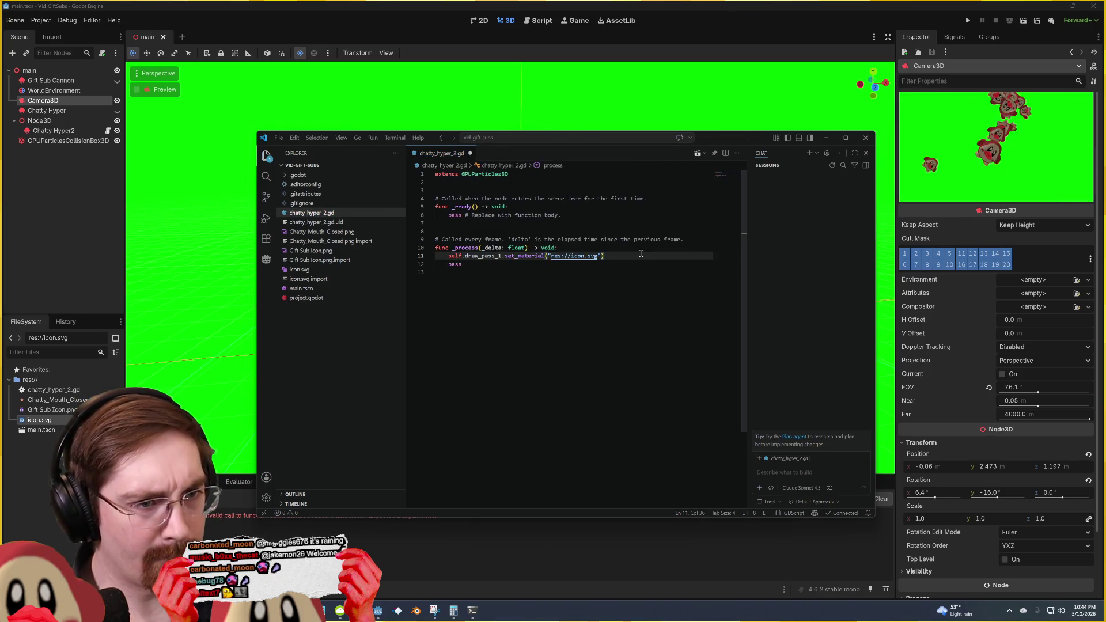
key("alt+Tab")
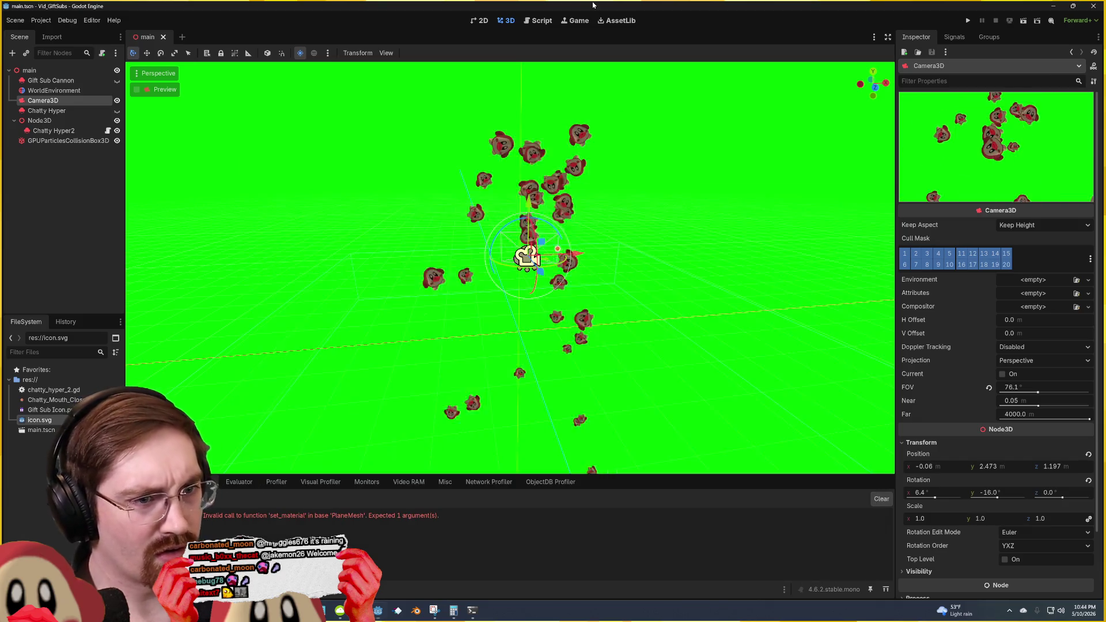
key("F5")
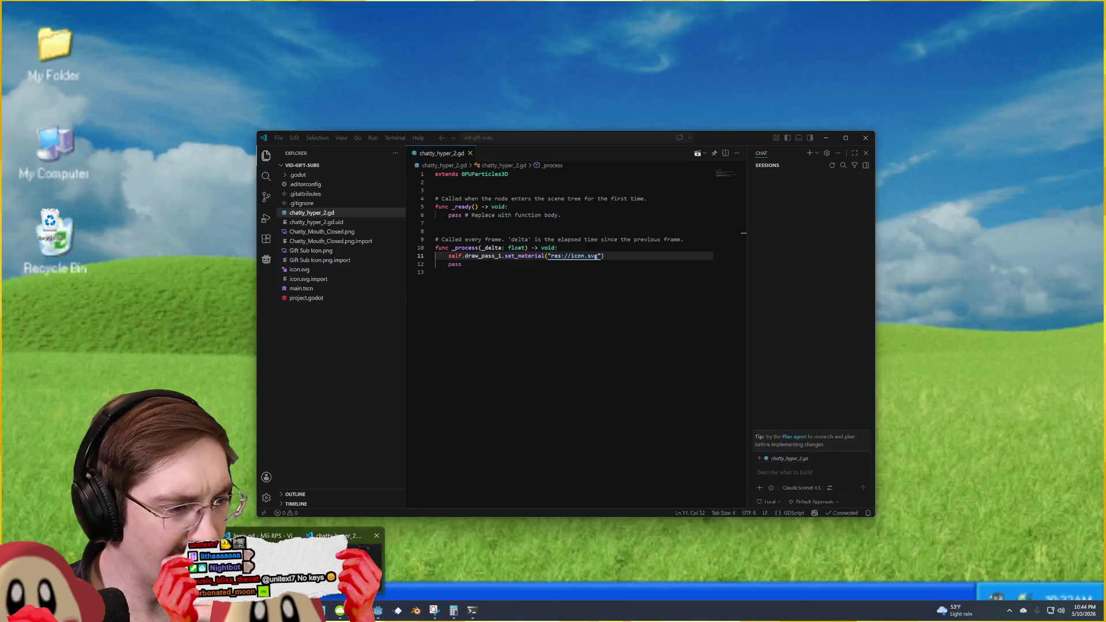
Step: Run the game once more and stop it
left_click(343, 561)
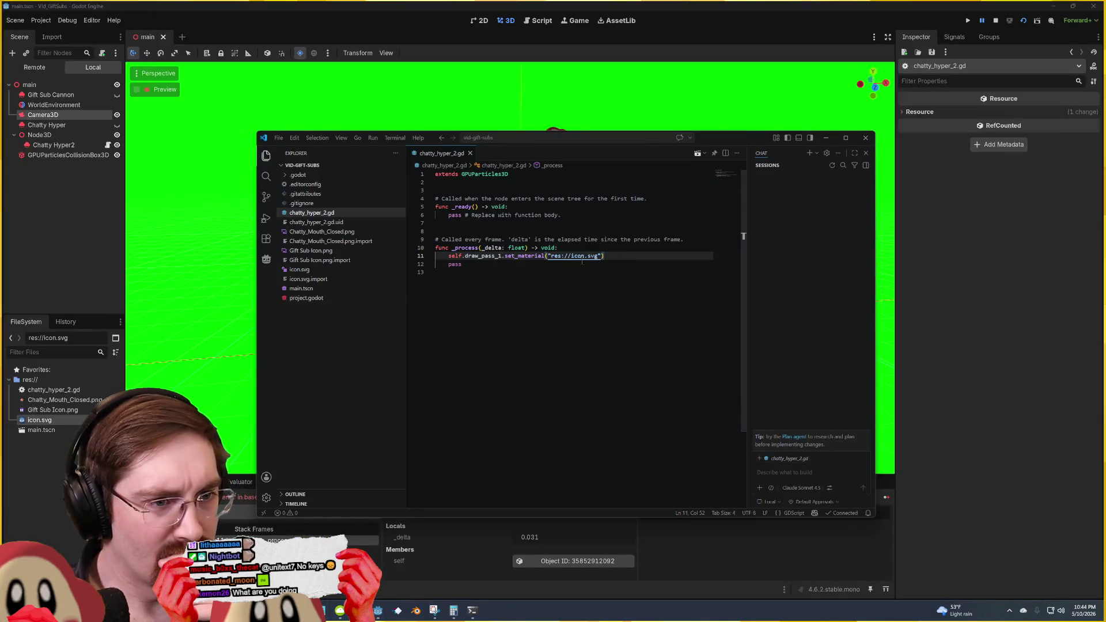
left_click(549, 255)
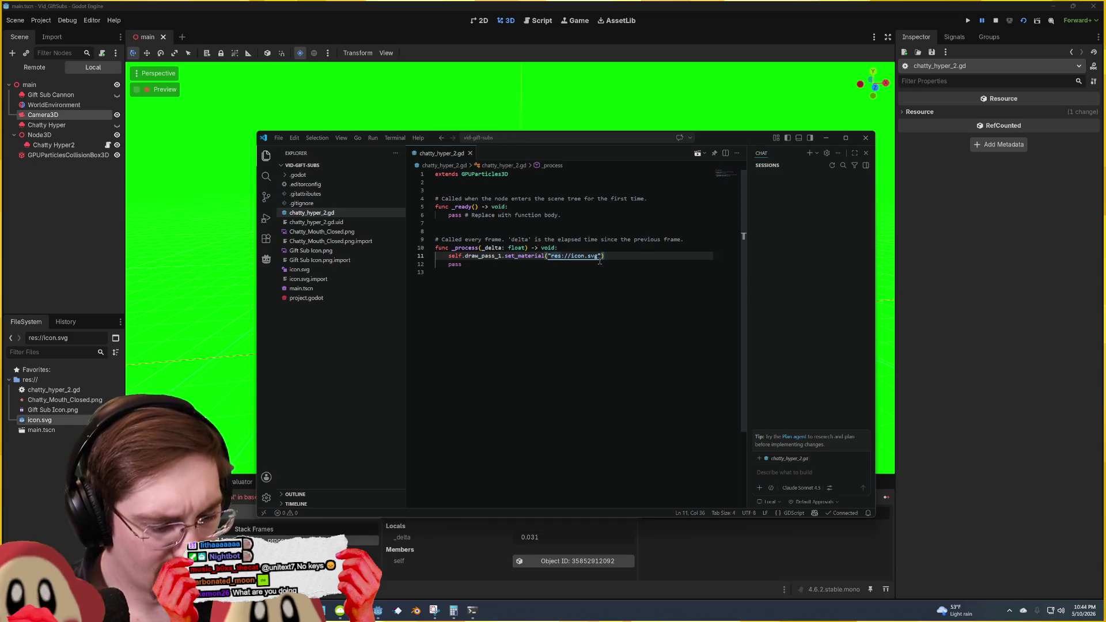
key("F5")
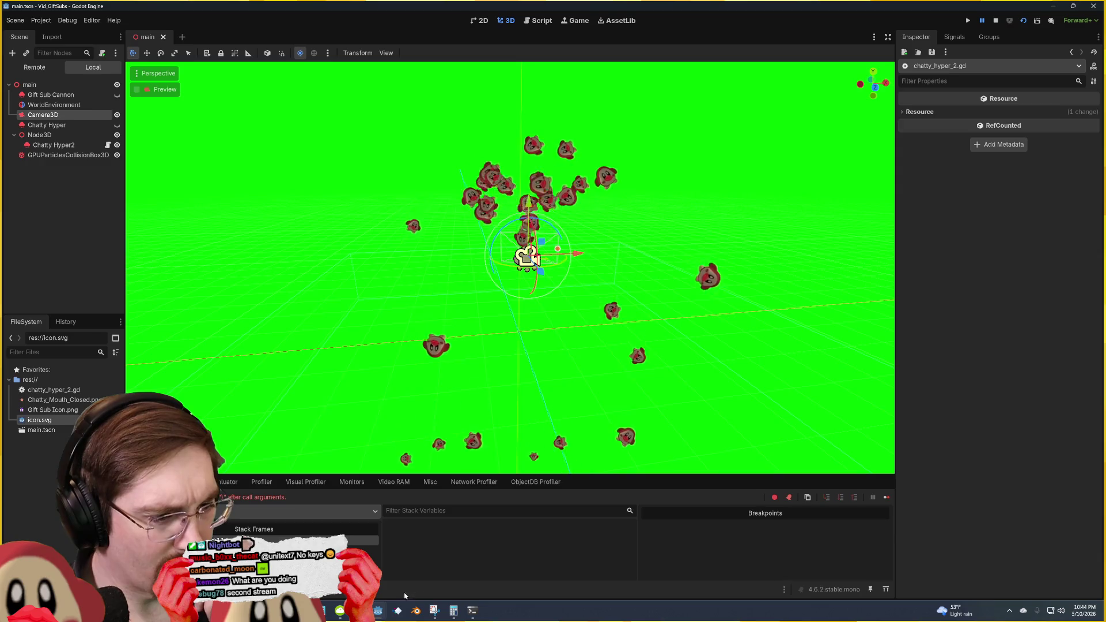
key("F5")
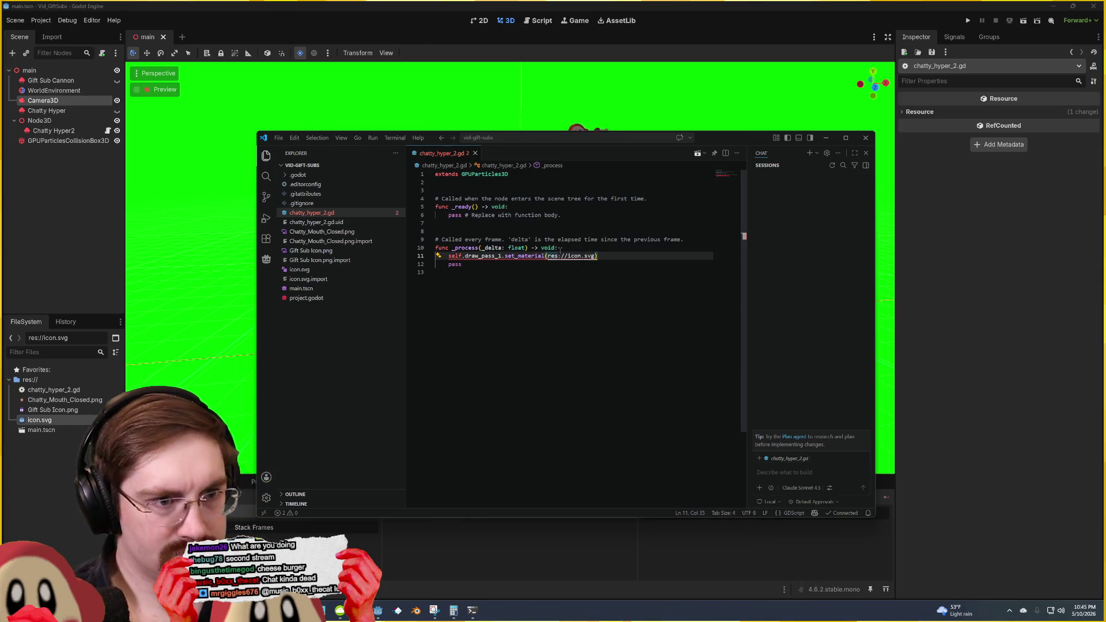
Step: Rewrite the set_material argument as obj("res://icon.svg")
type("\"")
key("BackSpace")
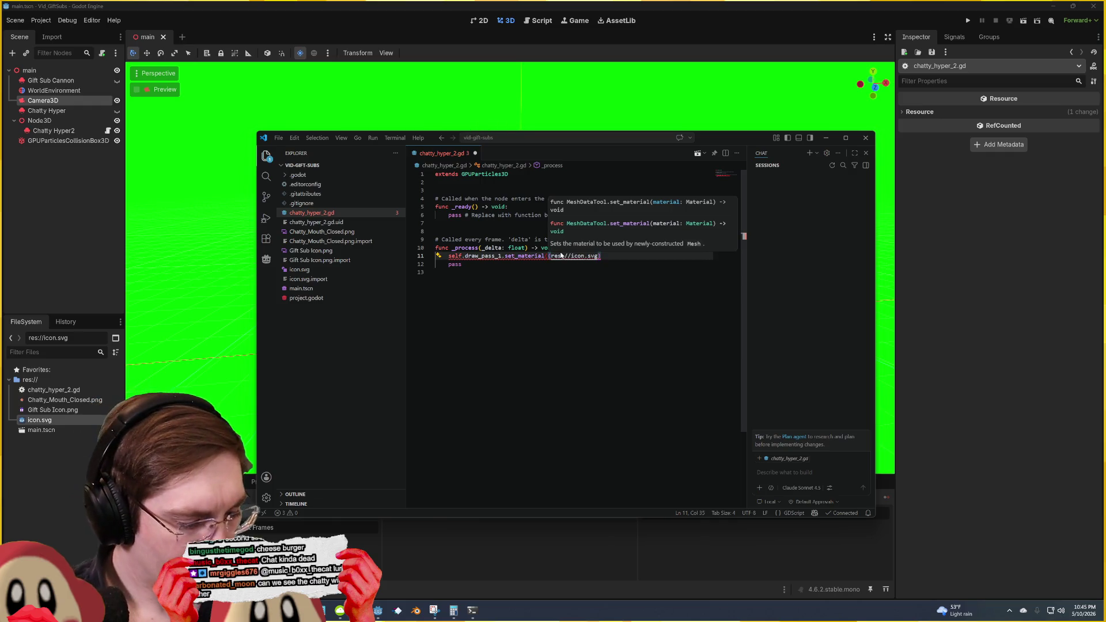
type("obj")
key("Escape")
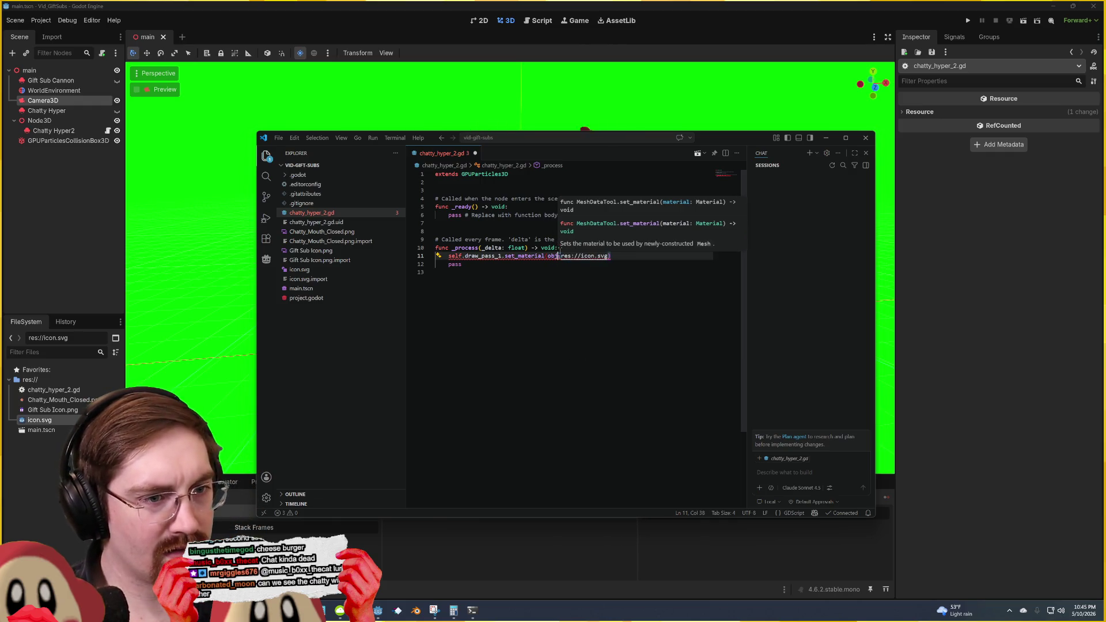
left_click(610, 256)
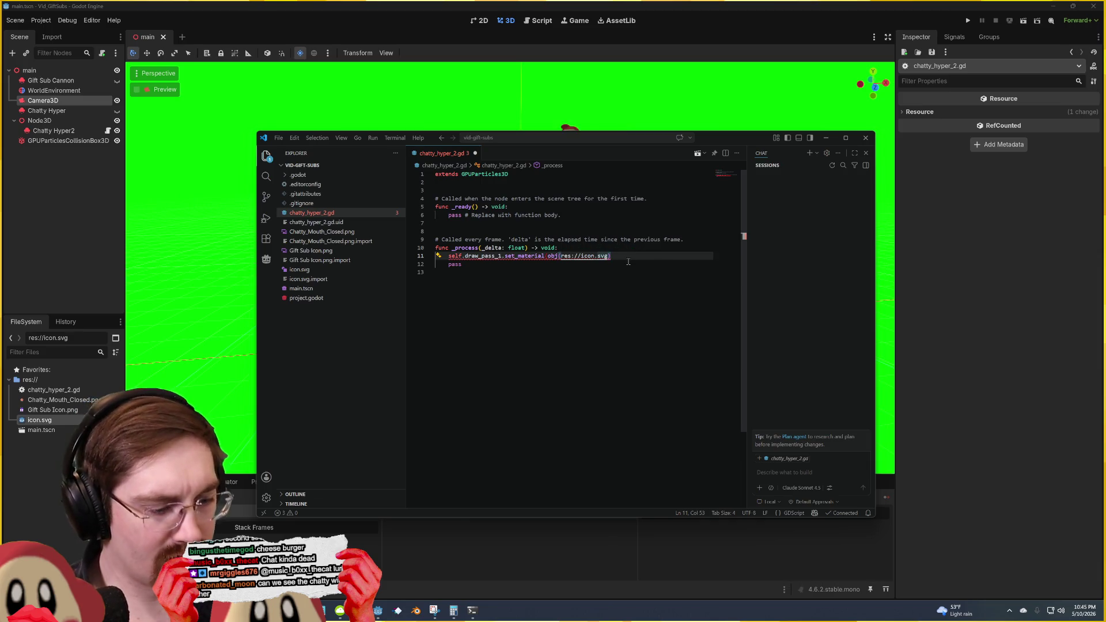
type(")")
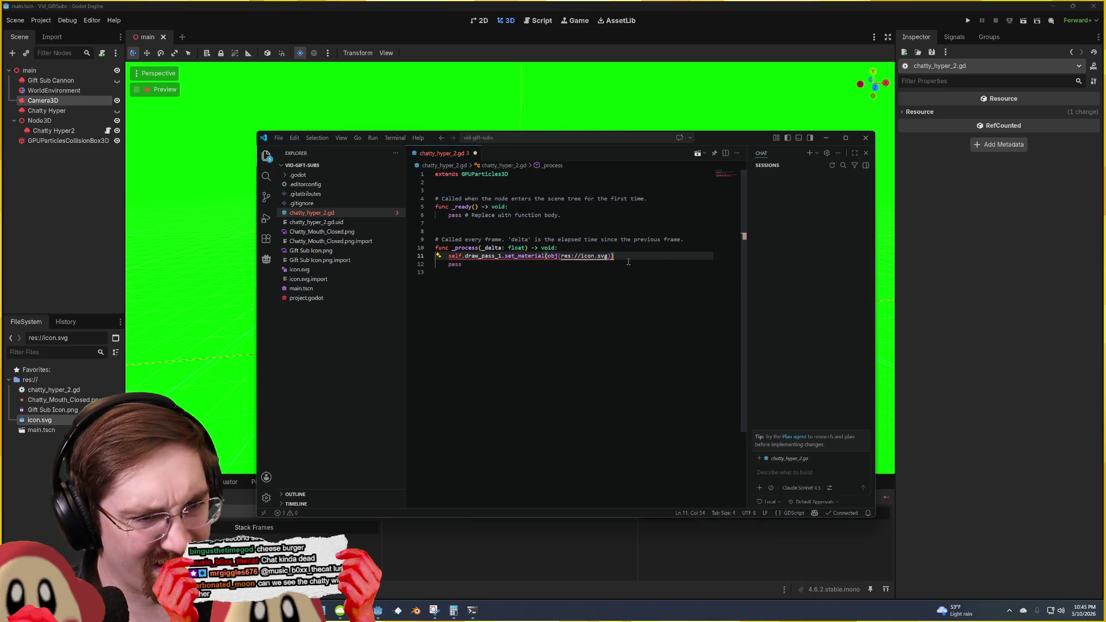
type("\"")
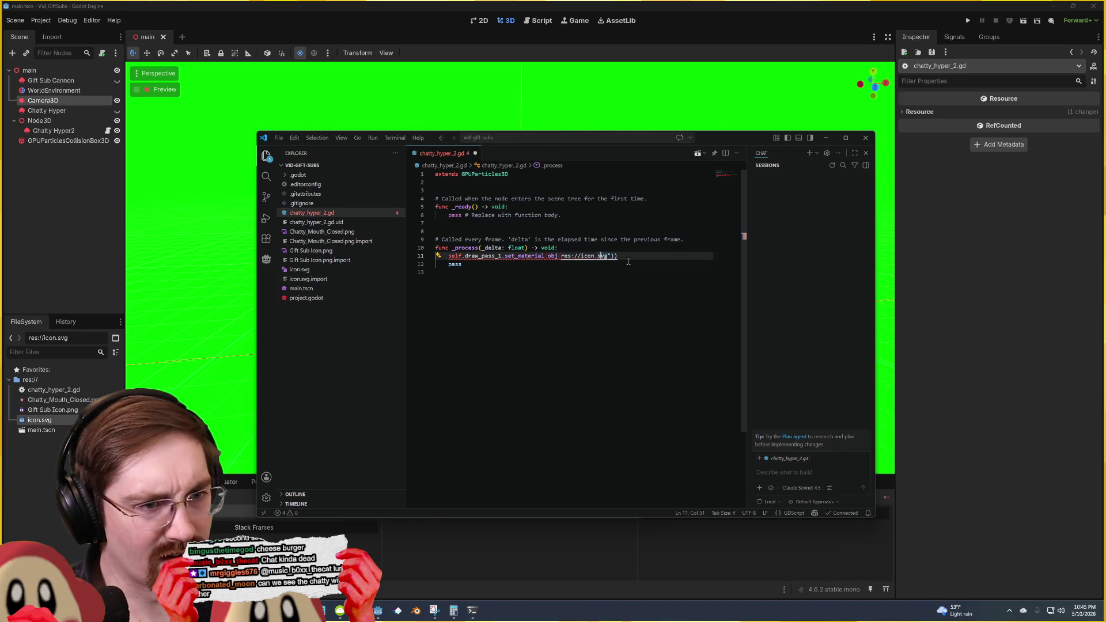
key("ctrl+Left")
key("ctrl+Left")
key("ctrl+Left")
type("\"")
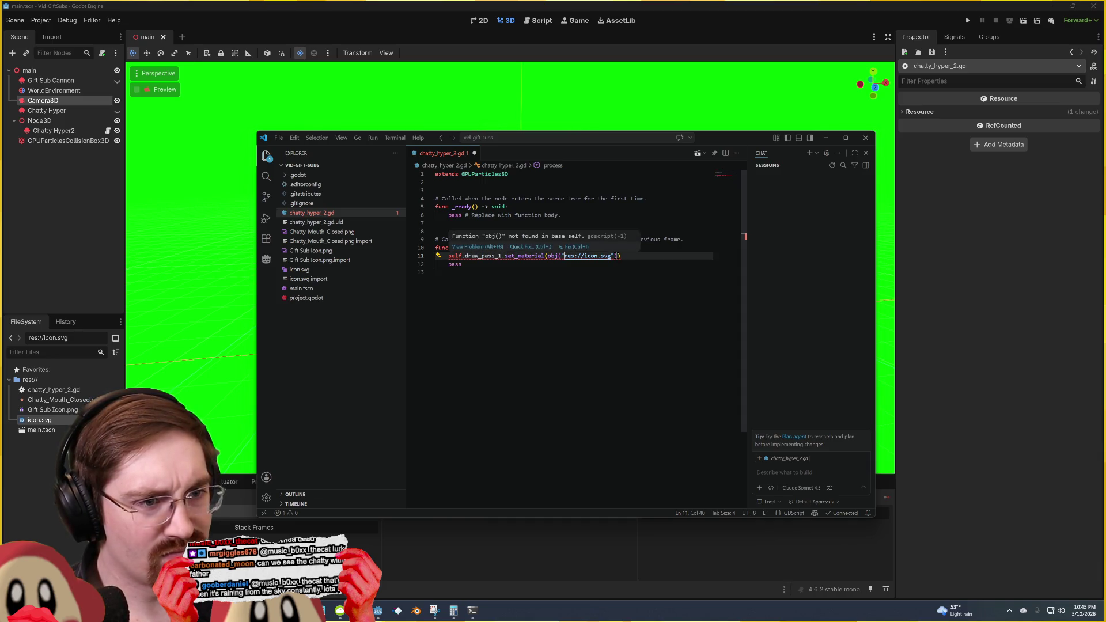
Step: Delete the argument so set_material() is empty, save, and check set_material's code actions
left_click_drag(619, 256, 553, 257)
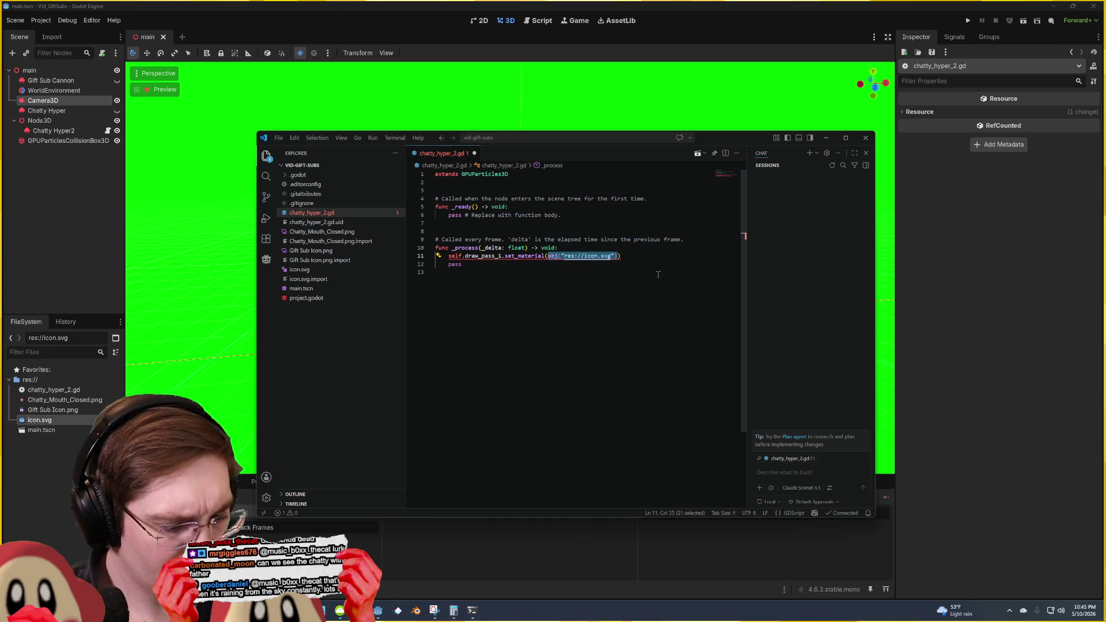
key("BackSpace")
key("ctrl+s")
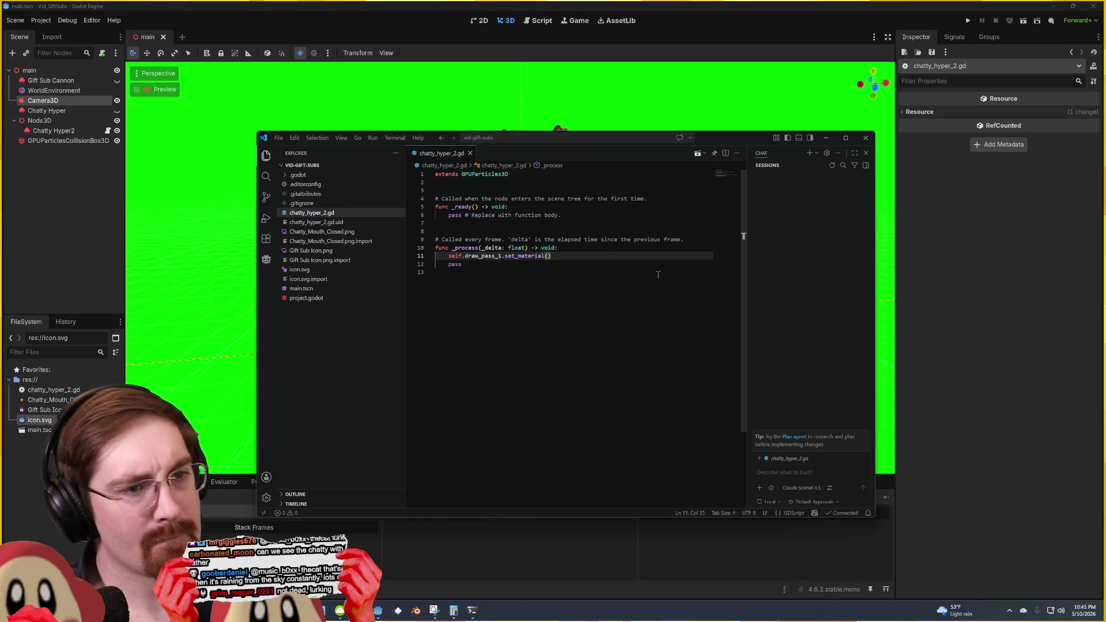
mouse_move(519, 259)
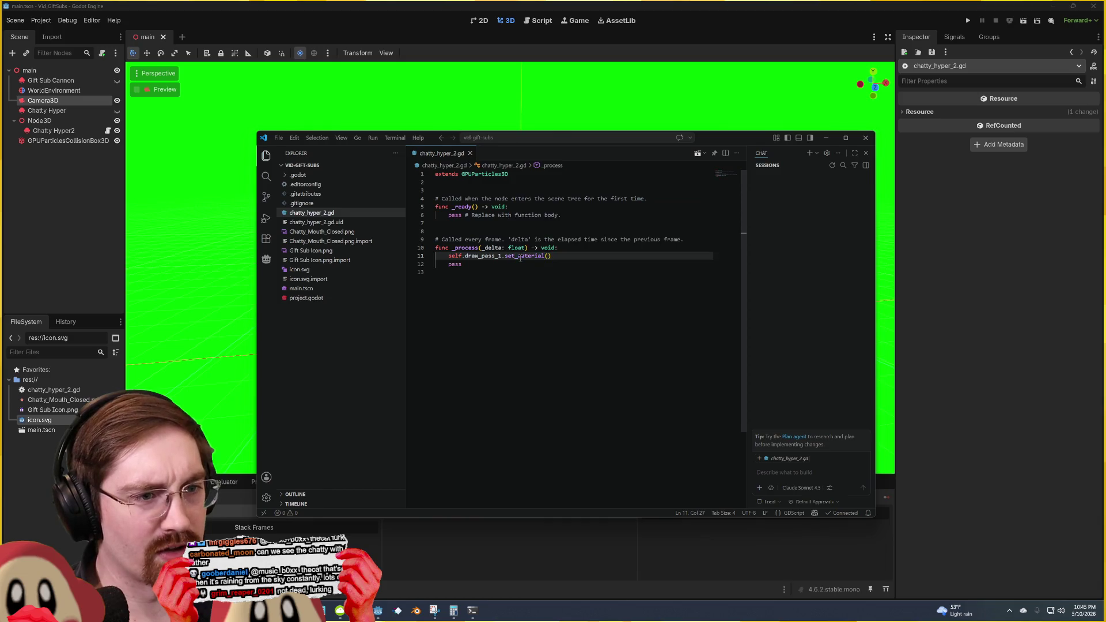
right_click(520, 260)
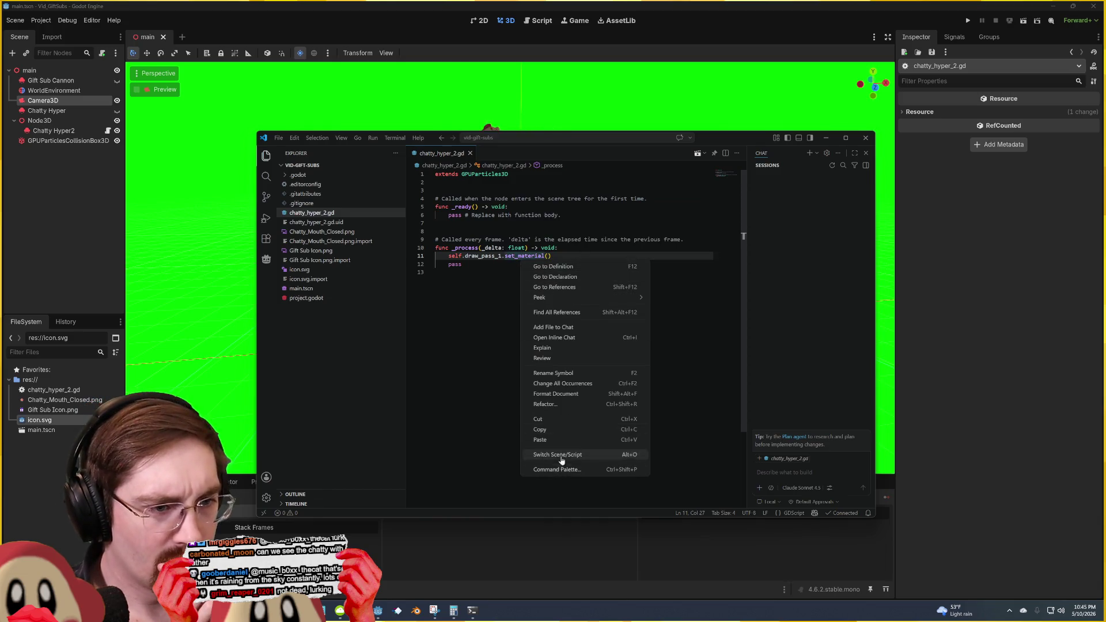
key("Escape")
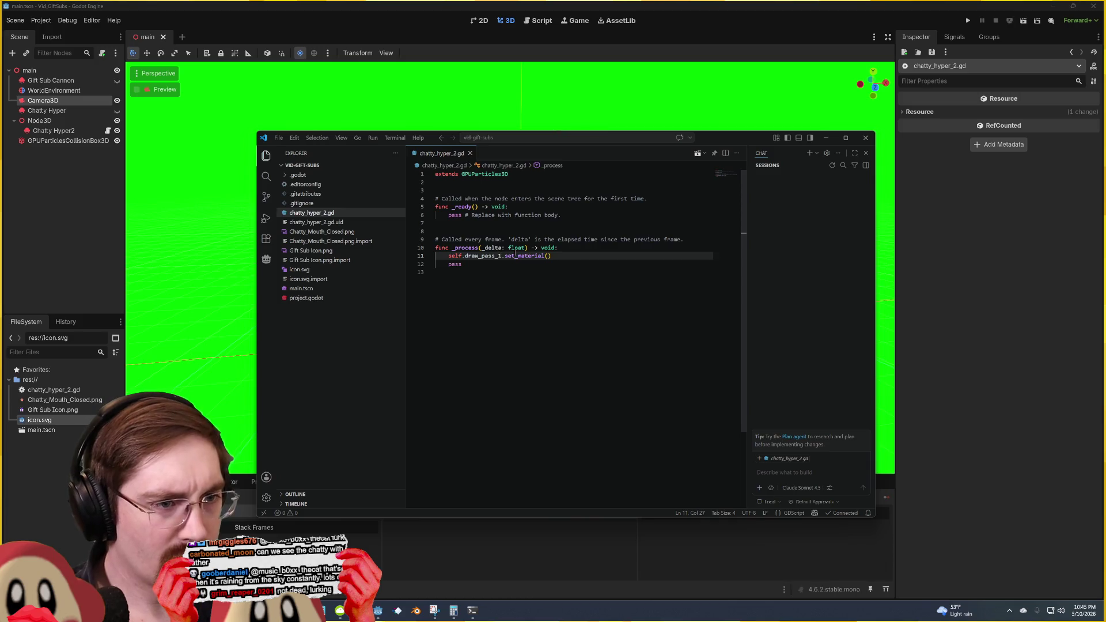
left_click(517, 257, "ctrl")
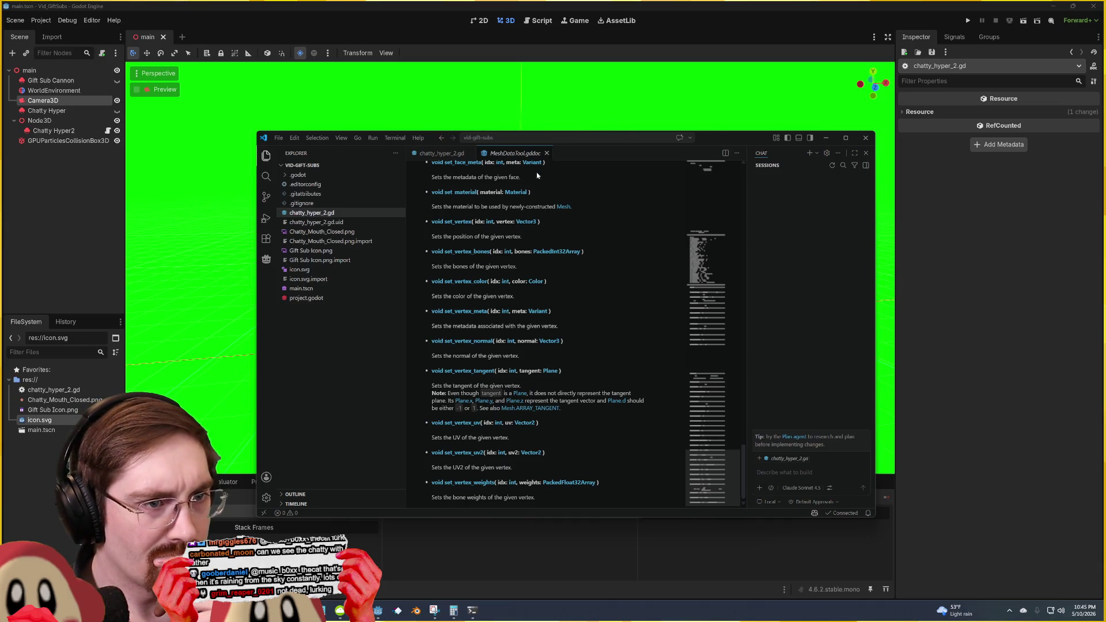
left_click(546, 153)
left_click(574, 258)
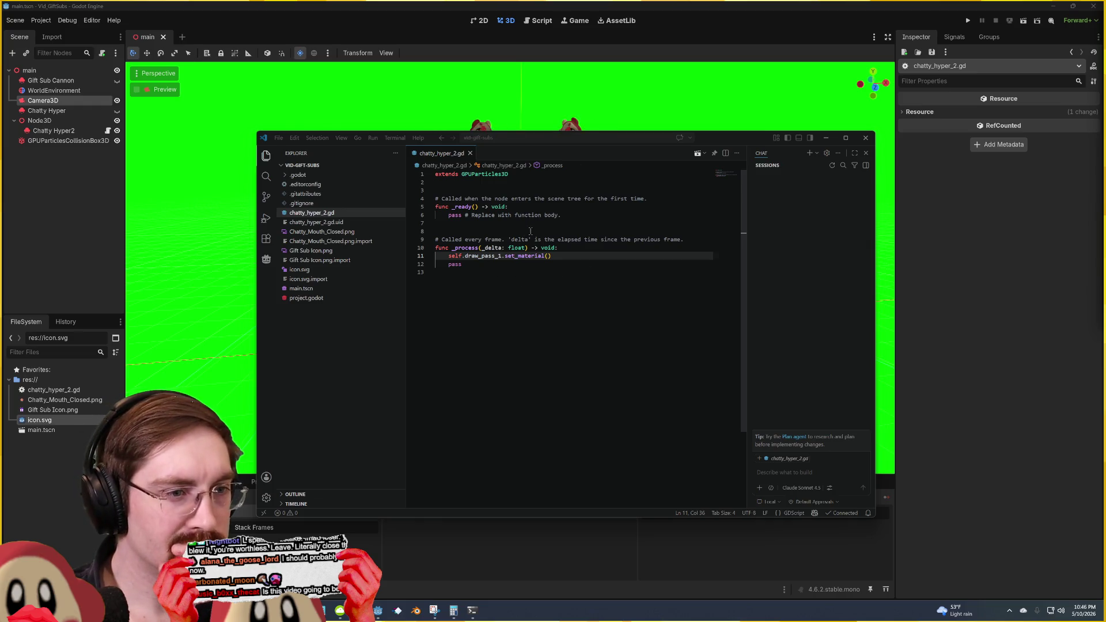
left_click(528, 190)
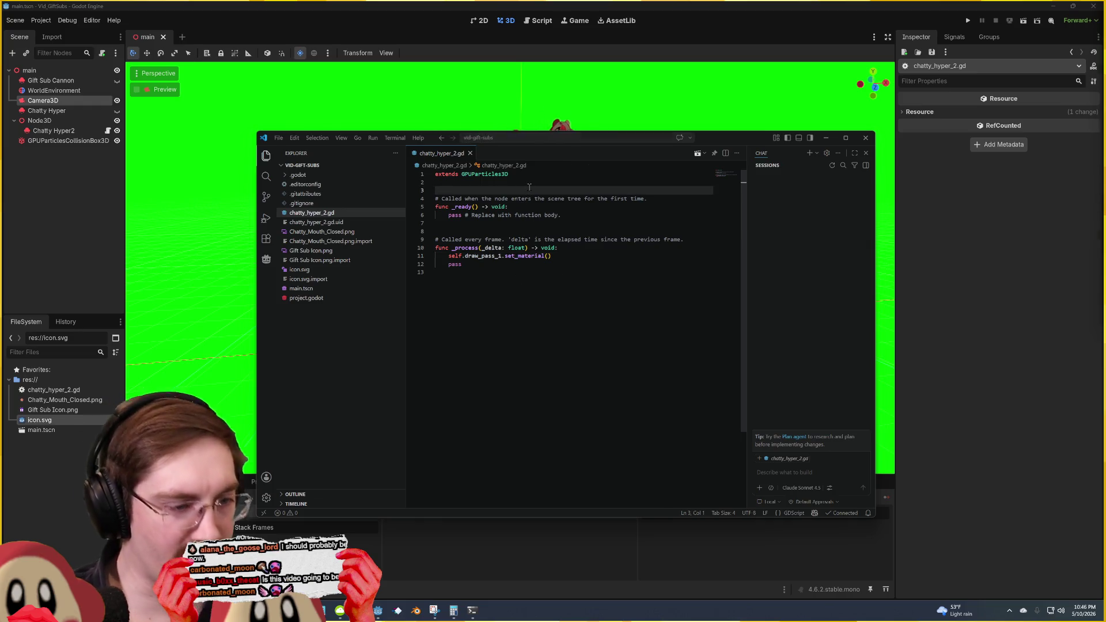
key("Return")
key("Return")
key("Up")
key("Up")
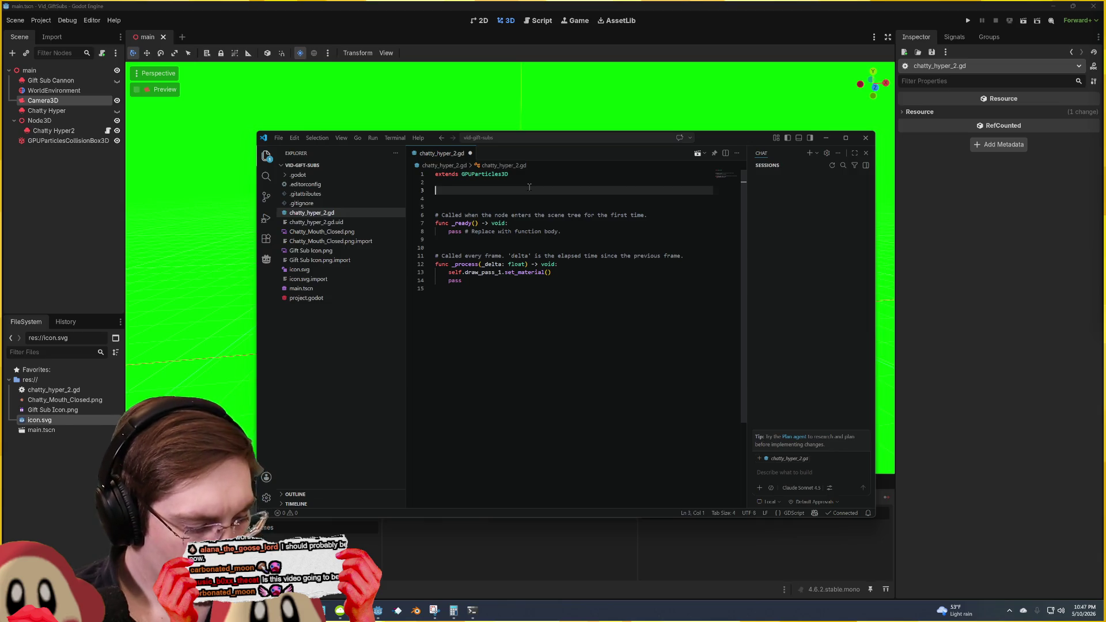
type("@onready var ")
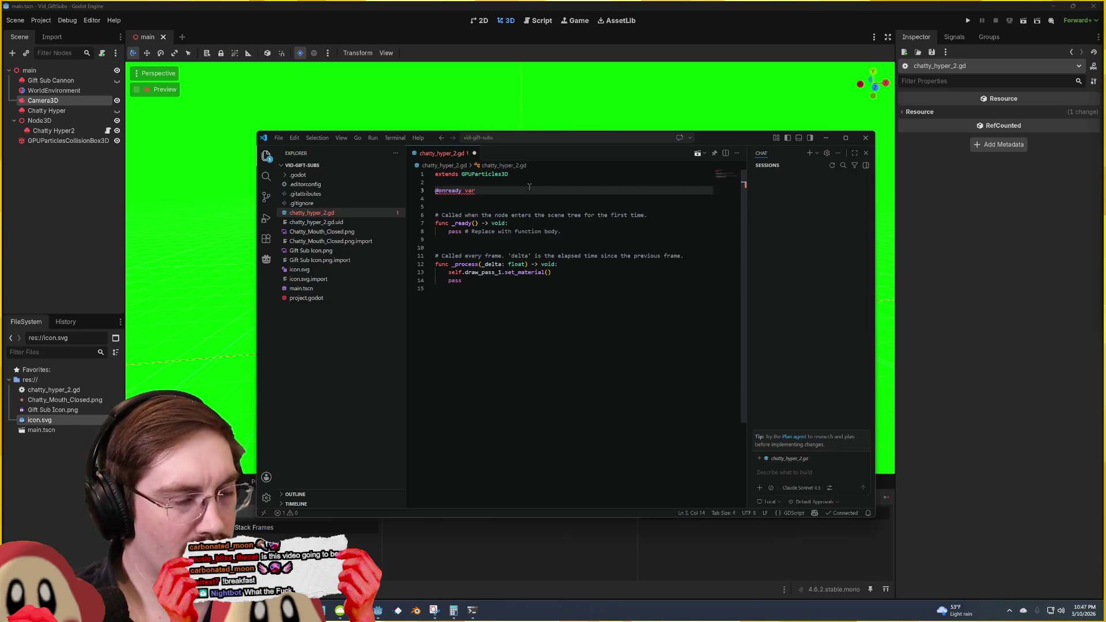
type("mymater")
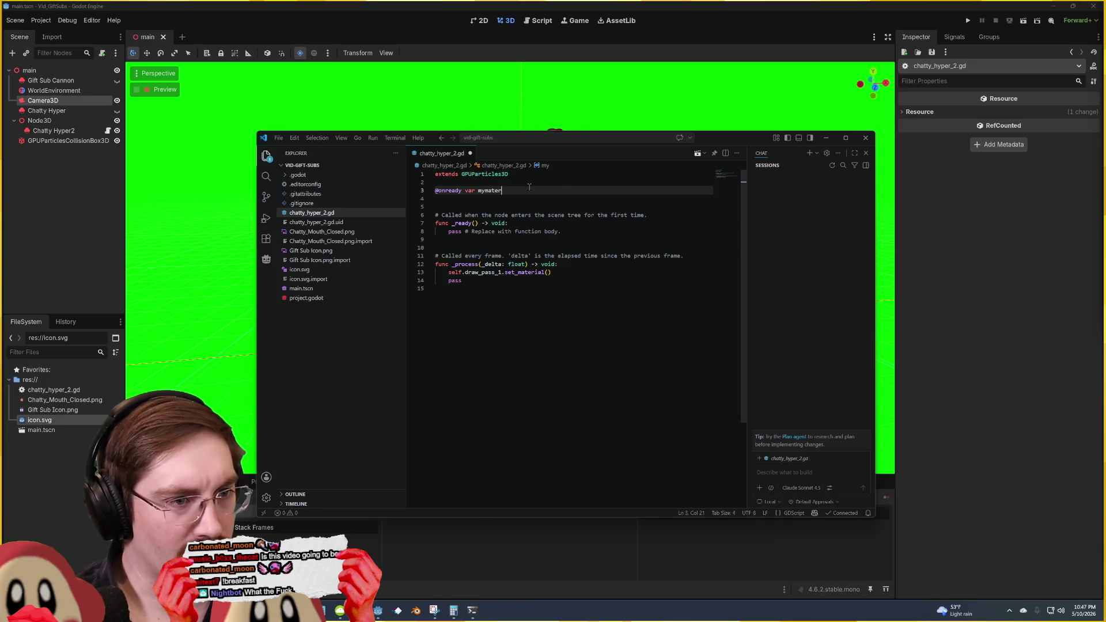
type("ial")
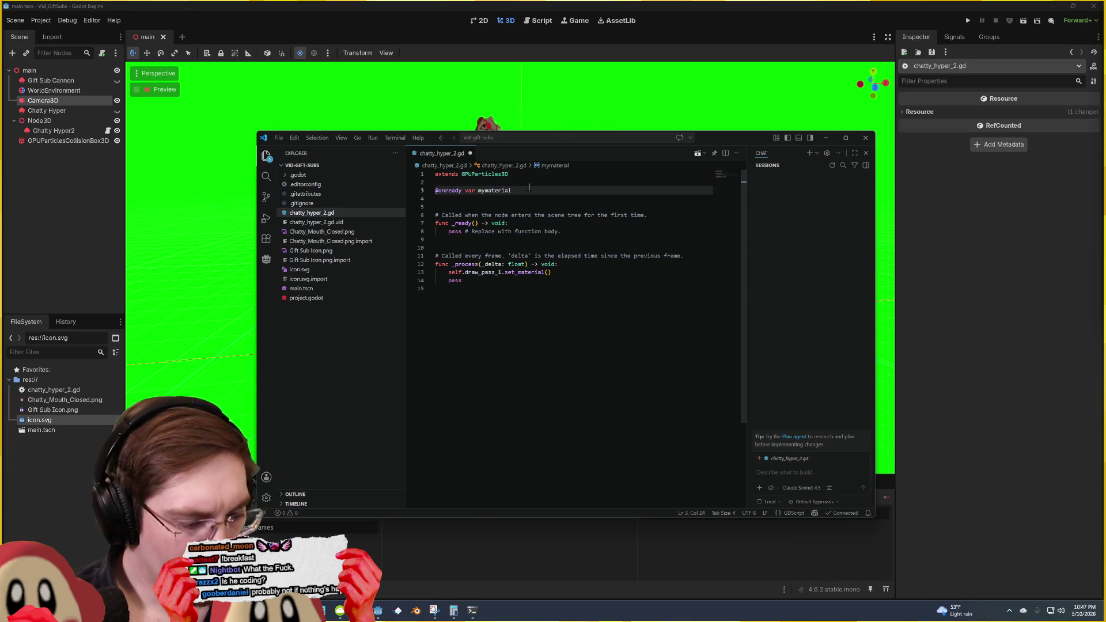
type(" = preload")
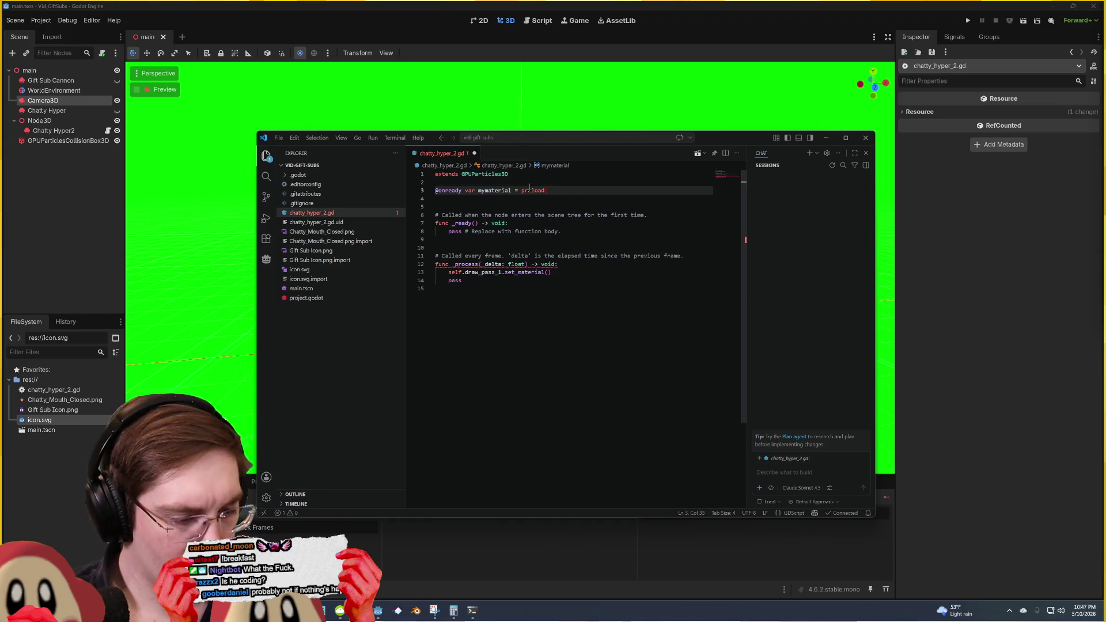
type("res://icon.svg")
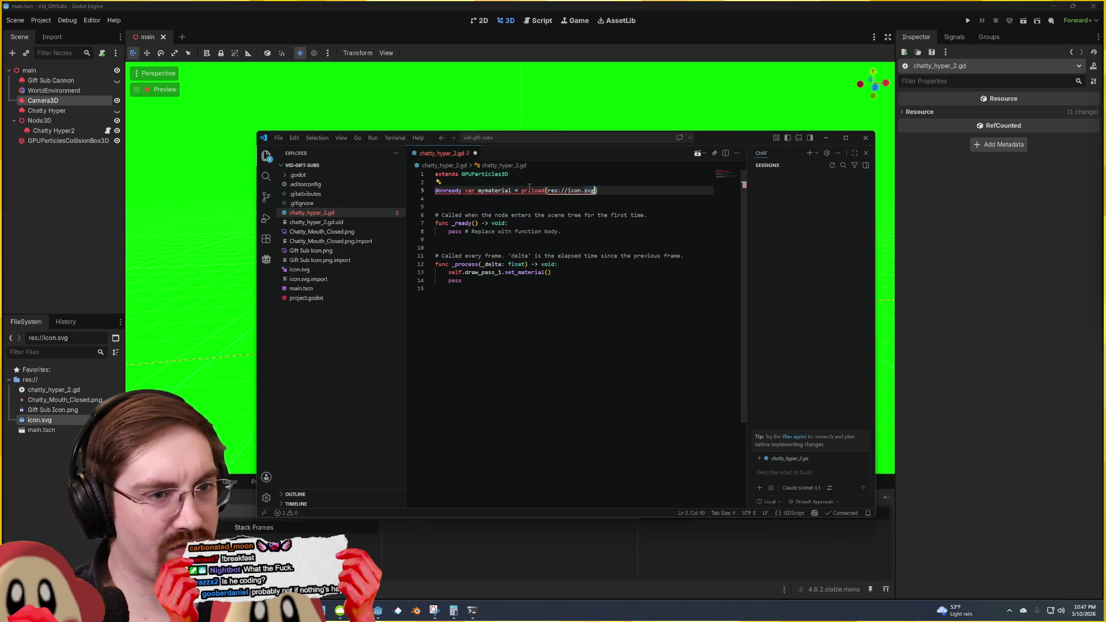
type("\"")
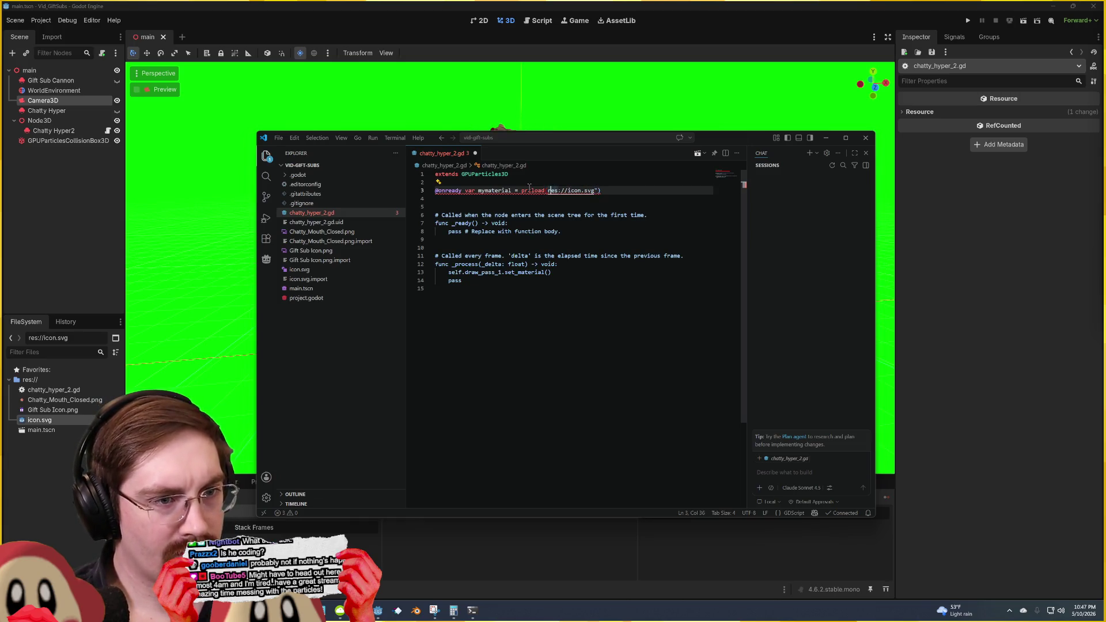
type("\"")
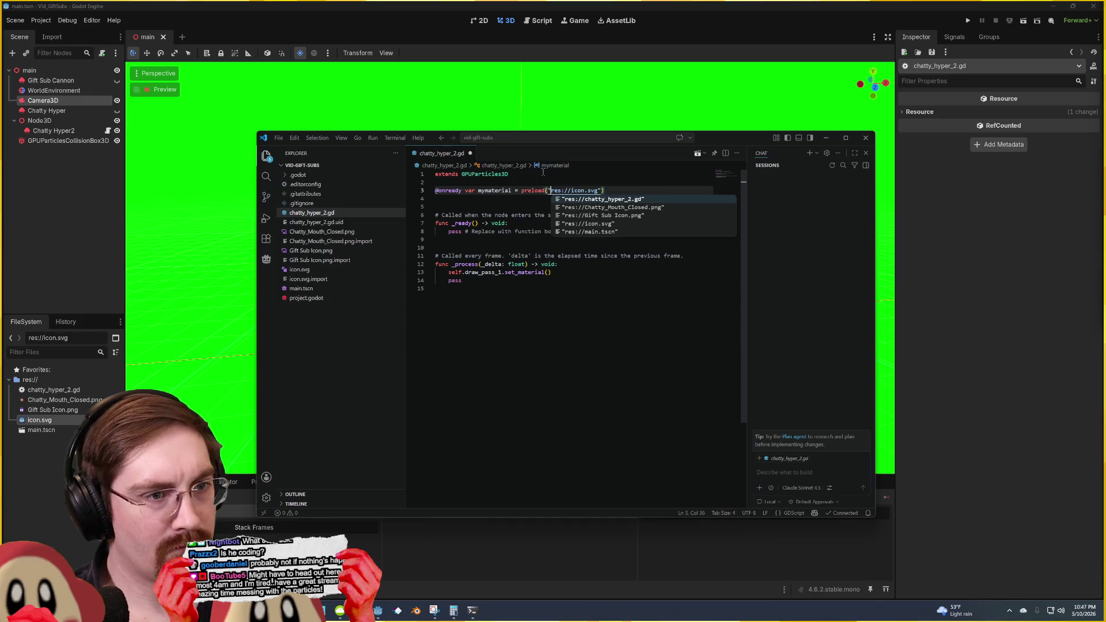
left_click(542, 173)
Step: Pass mymaterial into set_material() on line 13 and switch to Godot to test
left_click(548, 272)
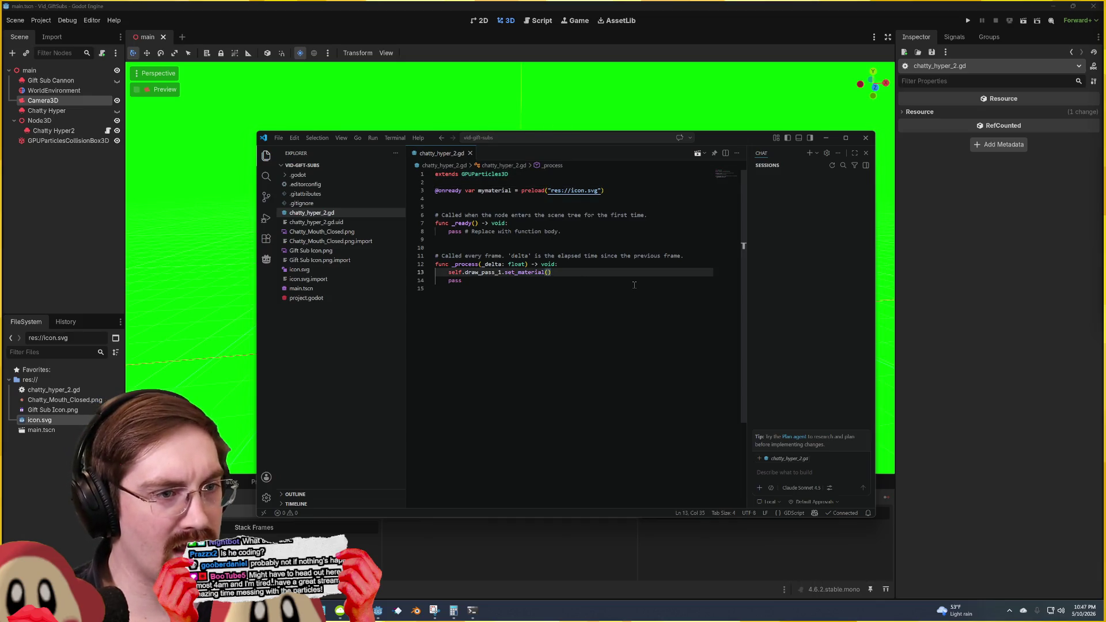
type("mymaterial")
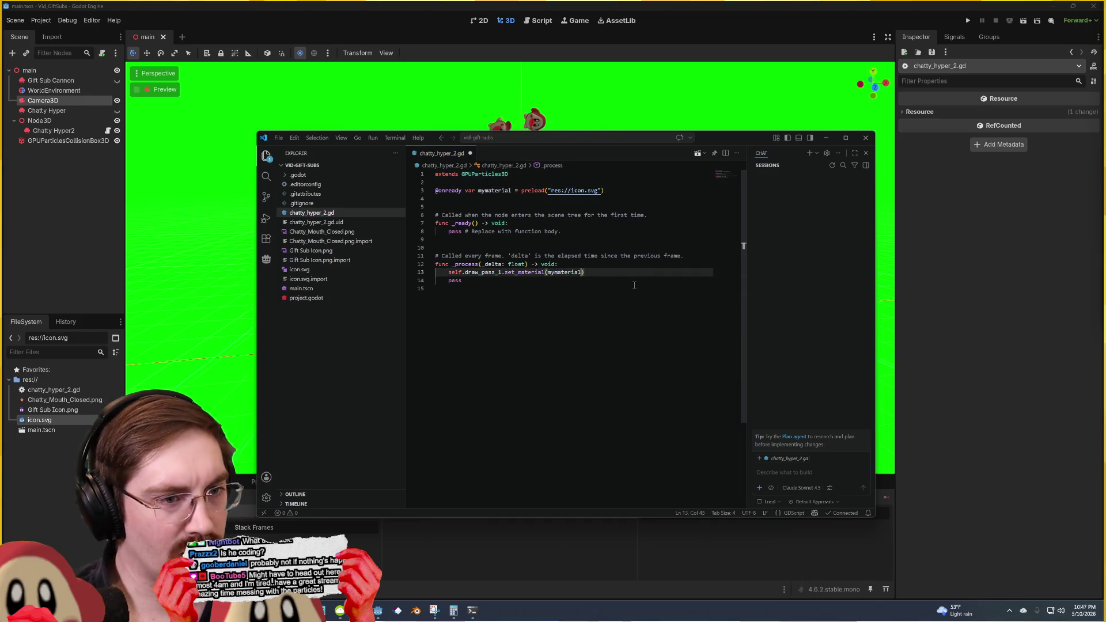
left_click(590, 4)
Step: Run the game to see the grey particle planes, close it, and put the cursor at the end of line 3 in VS Code
key("F5")
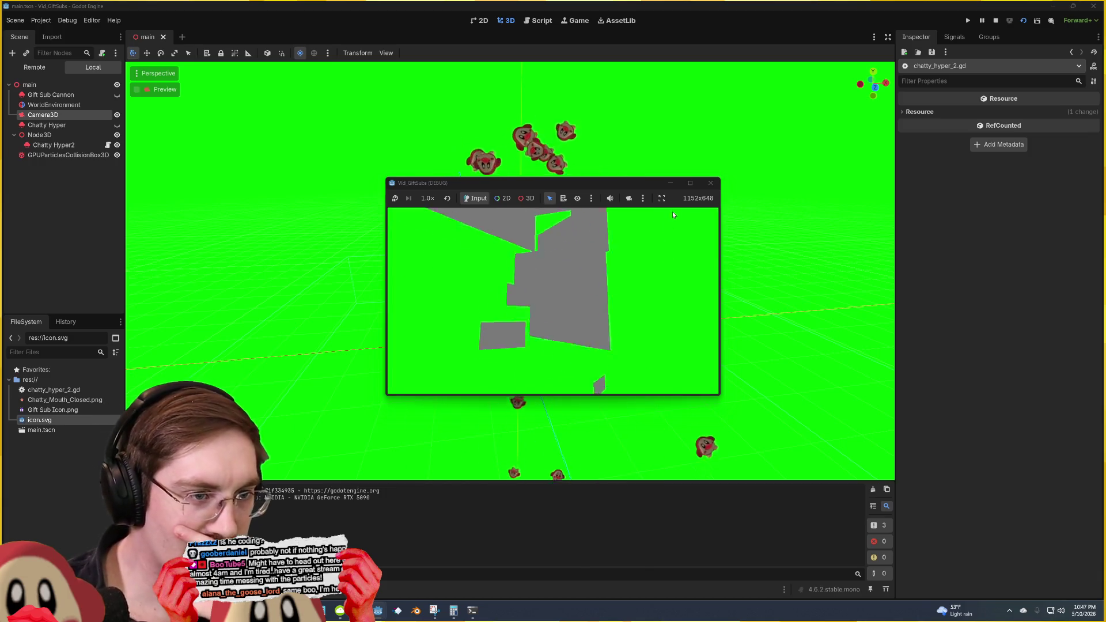
left_click(710, 183)
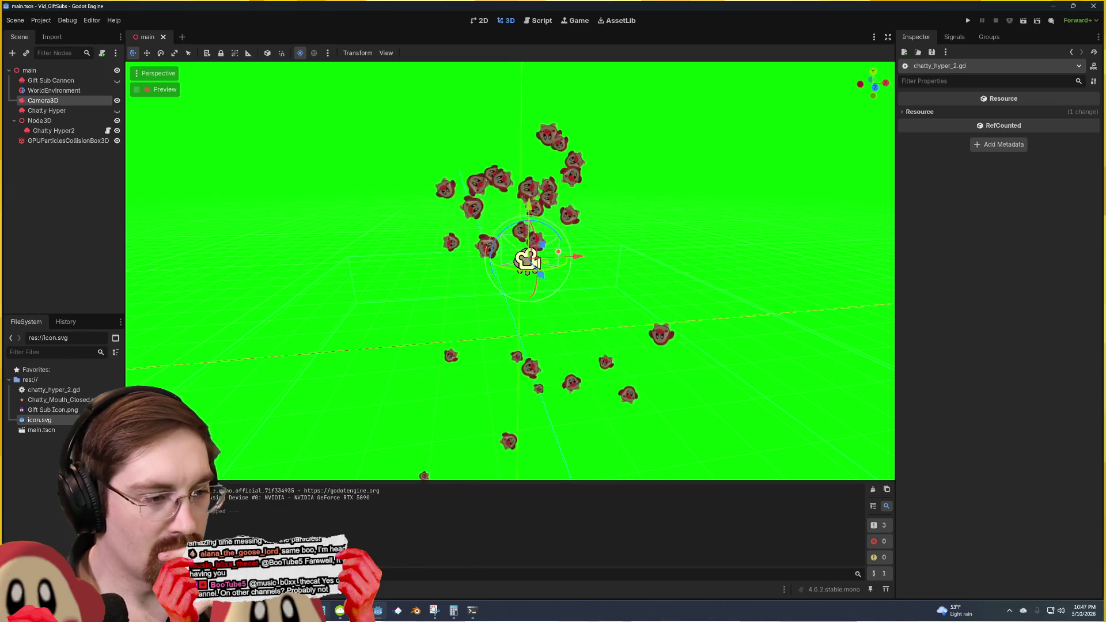
mouse_move(321, 610)
left_click(340, 561)
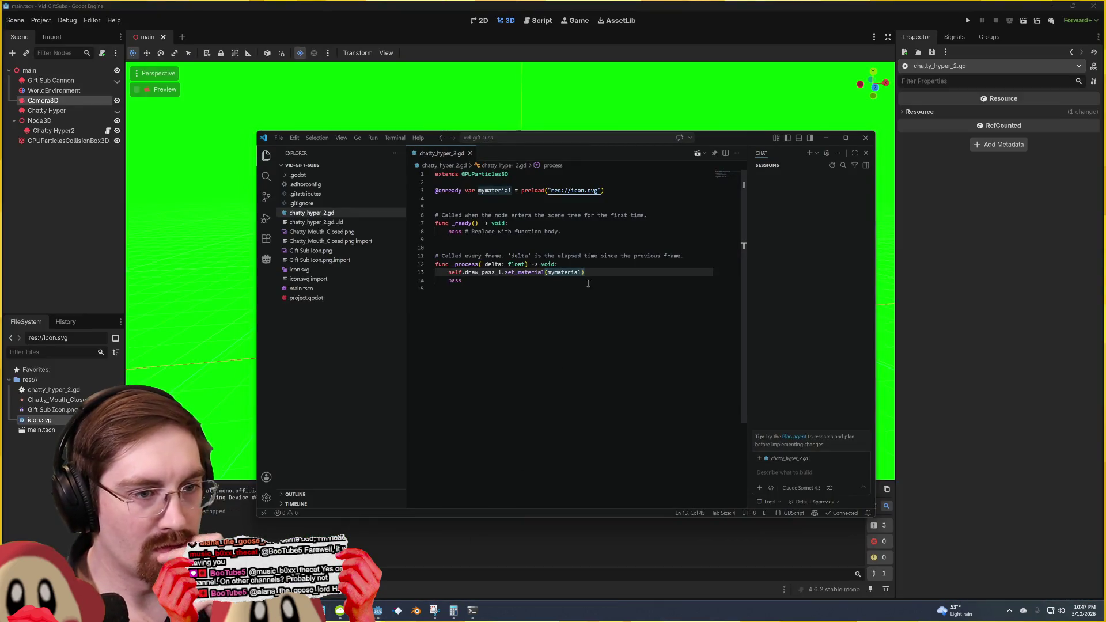
left_click(612, 191)
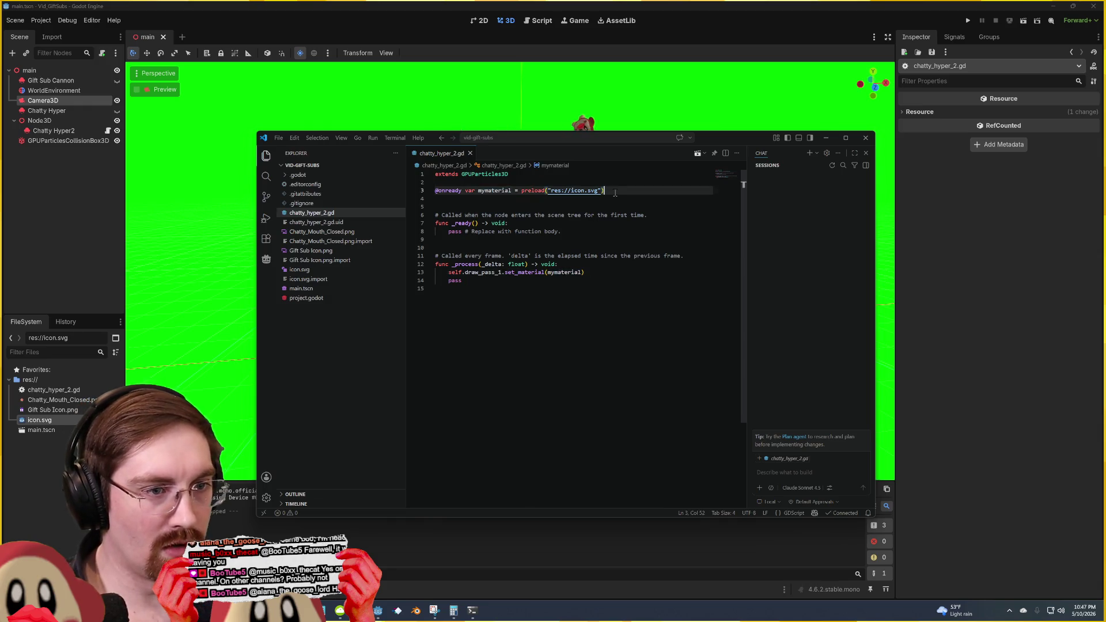
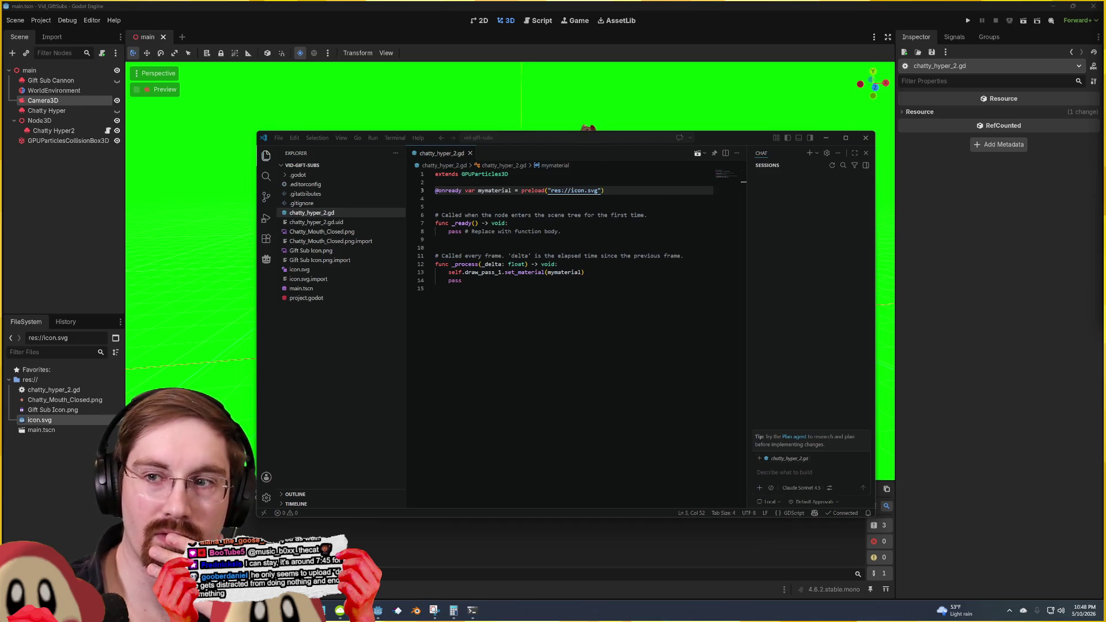
Step: Replace set_material on line 13 with set_surface_override_material(mymaterial)
mouse_move(496, 259)
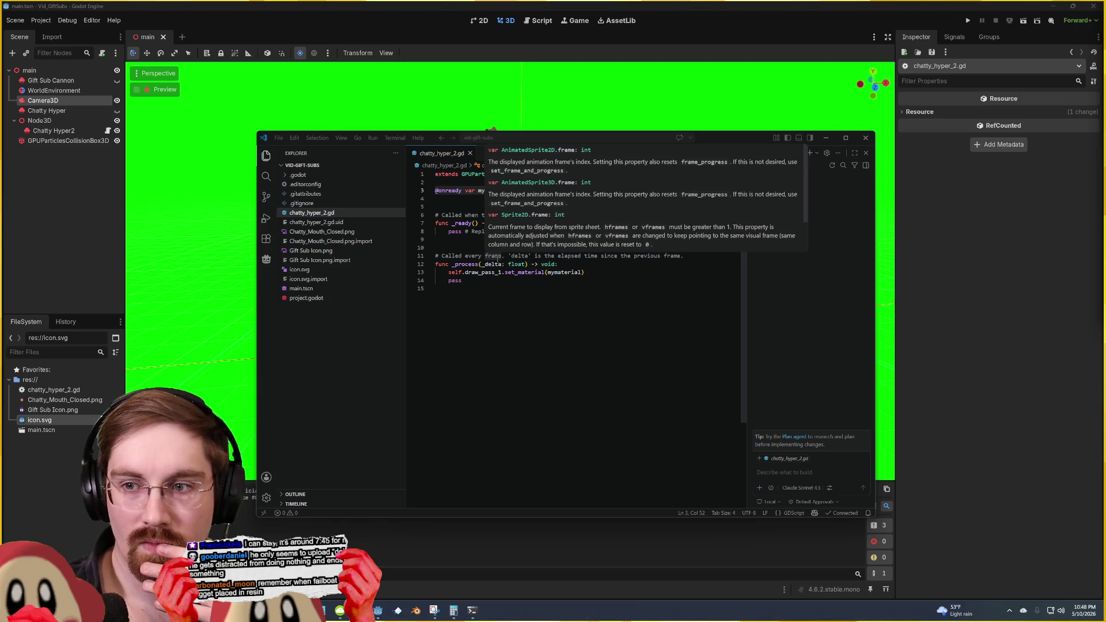
double_click(524, 272)
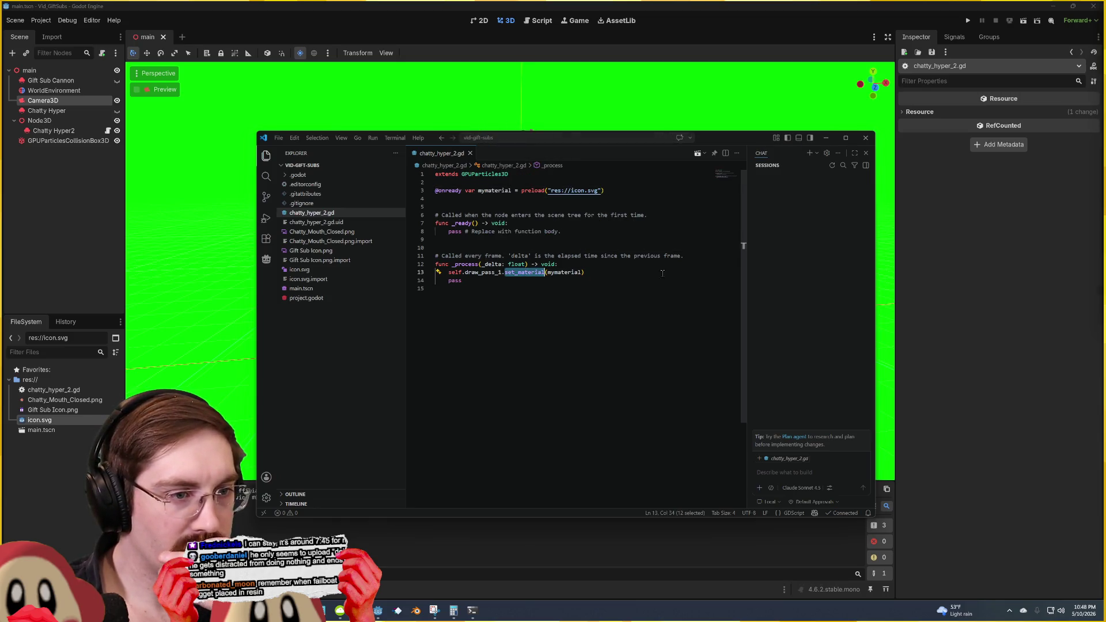
type("sets")
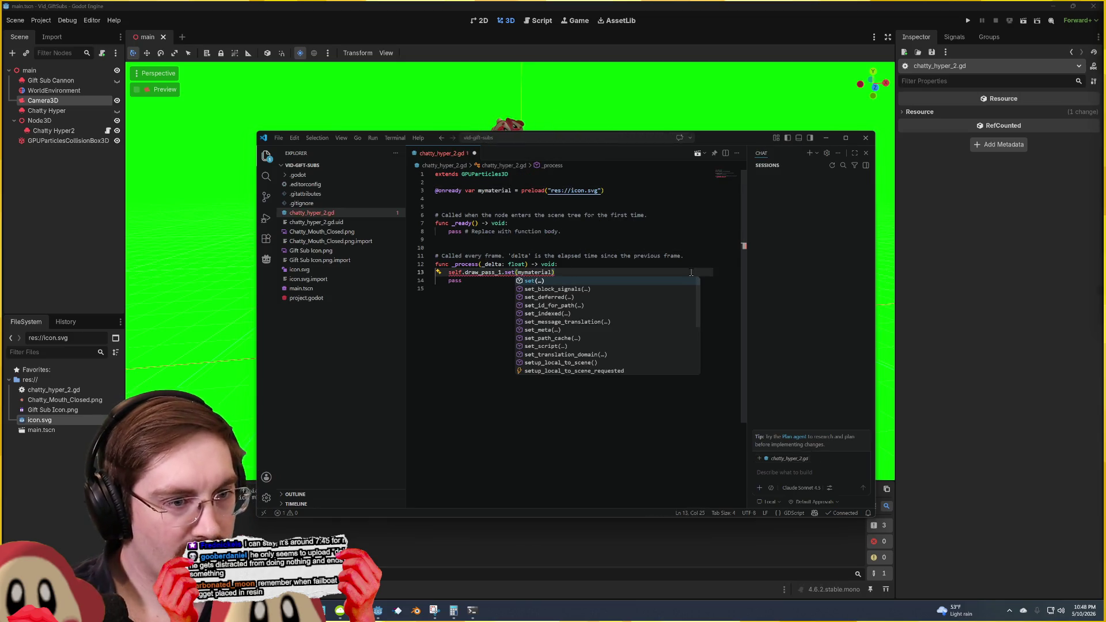
type("urface")
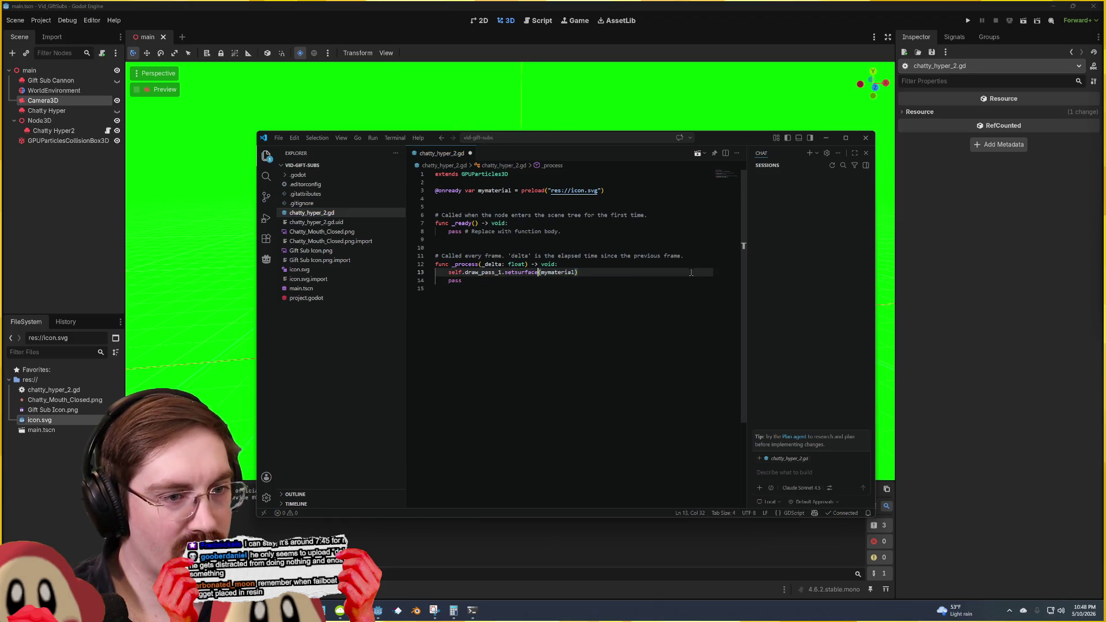
key("BackSpace")
key("BackSpace")
key("BackSpace")
type("_surface")
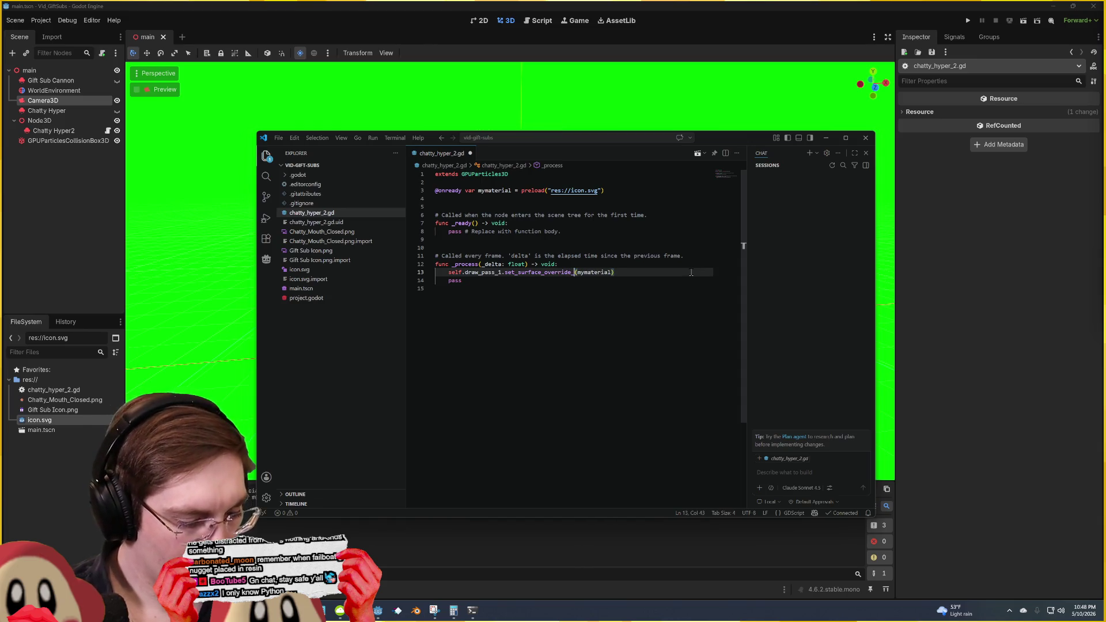
type("aterial")
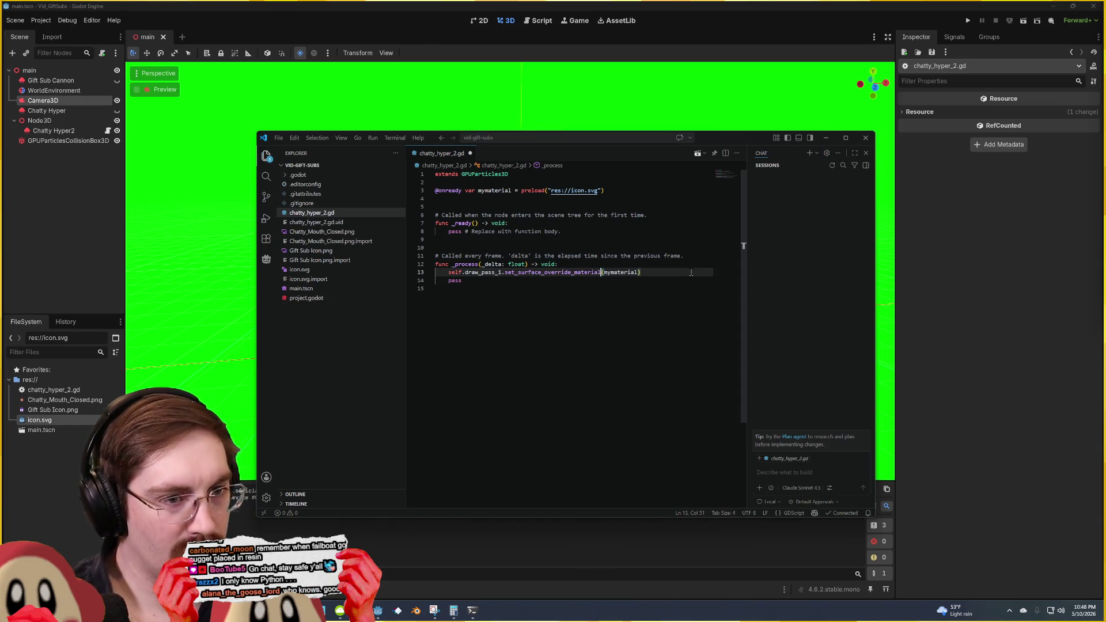
left_click(640, 84)
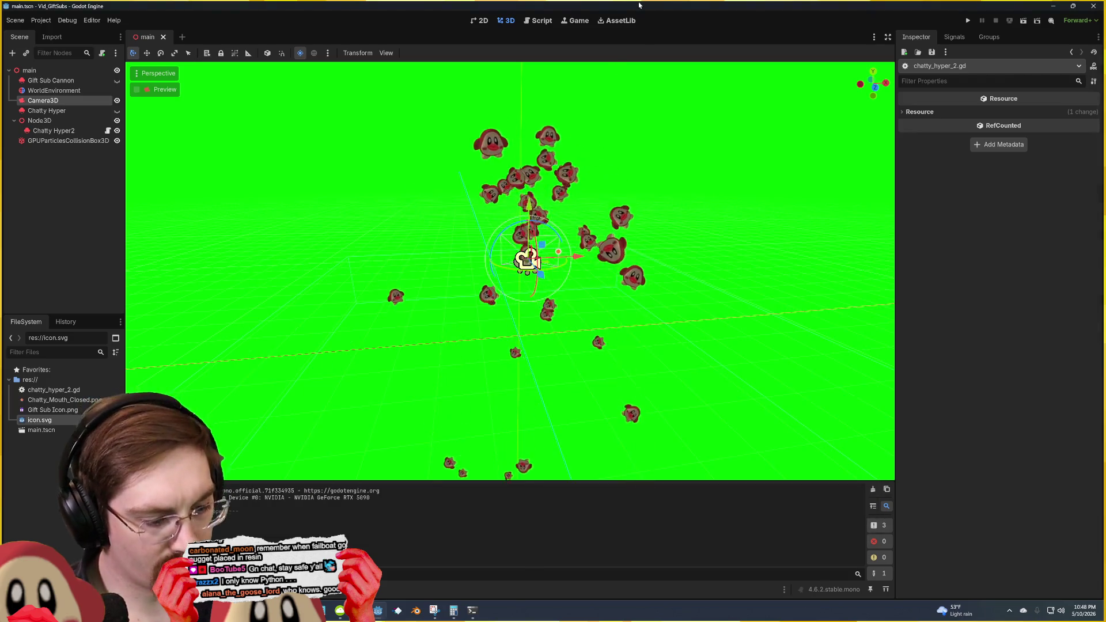
Step: Run the game, view the surface_override_material error, stop it and return to the script
key("F5")
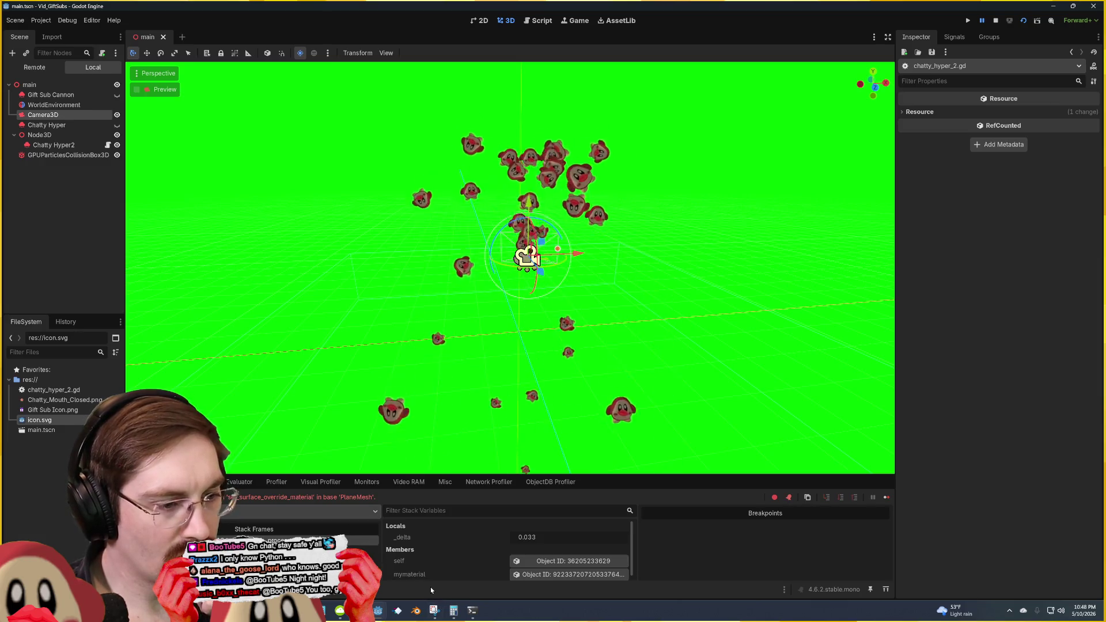
mouse_move(378, 611)
left_click(438, 557)
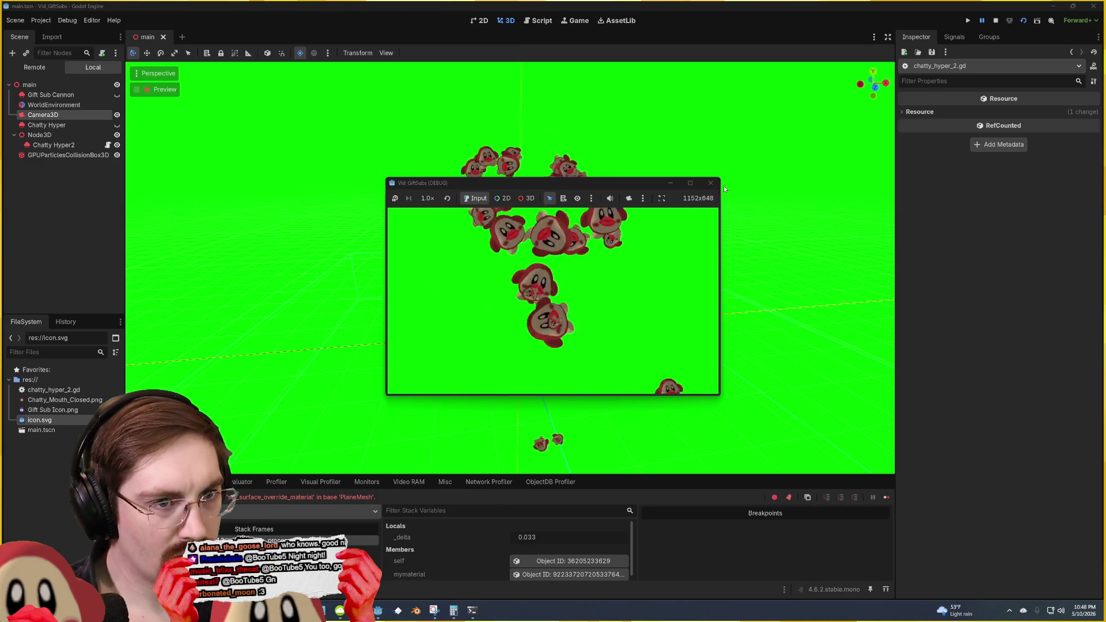
key("F8")
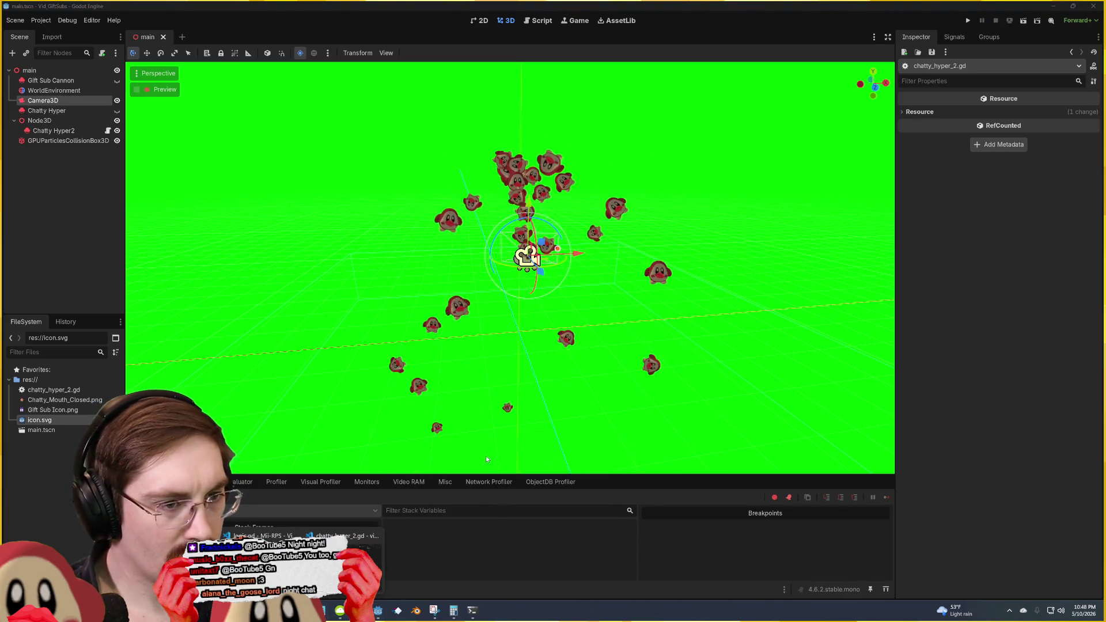
key("alt+Tab")
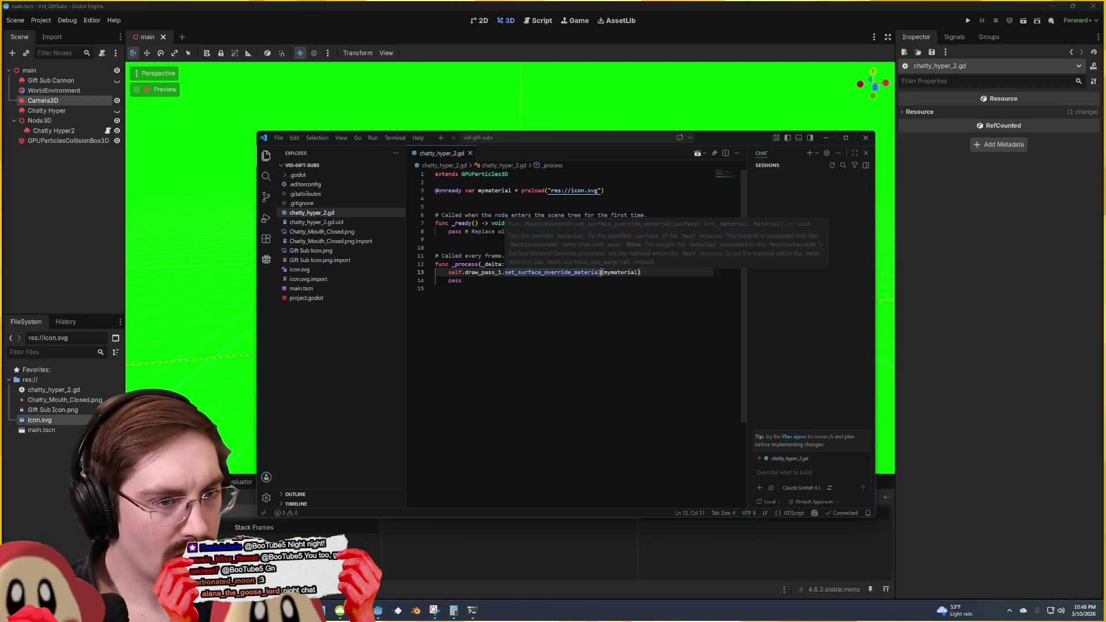
Step: Change the method name on line 13 to material and save the script
left_click_drag(600, 272, 512, 273)
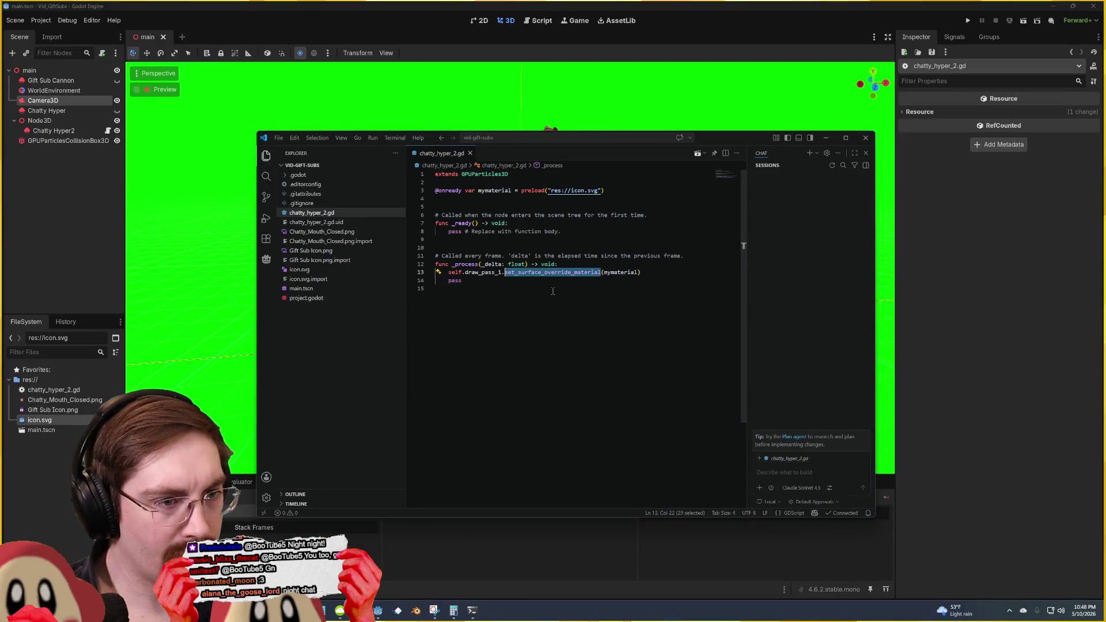
type("metr")
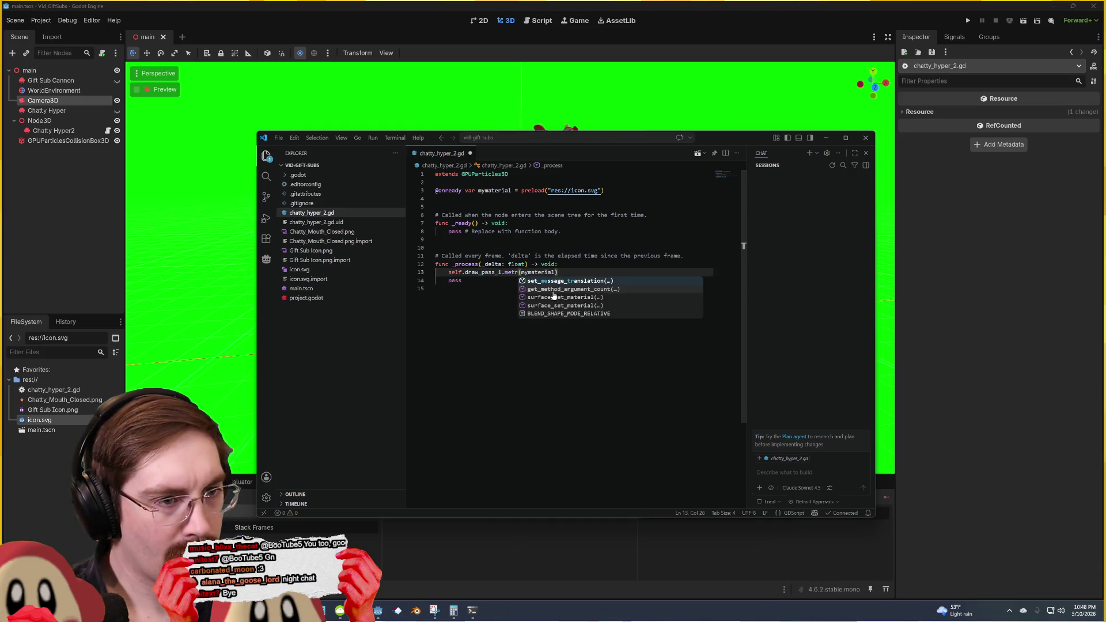
type("ial")
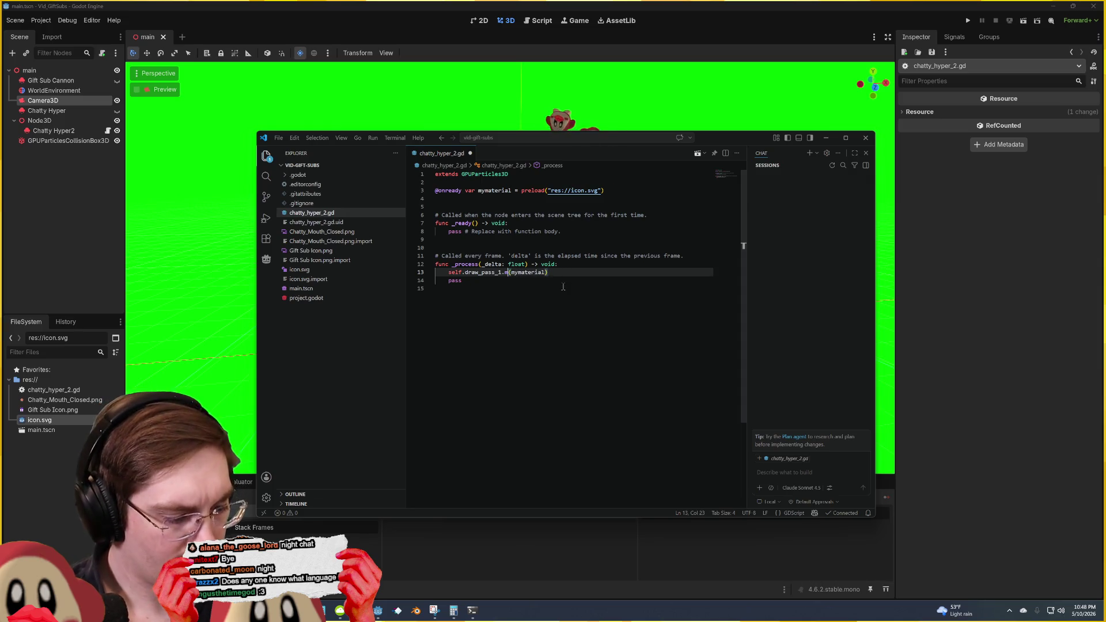
type("aterial")
left_click(572, 220)
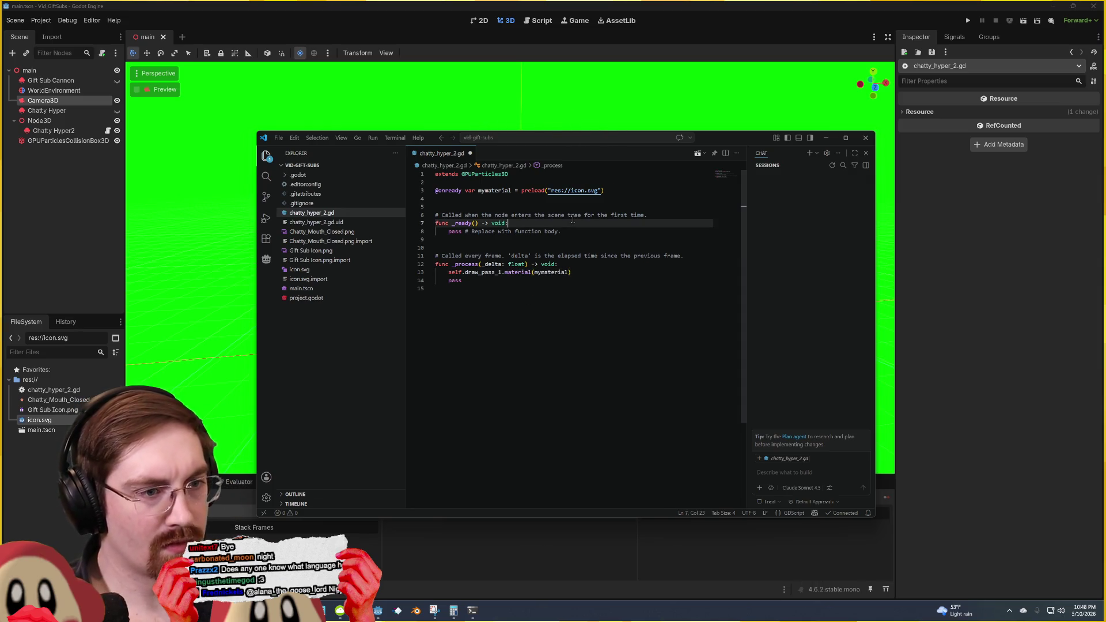
key("ctrl+s")
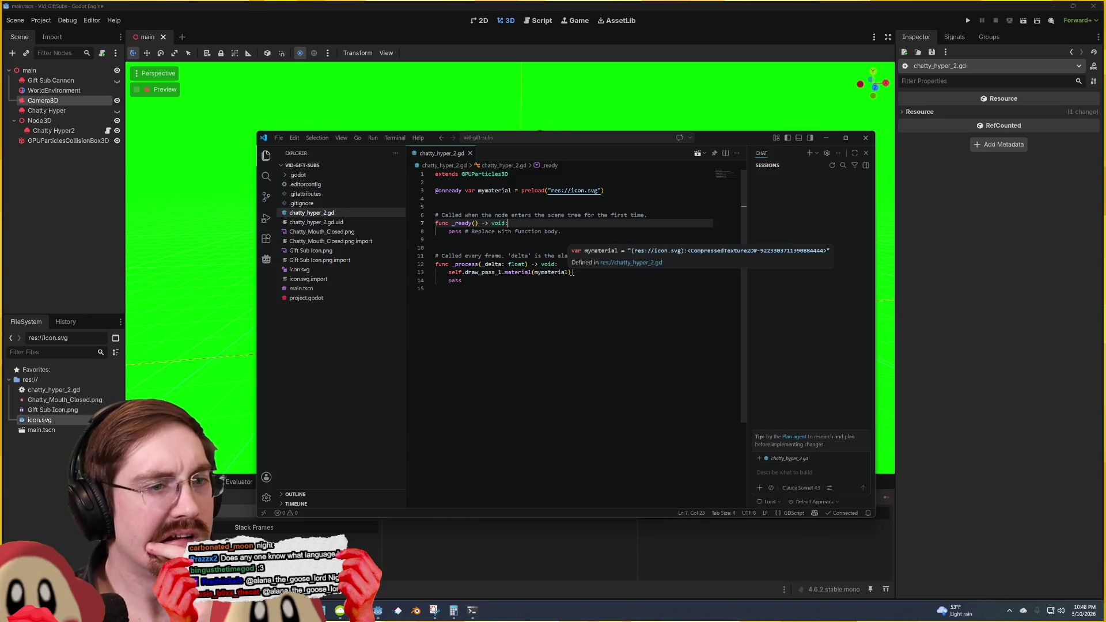
Step: Add a draw_pass_1 line below, making line 13 set_material and line 14 get_material
left_click(582, 272)
key("Return")
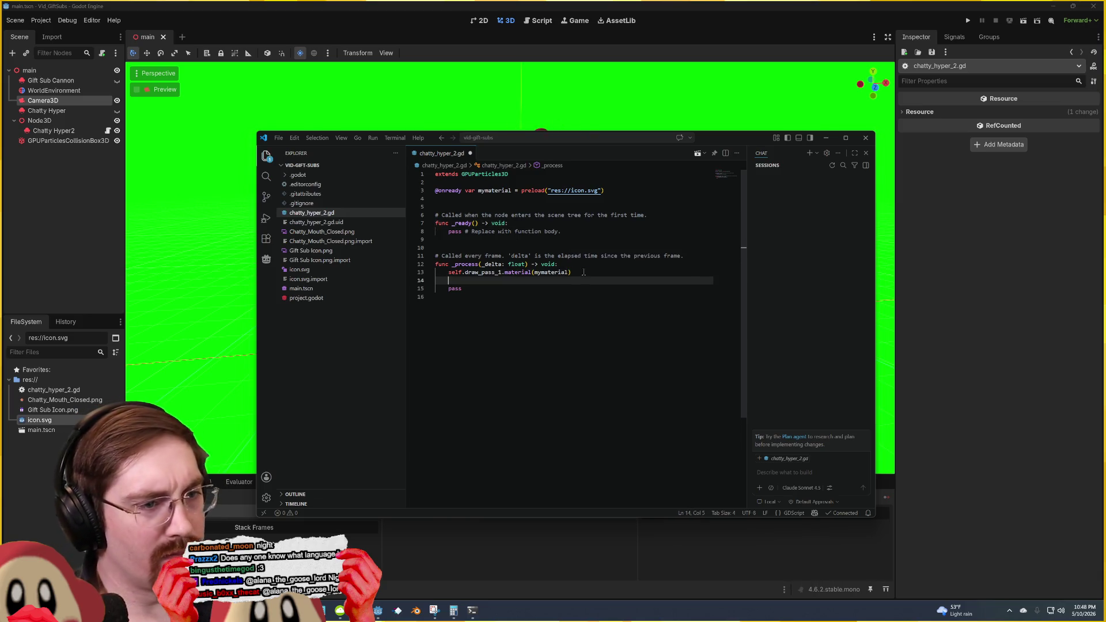
mouse_move(448, 272)
left_mouse_down()
mouse_move(553, 272)
mouse_move(522, 272)
left_mouse_up()
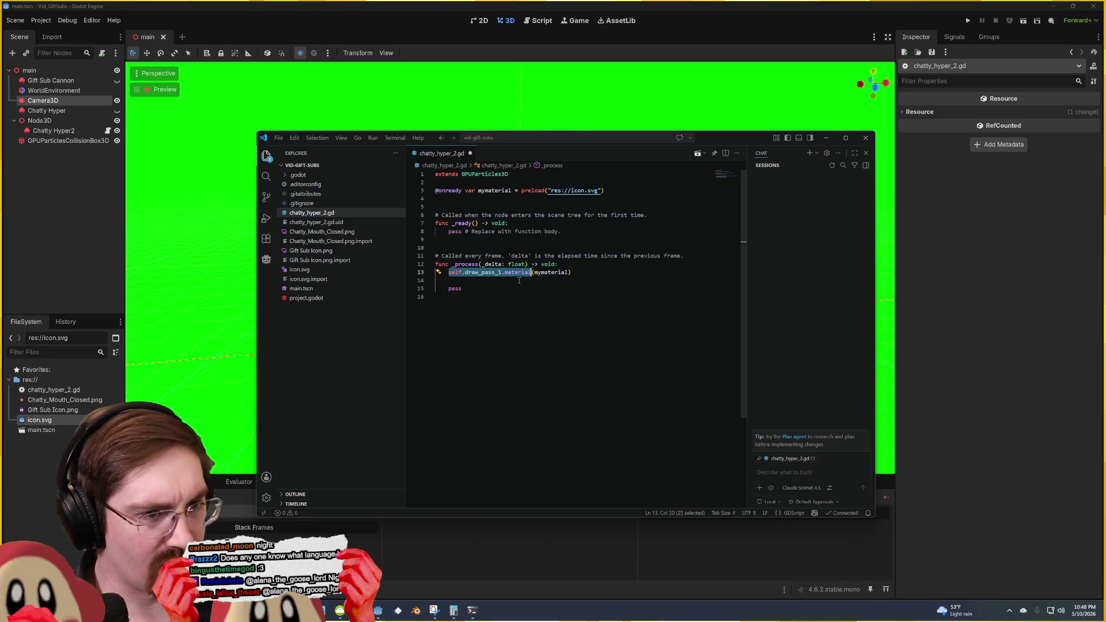
left_click(532, 281)
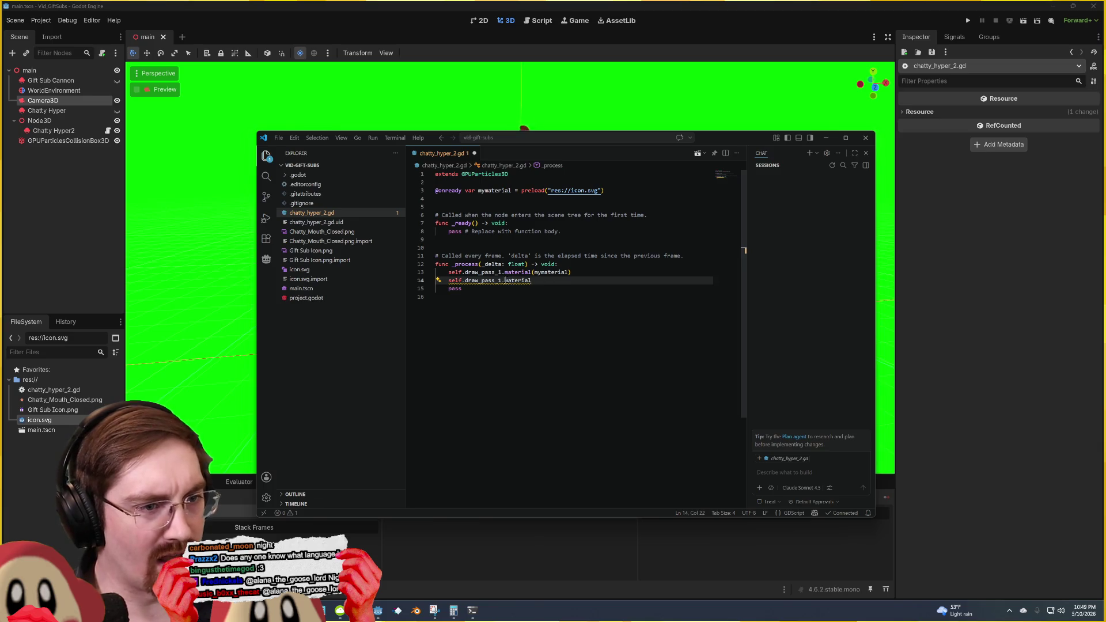
double_click(507, 281)
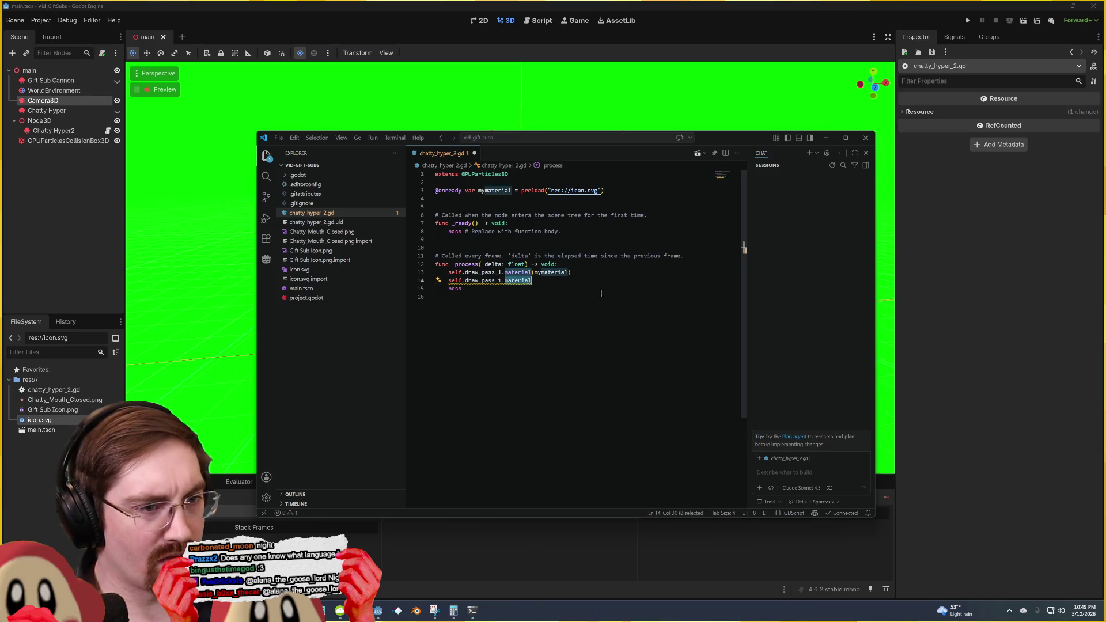
left_click(505, 272)
type("set_")
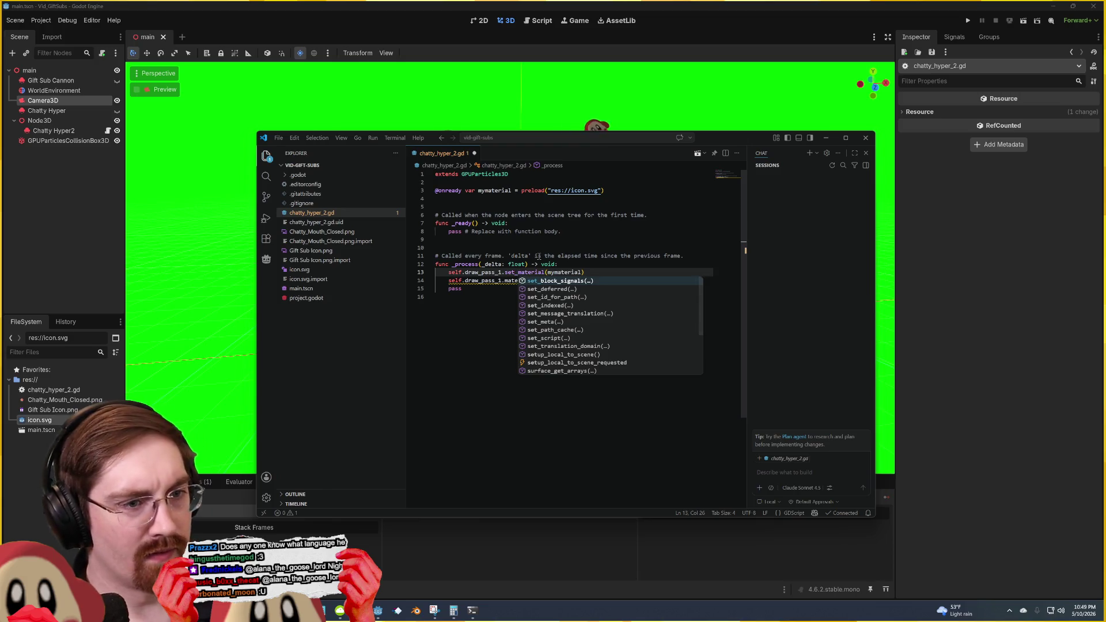
left_click(537, 256)
left_click(505, 281)
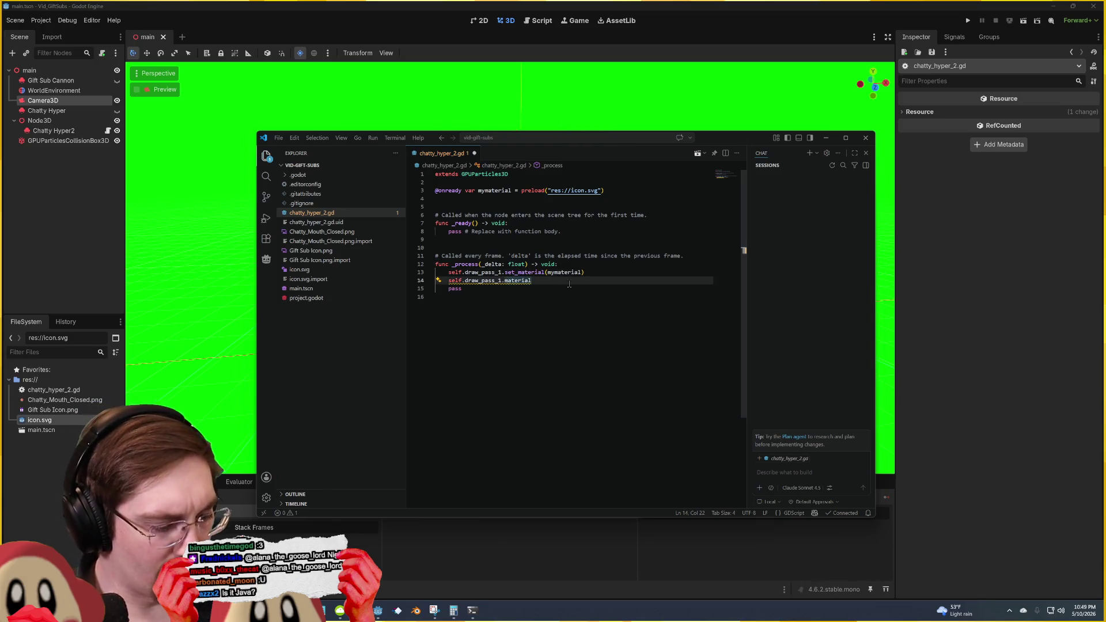
type("get")
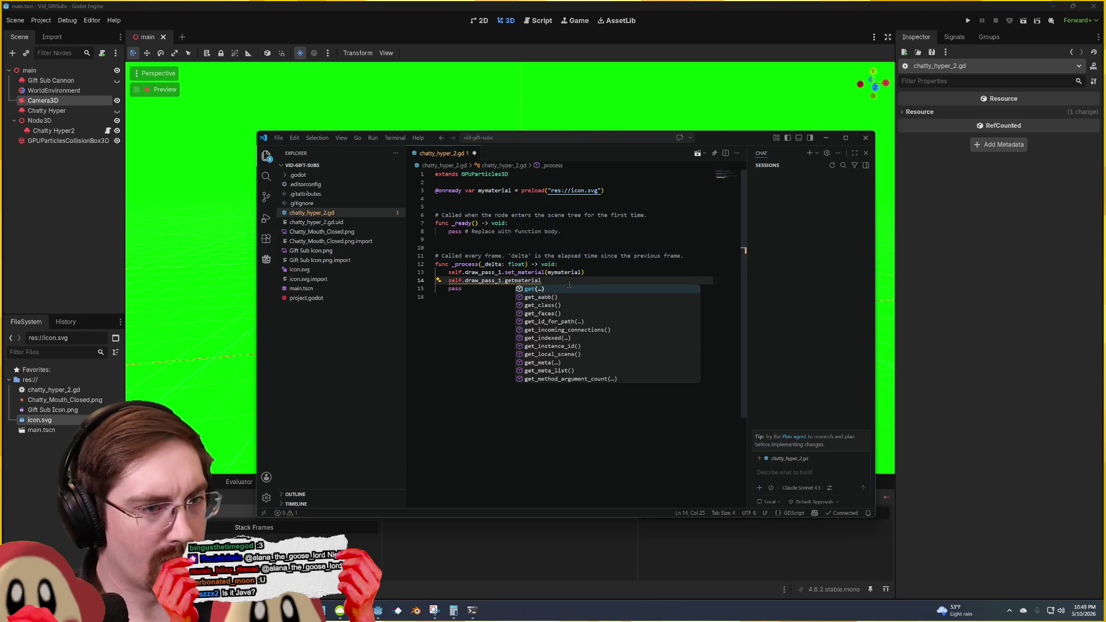
type("_")
left_click(575, 280)
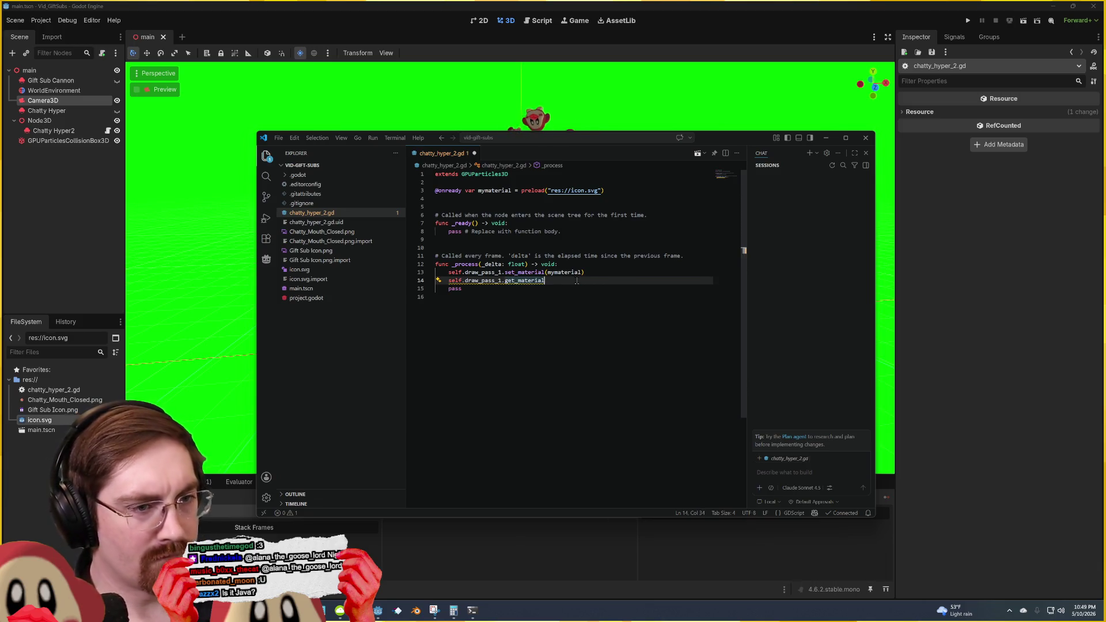
Step: Open the get_material documentation, then switch back to the Godot editor
left_click(524, 280, "ctrl")
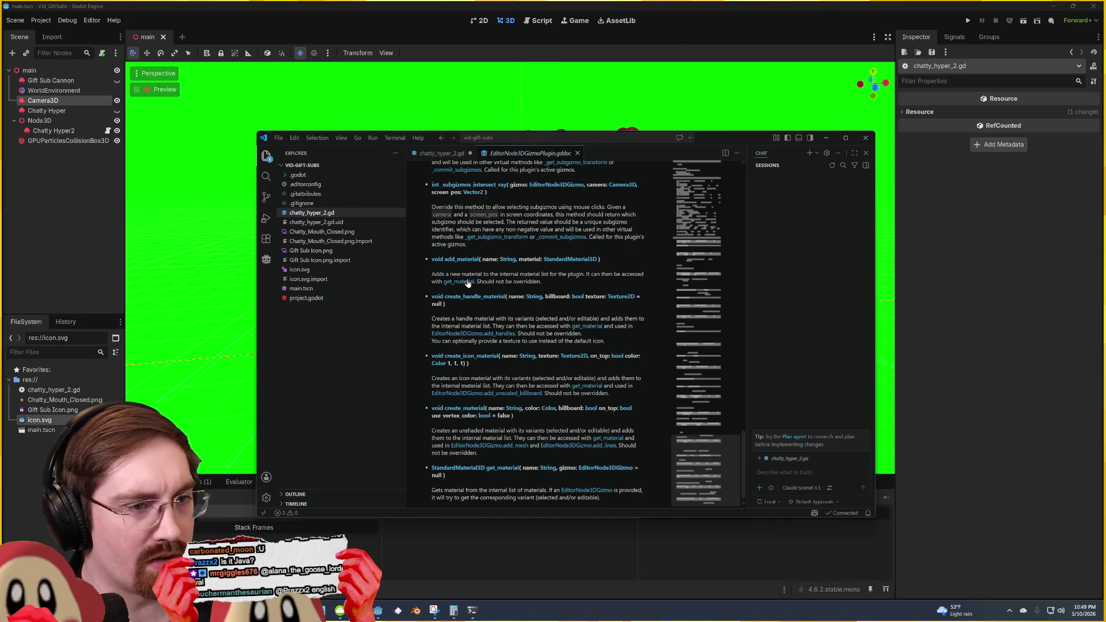
key("alt+Tab")
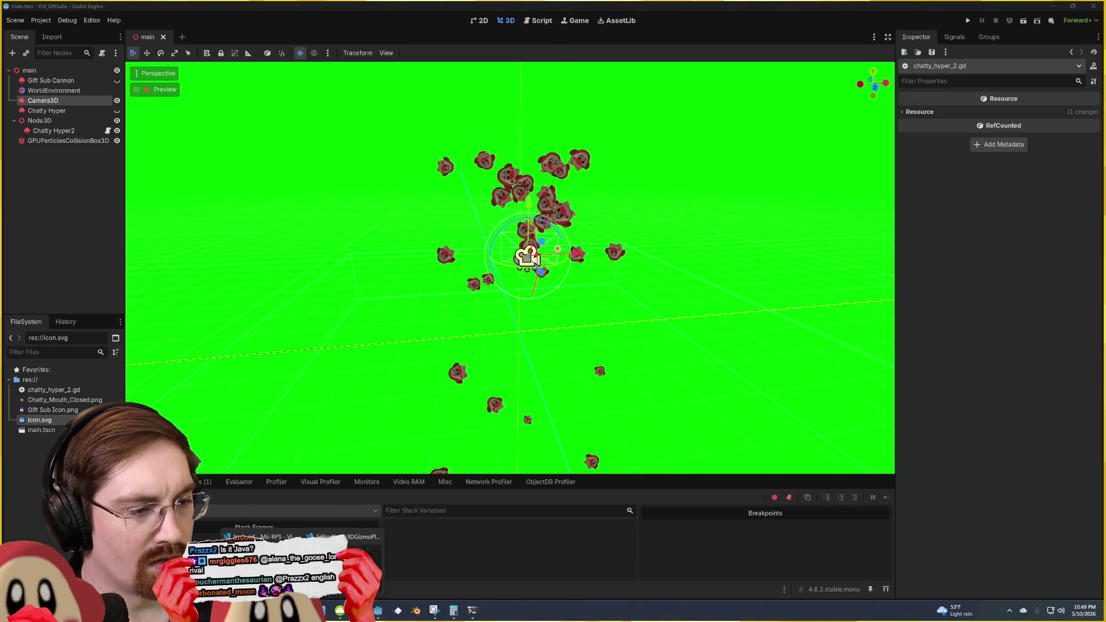
Step: Test-run the scene with F6, which shows a plain grey shape, then stop it and return to chatty_hyper_2.gd
mouse_move(301, 610)
left_click(342, 561)
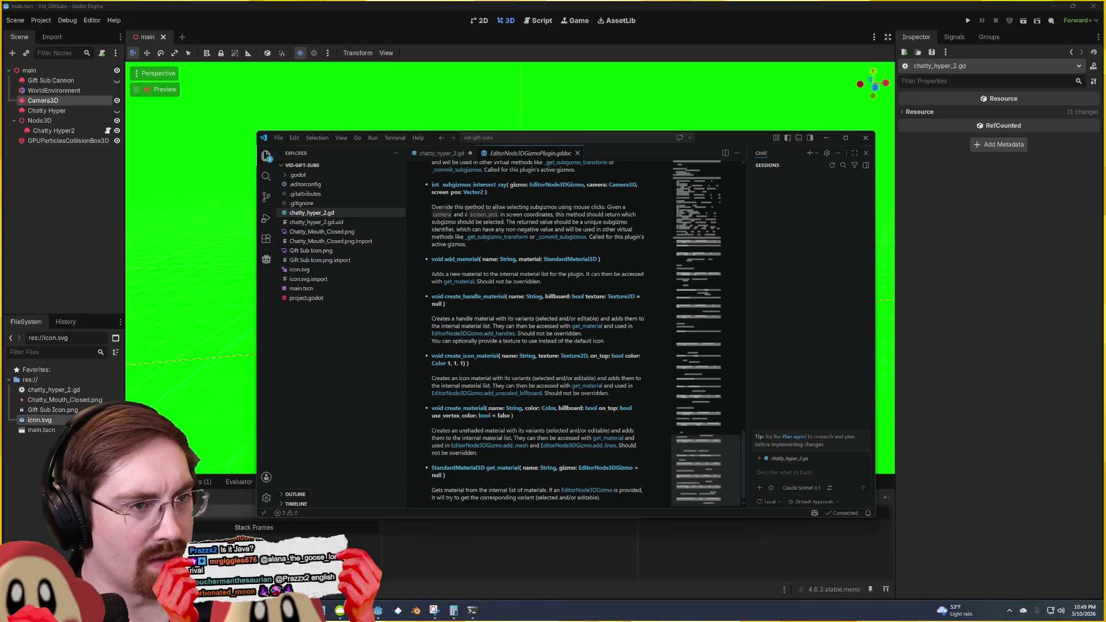
left_click(453, 156)
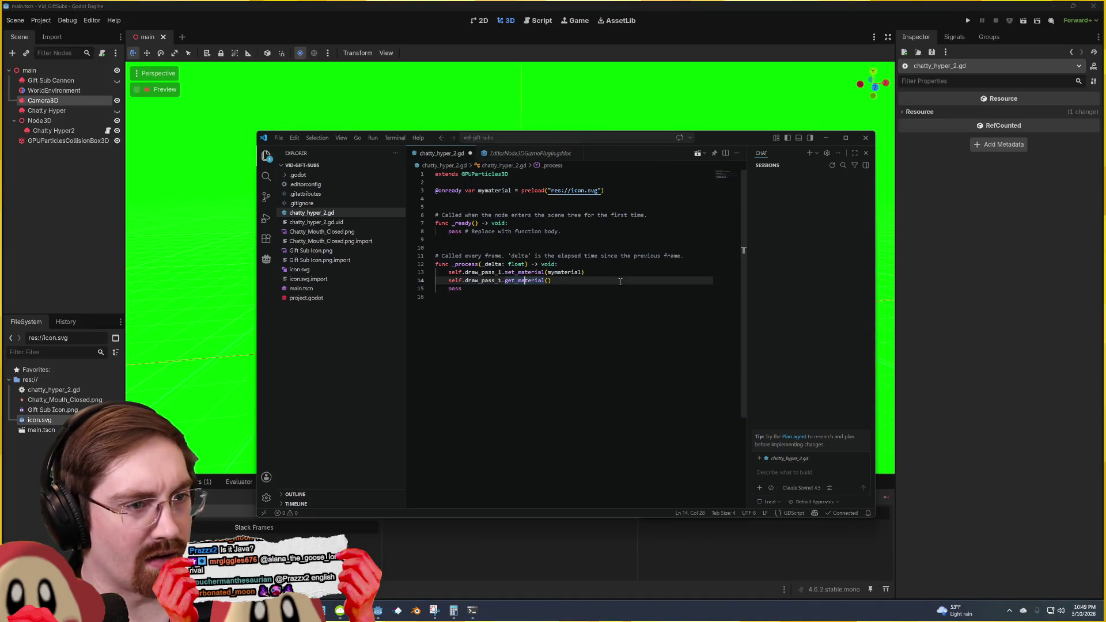
left_click(606, 4)
key("F6")
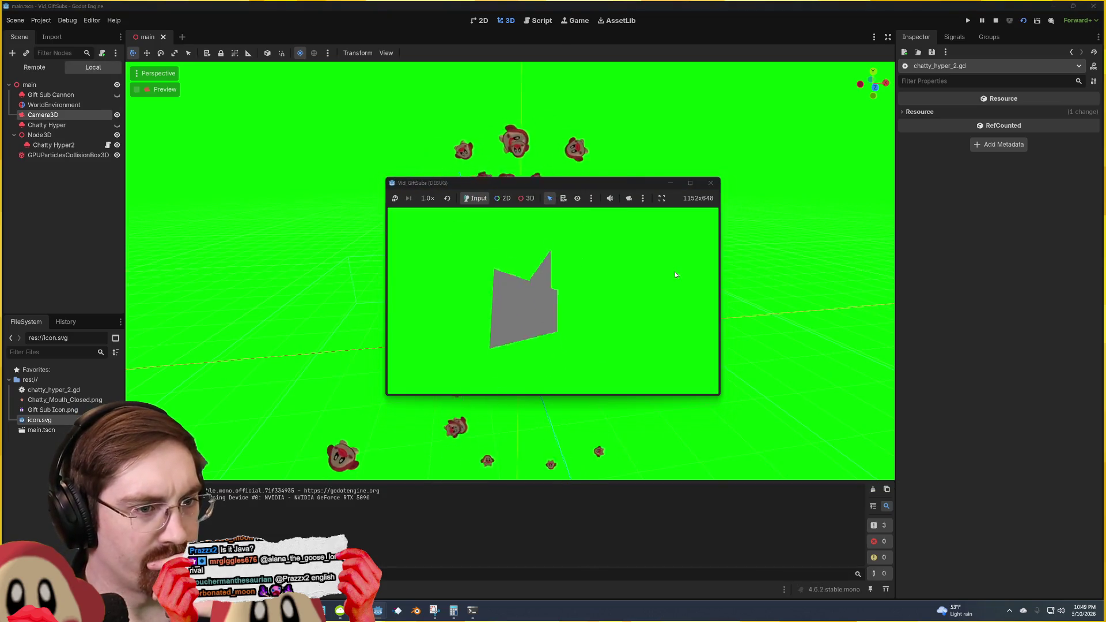
left_click(710, 183)
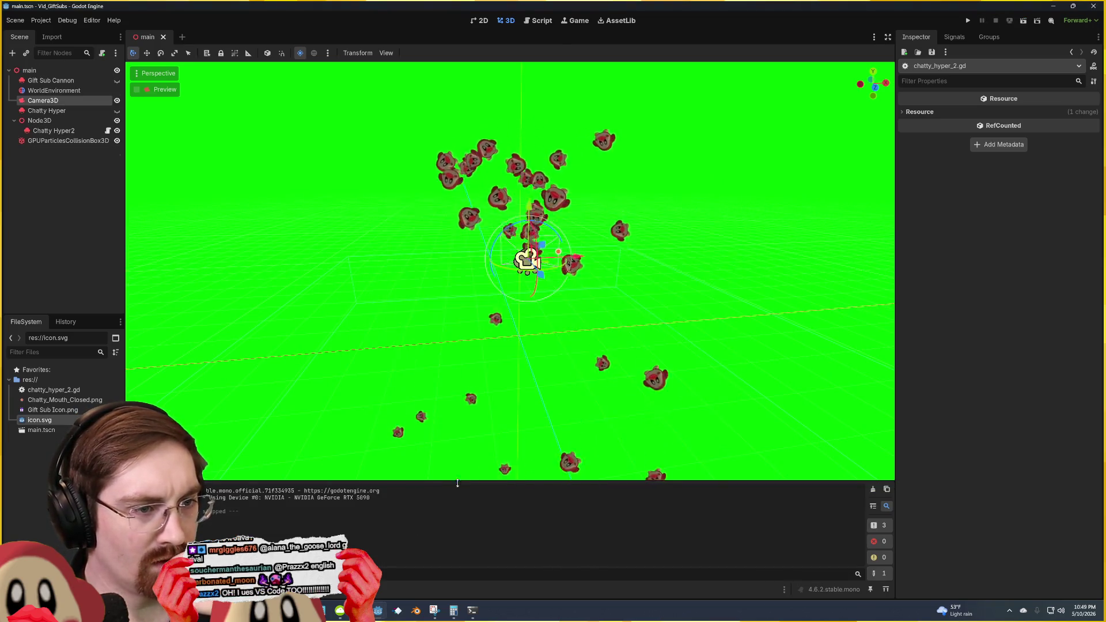
left_click(340, 608)
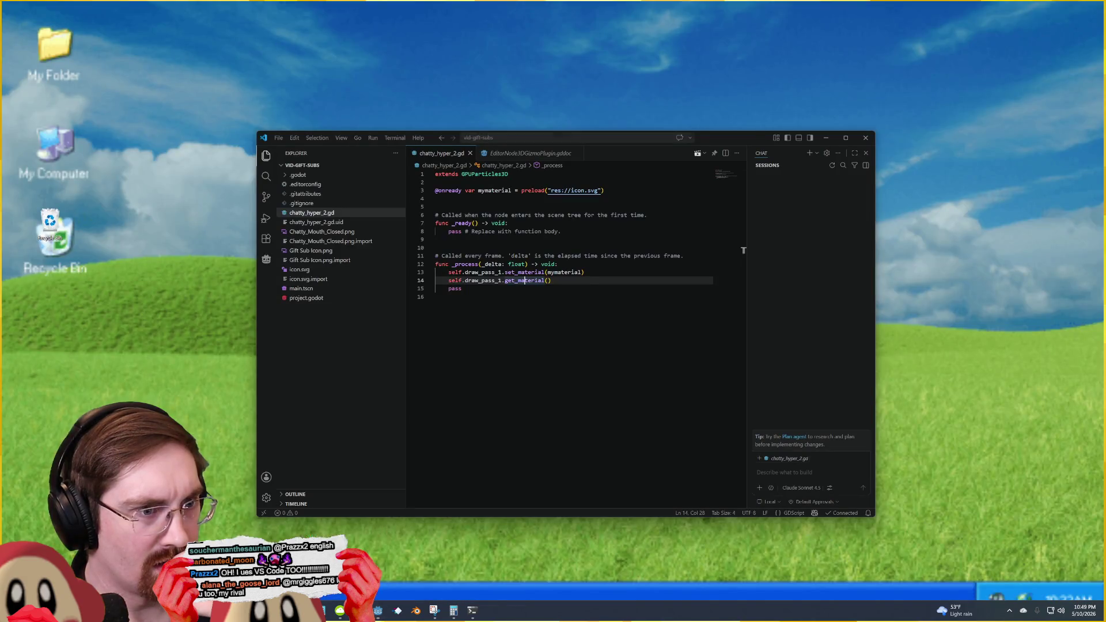
Step: Wrap line 14 in print() and run the game to print the draw pass material
left_click(340, 610)
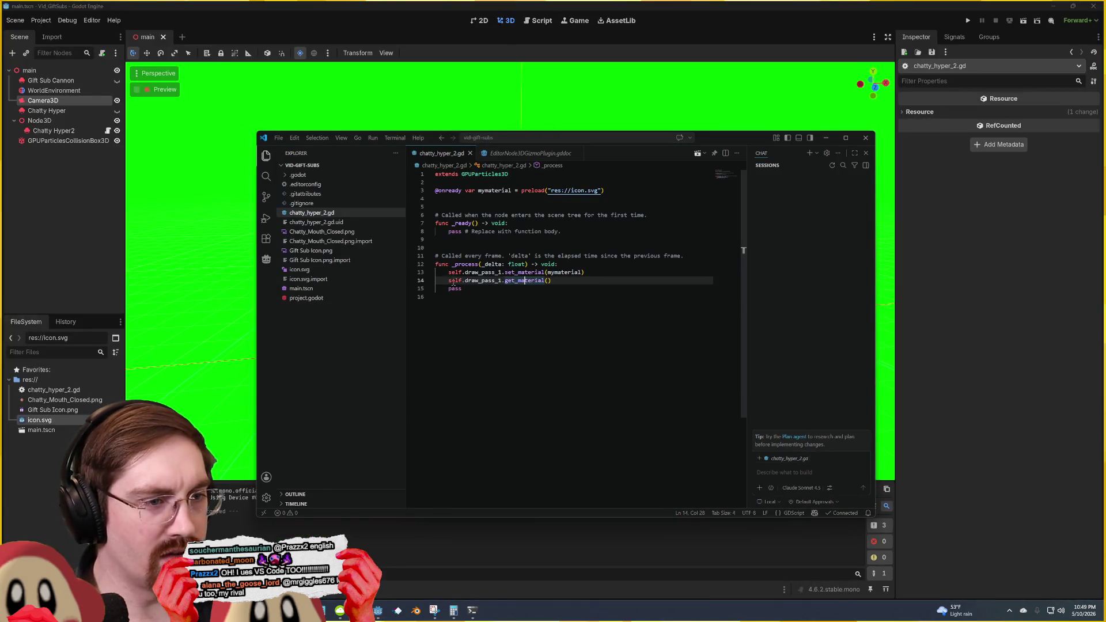
key("Home")
type("print")
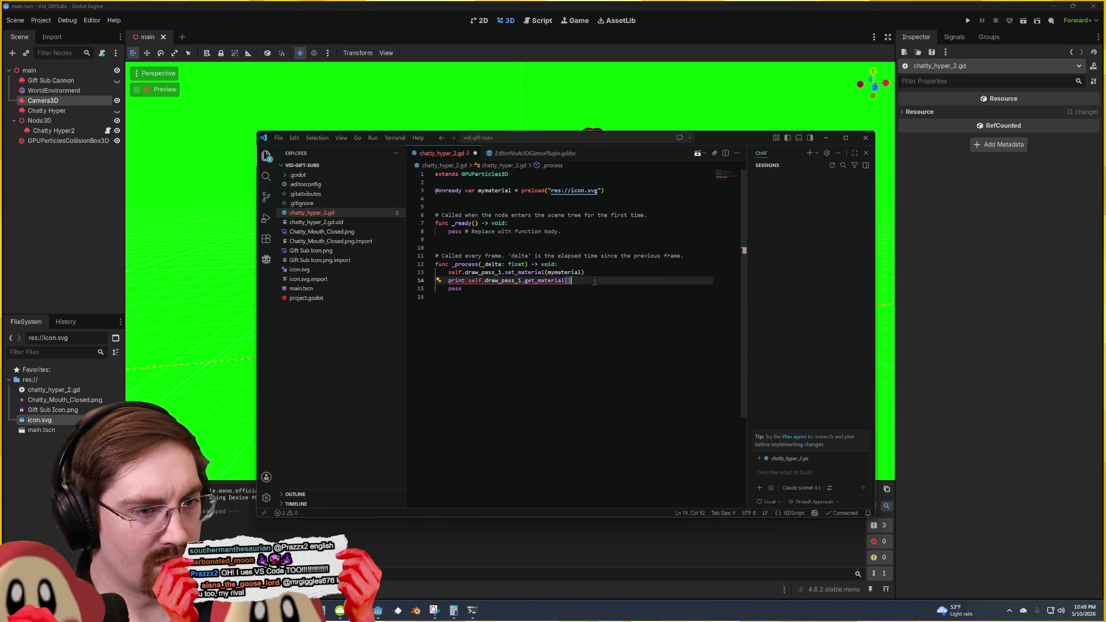
left_click(639, 100)
key("F5")
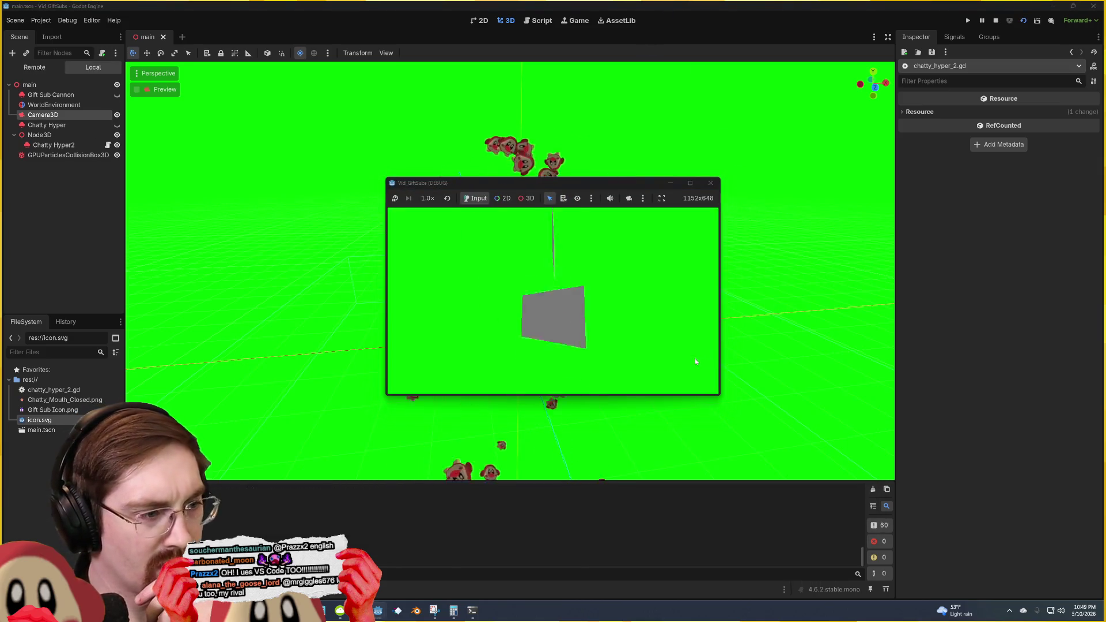
left_click(711, 183)
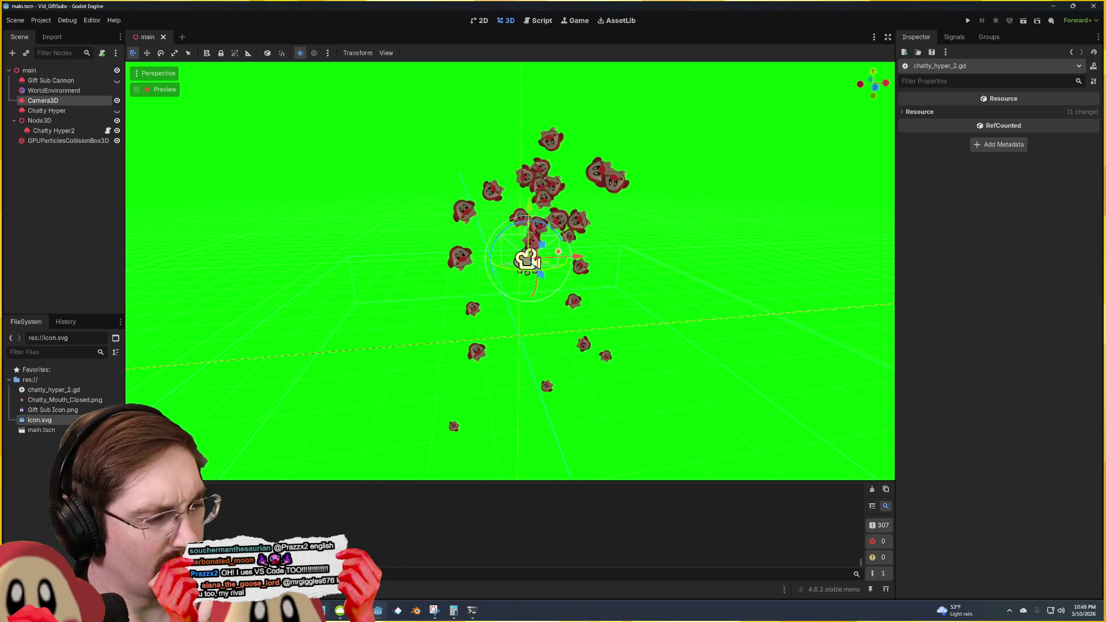
key("alt+Tab")
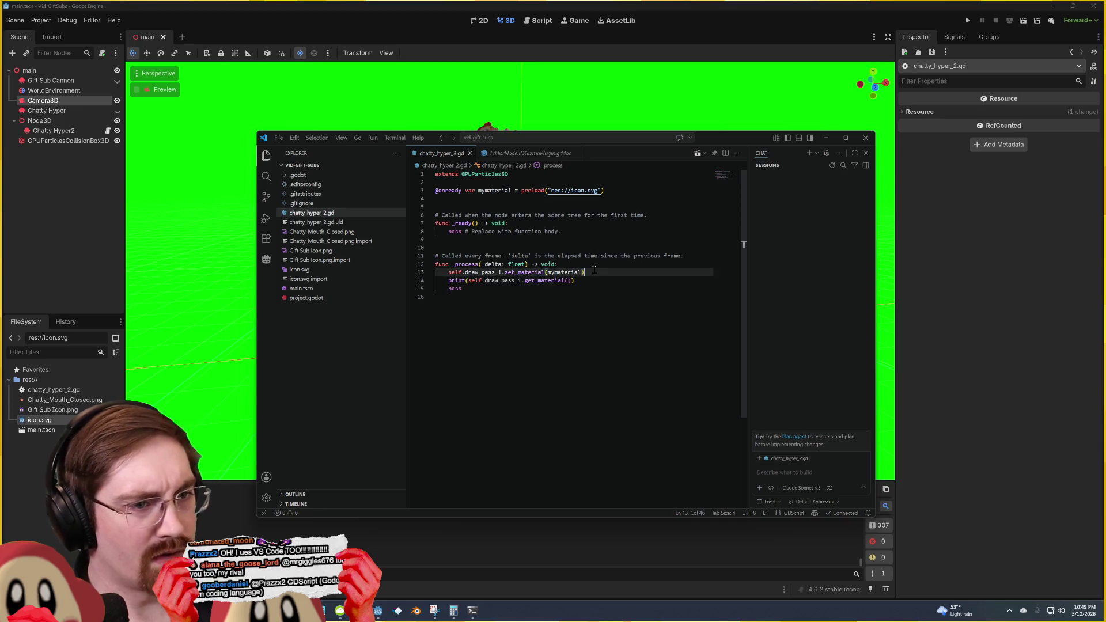
double_click(639, 5)
key("F5")
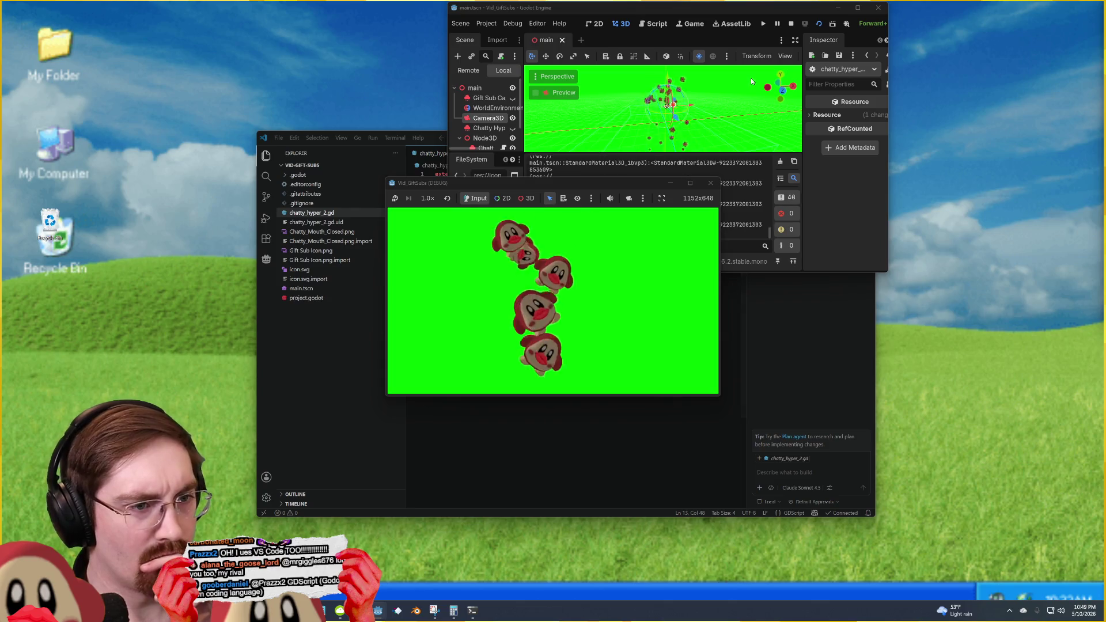
key("F8")
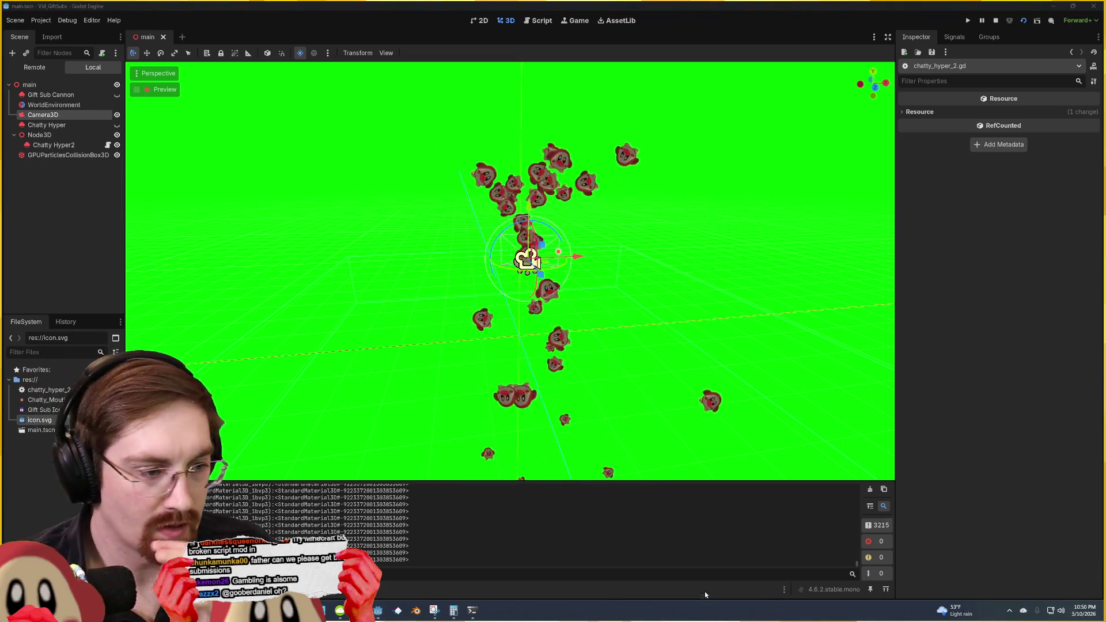
Step: Snip the printed StandardMaterial3D lines from the Output panel
key("super+shift+s")
left_click_drag(433, 508, 94, 549)
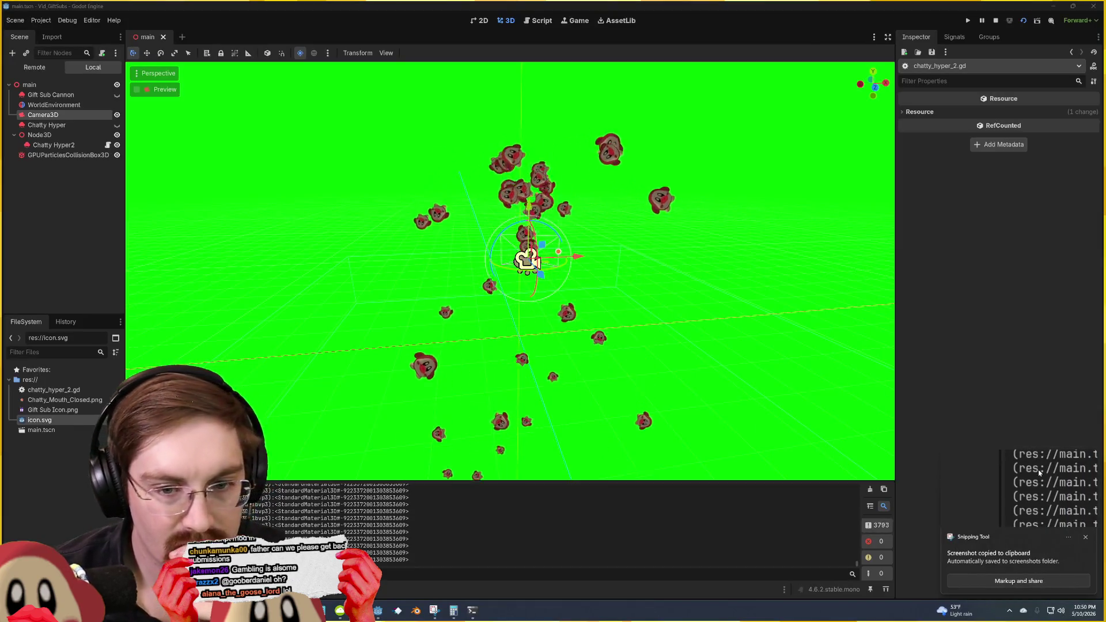
left_click(1039, 487)
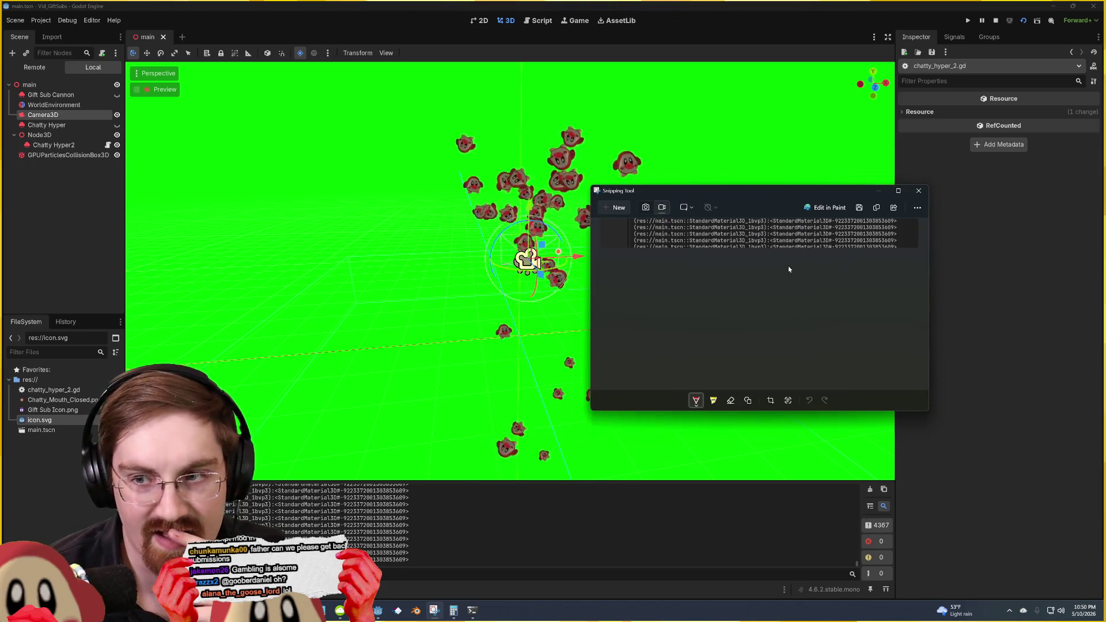
left_click_drag(772, 187, 772, 267)
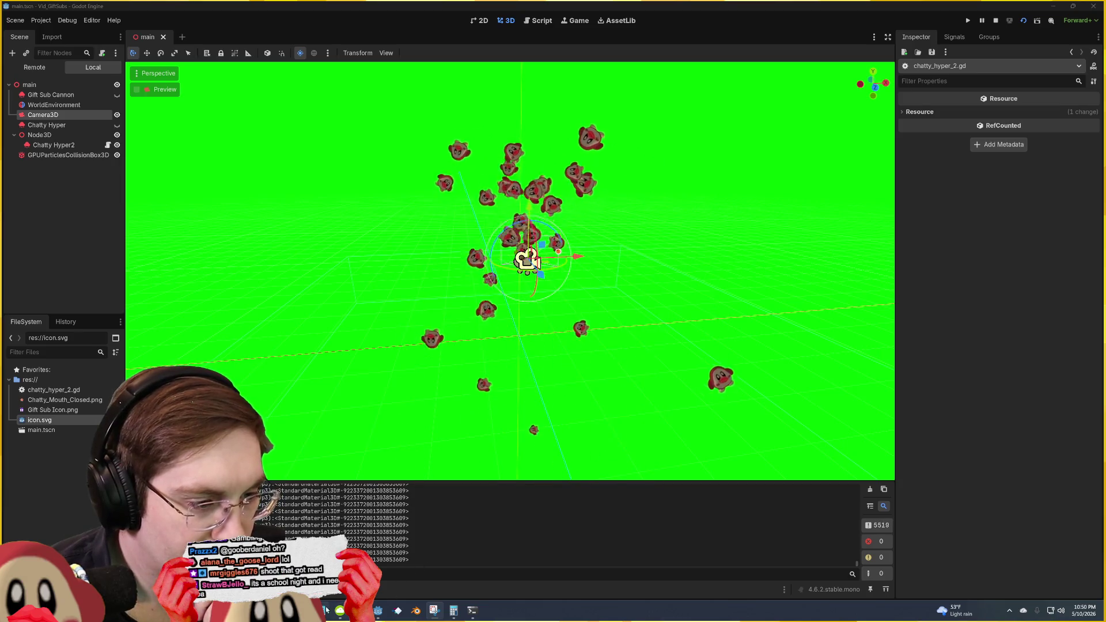
Step: Close the Mii-RPS VS Code window and return to the Godot editor
mouse_move(323, 611)
left_click(371, 543)
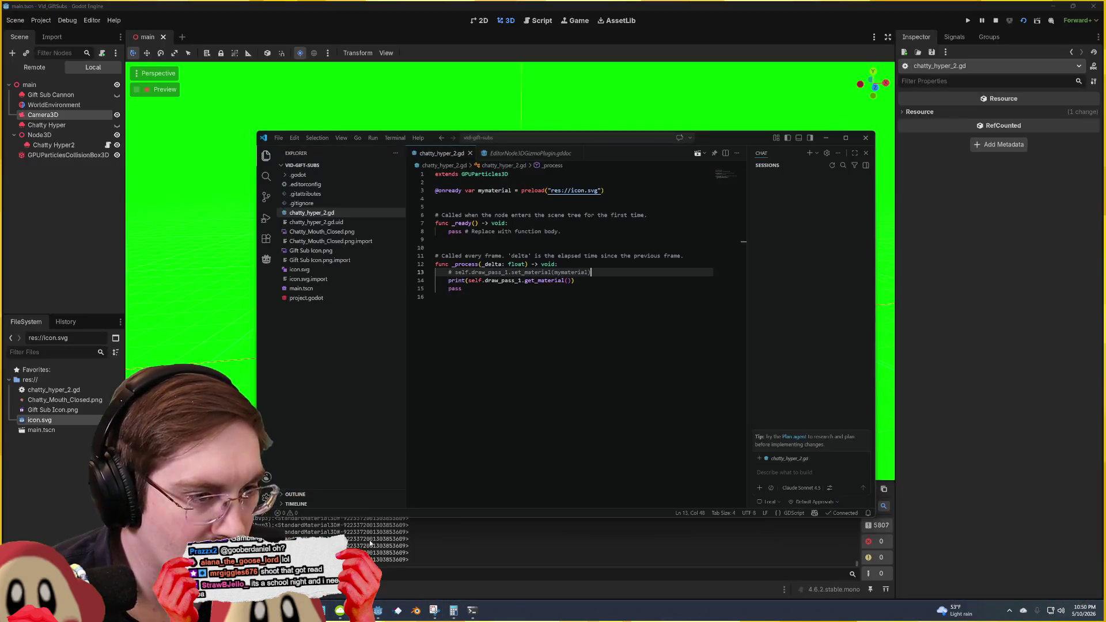
left_click(369, 518)
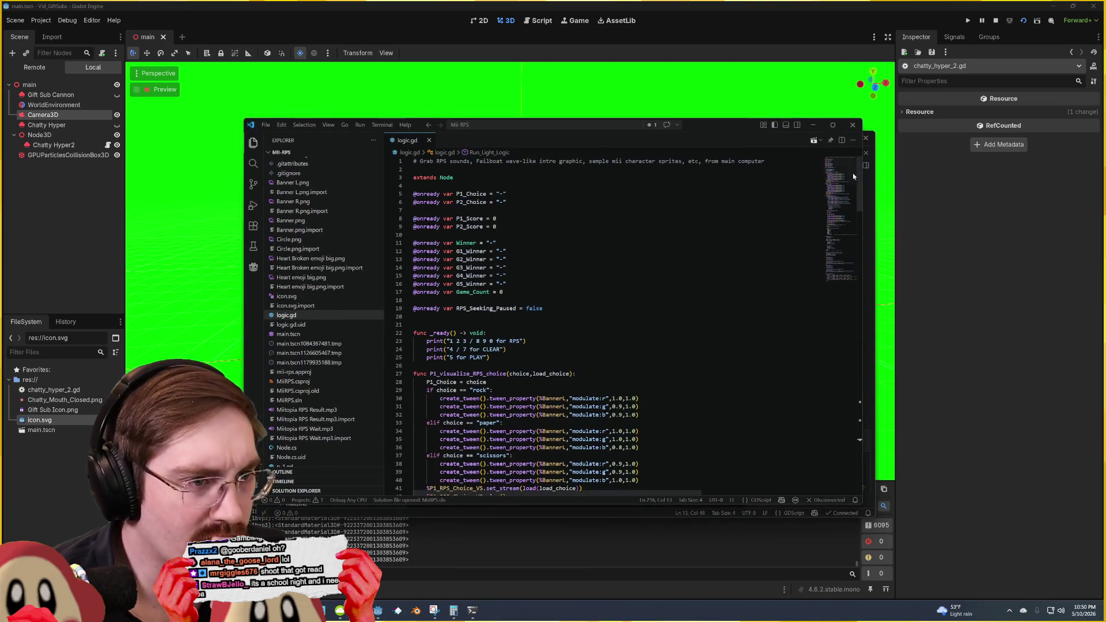
left_click(854, 128)
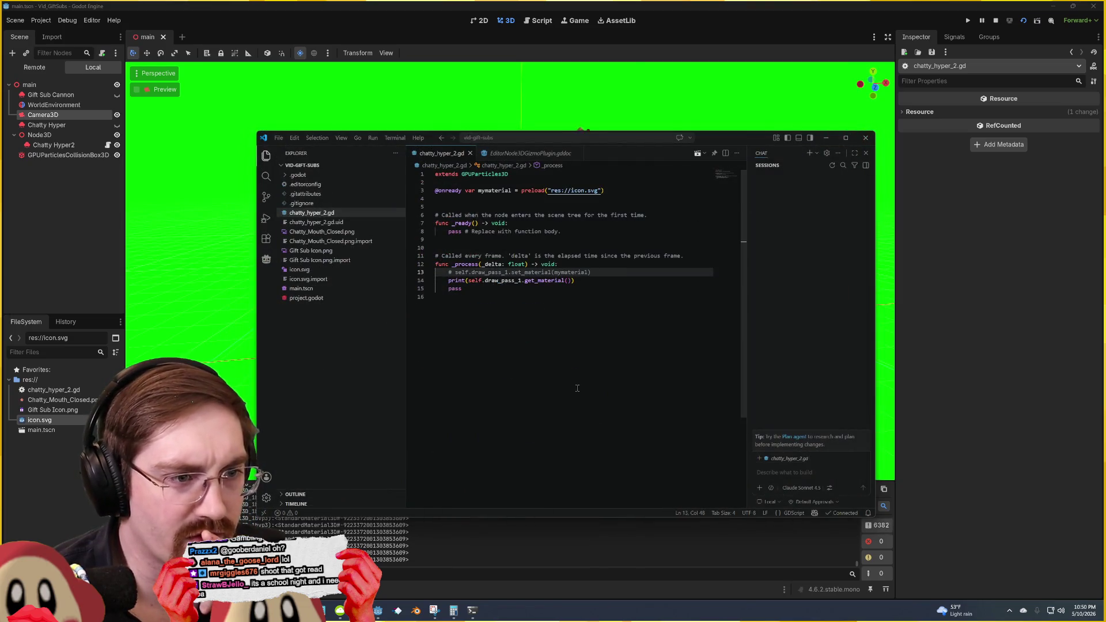
left_click(614, 256)
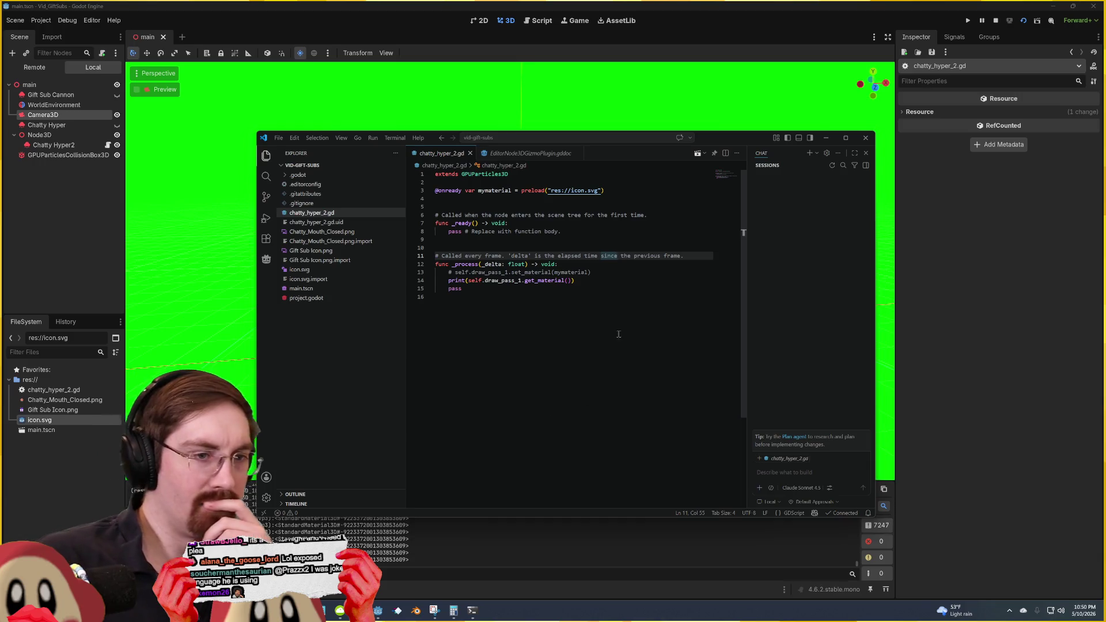
mouse_move(568, 191)
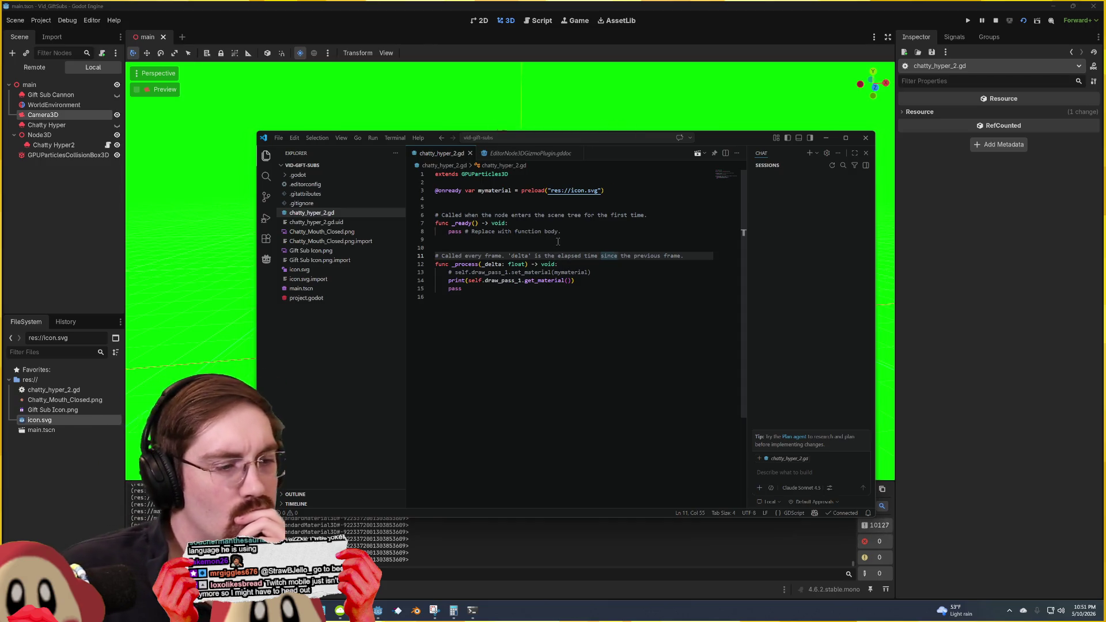
left_click(422, 6)
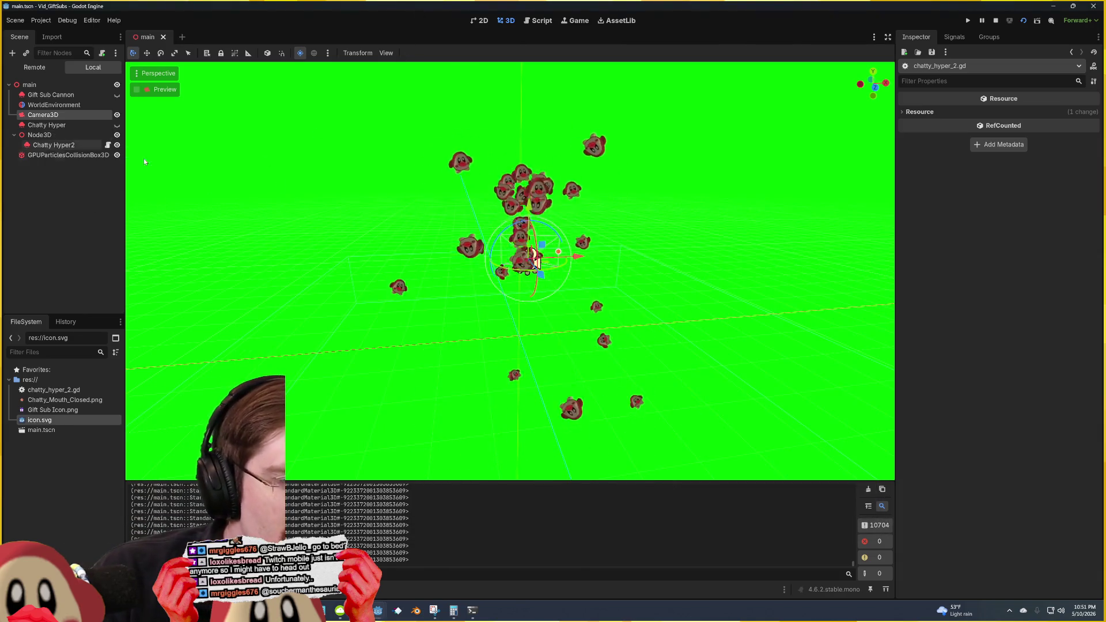
Step: Select Chatty Hyper2 and look over its Pass 1 mesh and draw pass material options
left_click(94, 284)
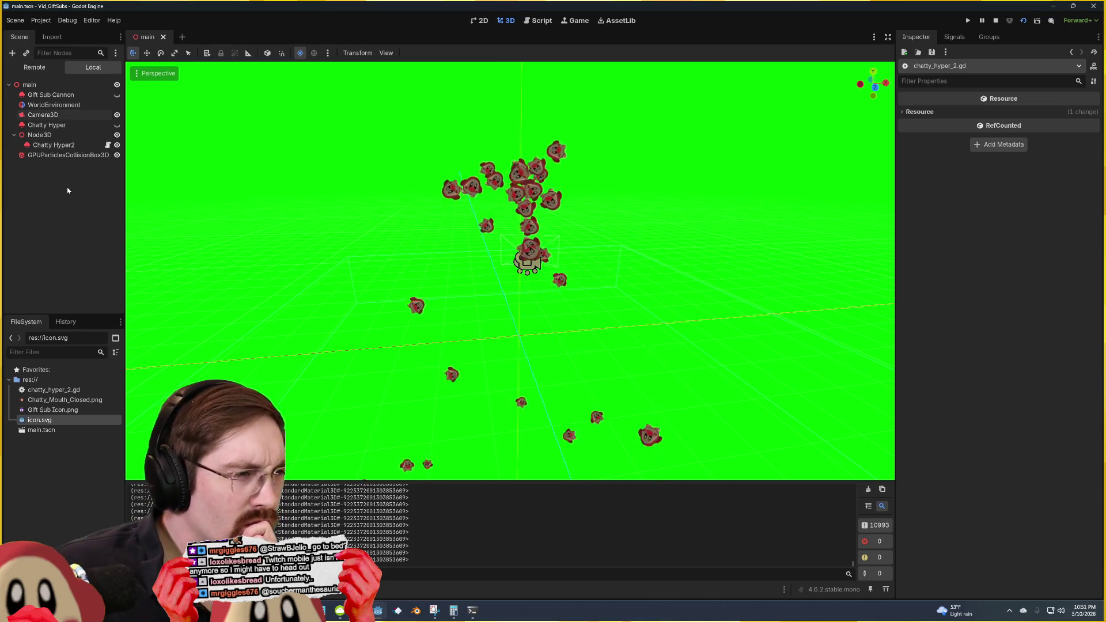
left_click(77, 143)
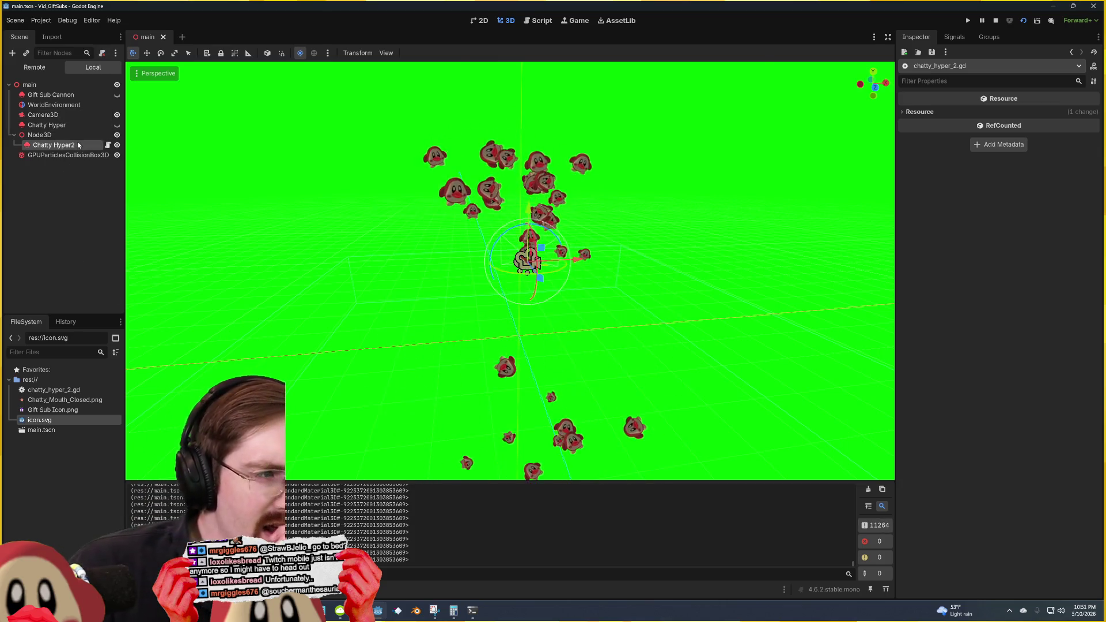
left_click(1050, 183)
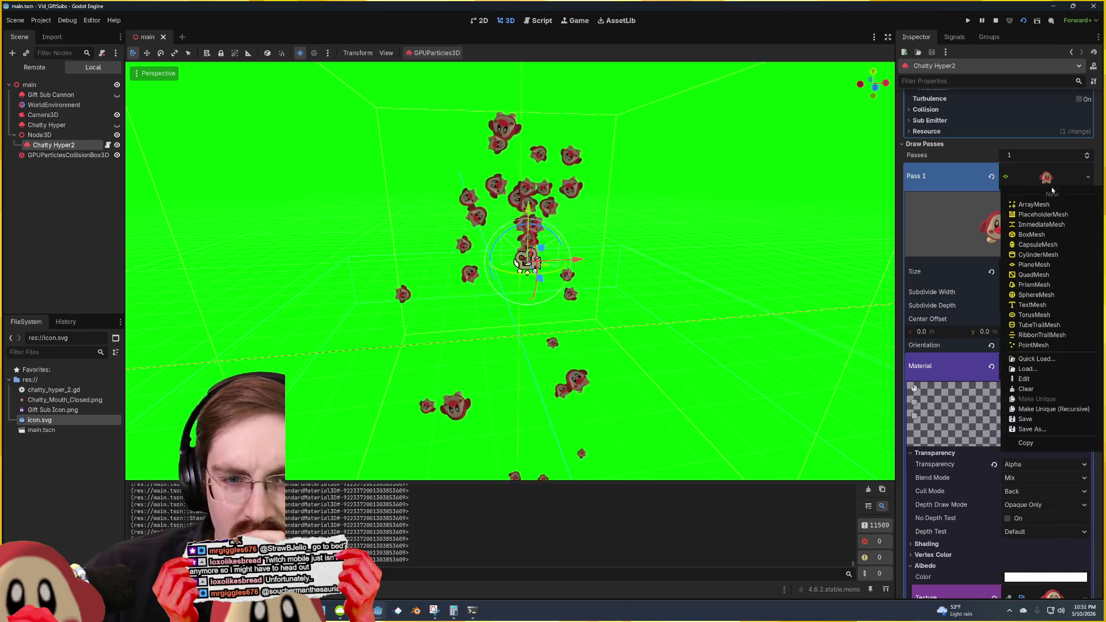
left_click(991, 291)
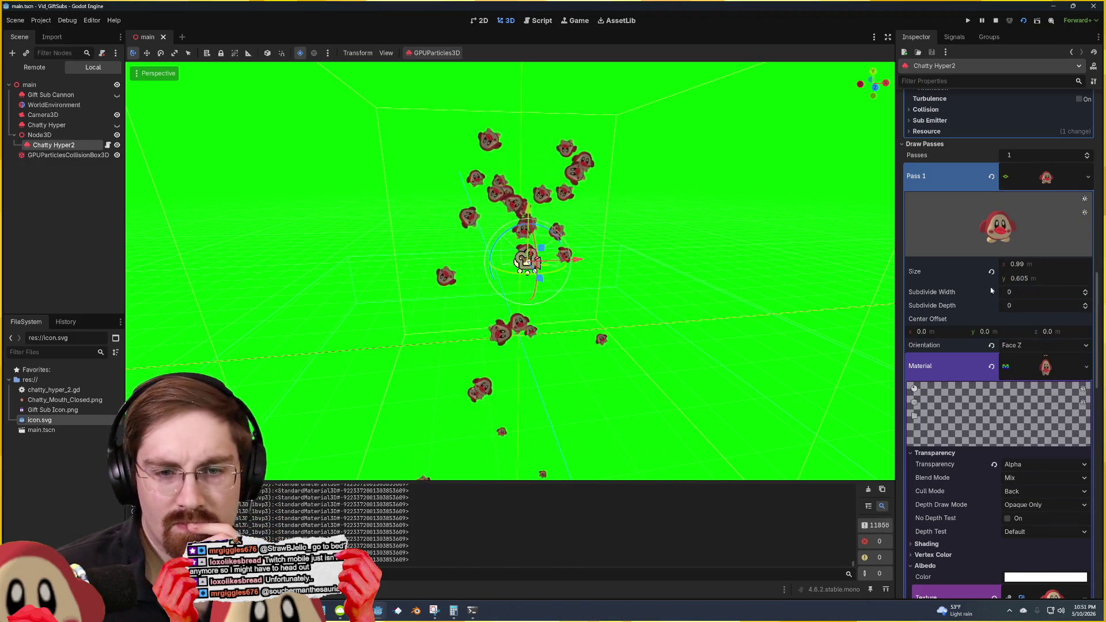
left_click(1065, 369)
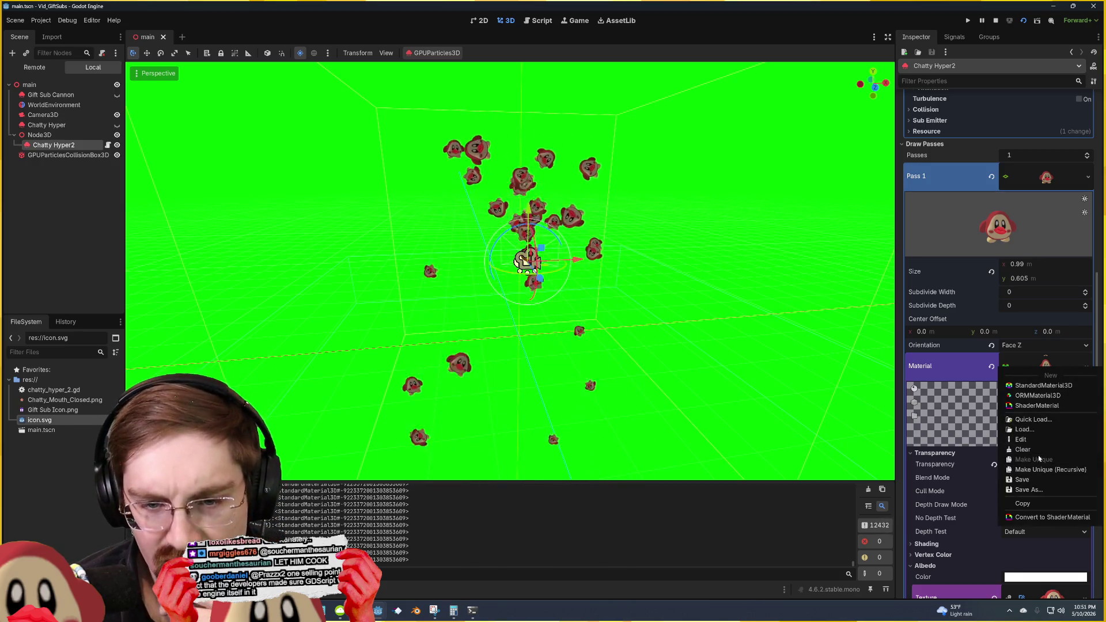
left_click(971, 376)
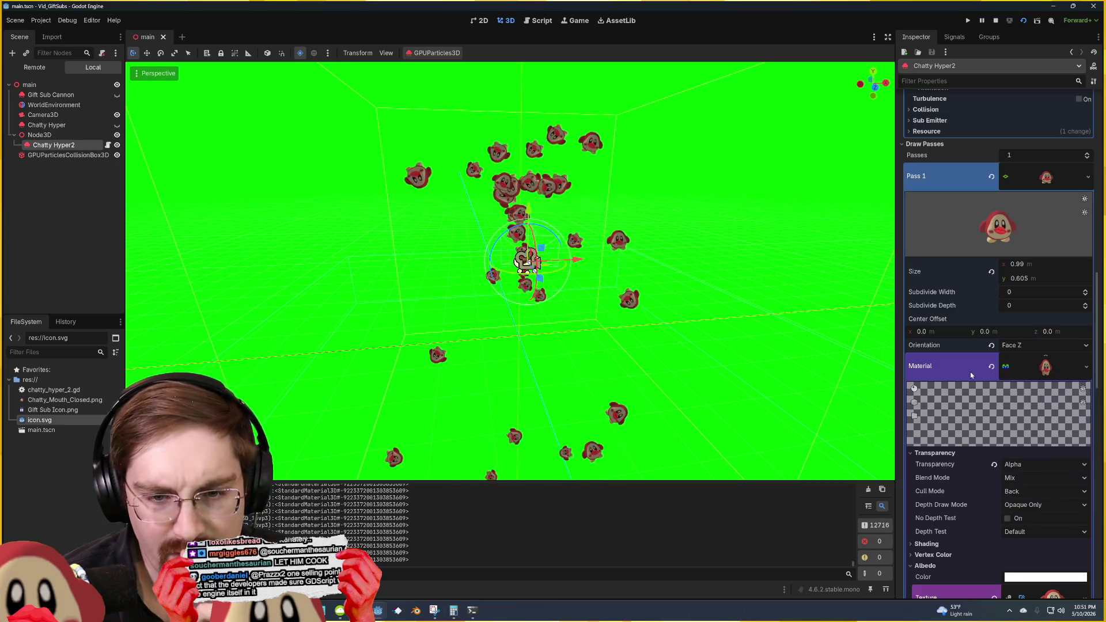
Step: Inspect the Chatty_Mouth_Closed.png albedo texture, then select Camera3D
scroll(968, 386, "down", 3)
scroll(973, 402, "down", 10)
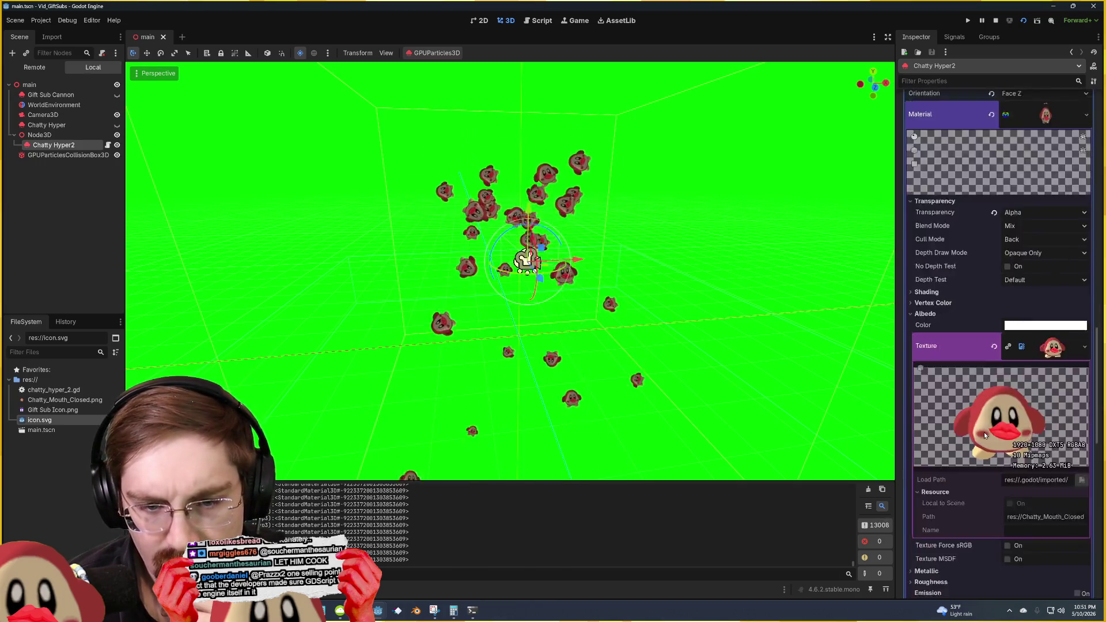
right_click(1053, 230)
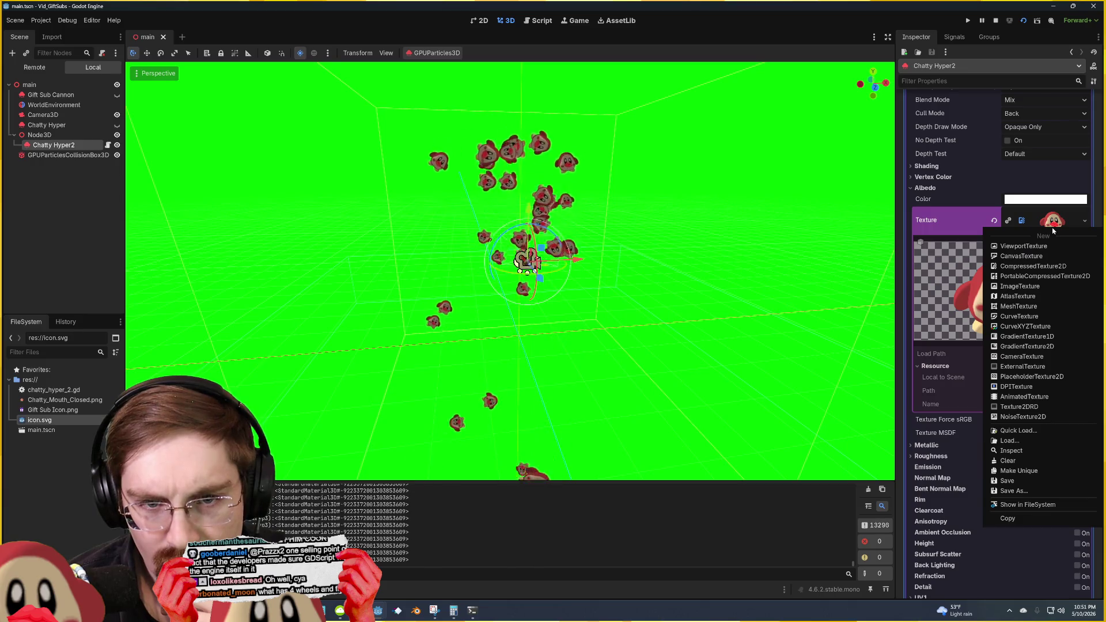
left_click(1014, 451)
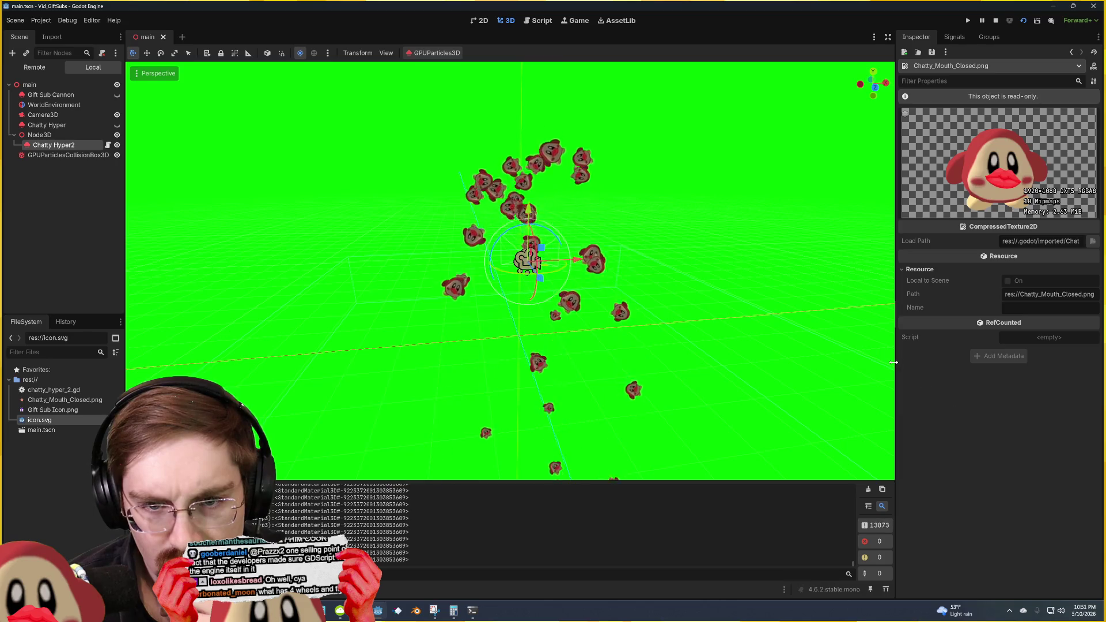
left_click_drag(893, 362, 674, 380)
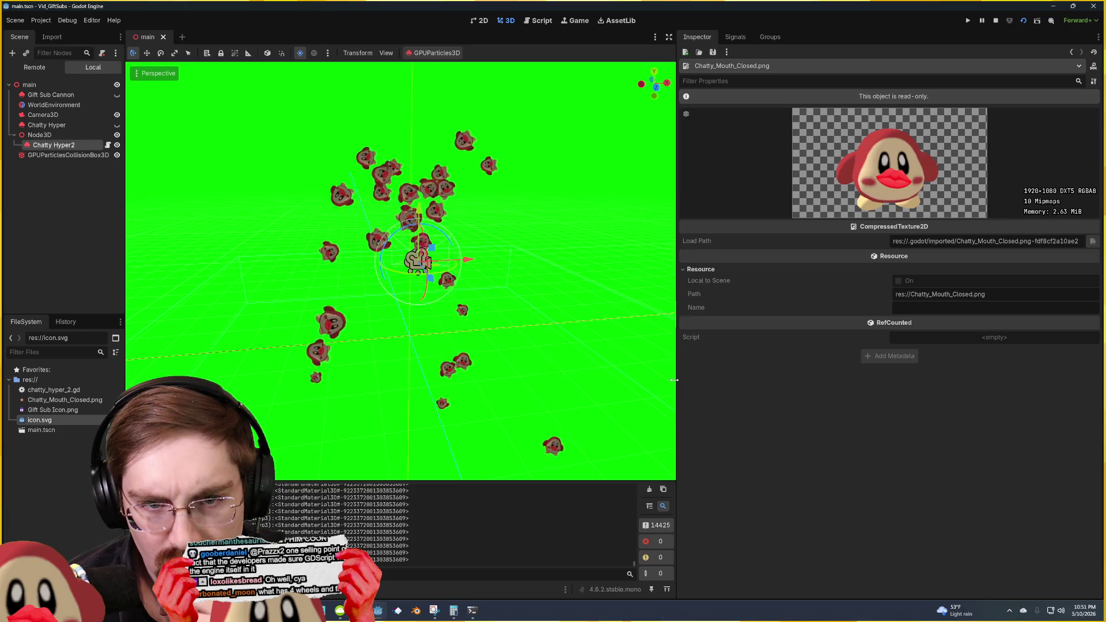
left_click_drag(674, 381, 891, 375)
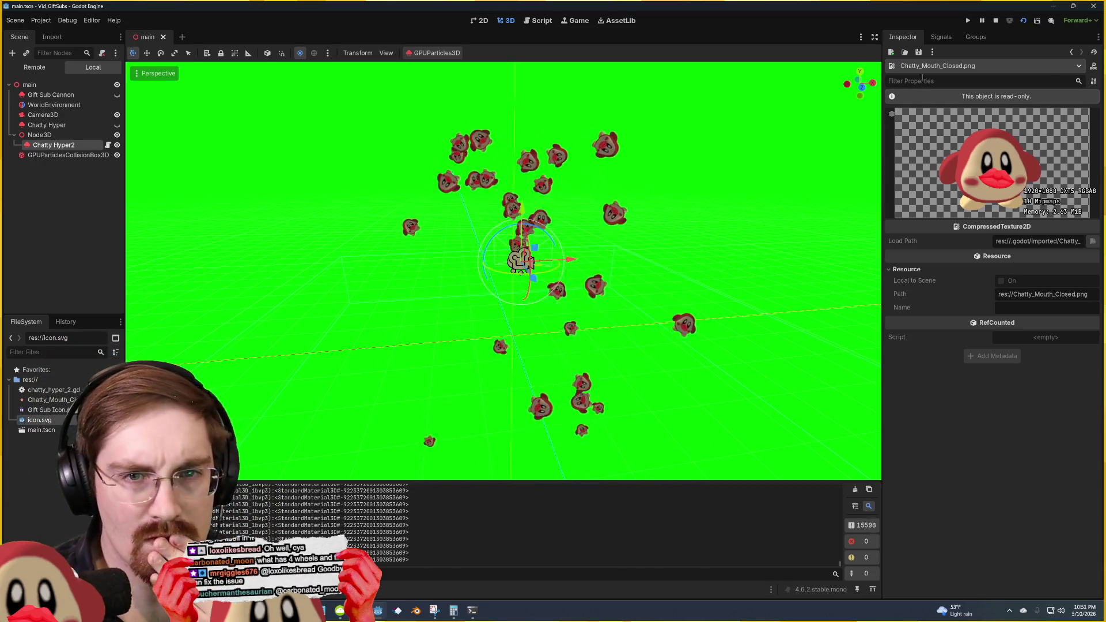
left_click(42, 115)
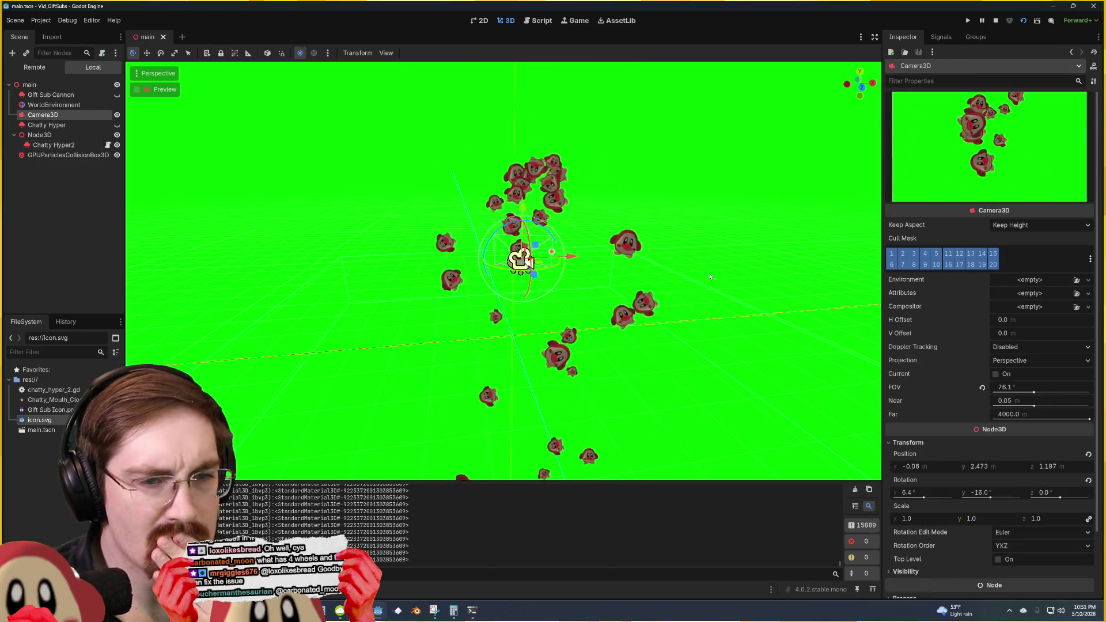
Step: Check Camera3D's Doppler Tracking choices and lock the Camera3D node
left_click(1014, 348)
left_click(936, 356)
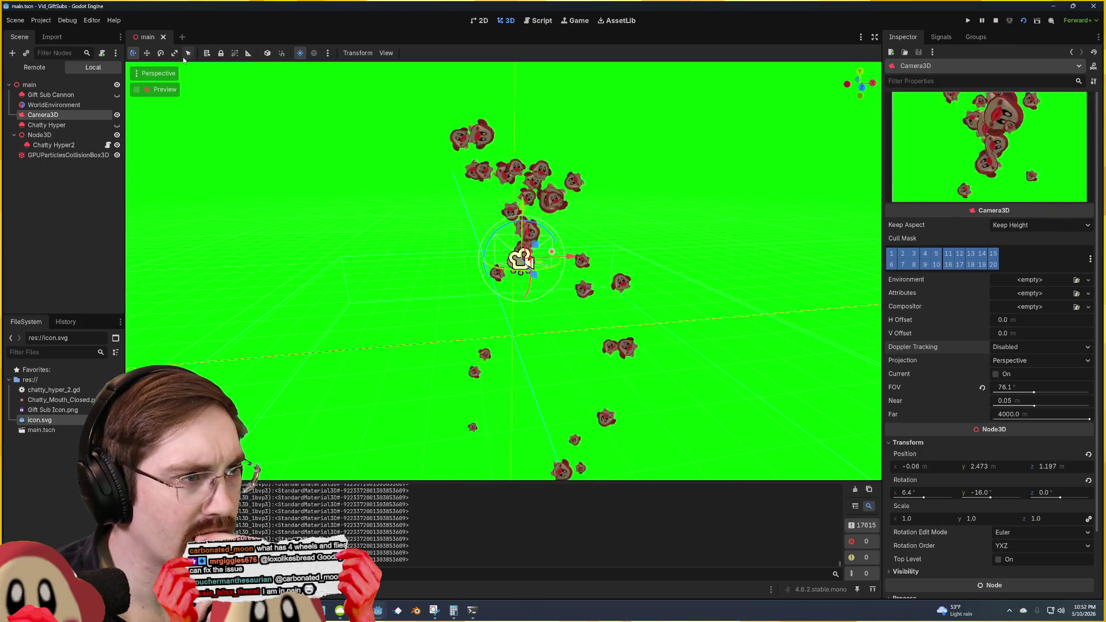
left_click(222, 53)
Step: Copy the Texture property value from Chatty Hyper2's material
left_click(599, 270)
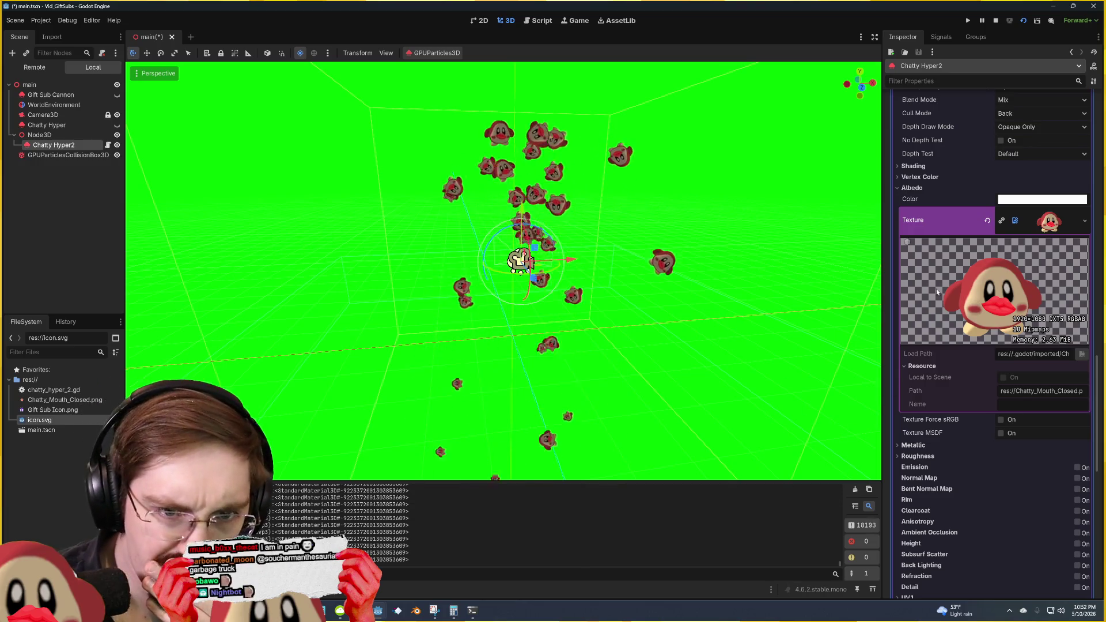
scroll(936, 289, "up", 3)
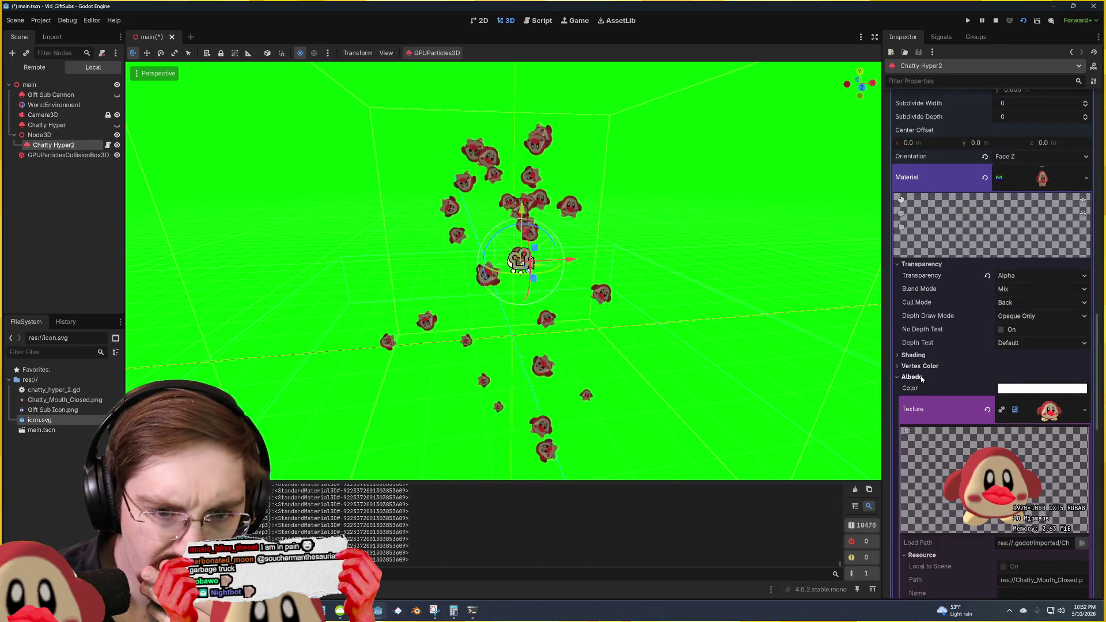
right_click(931, 401)
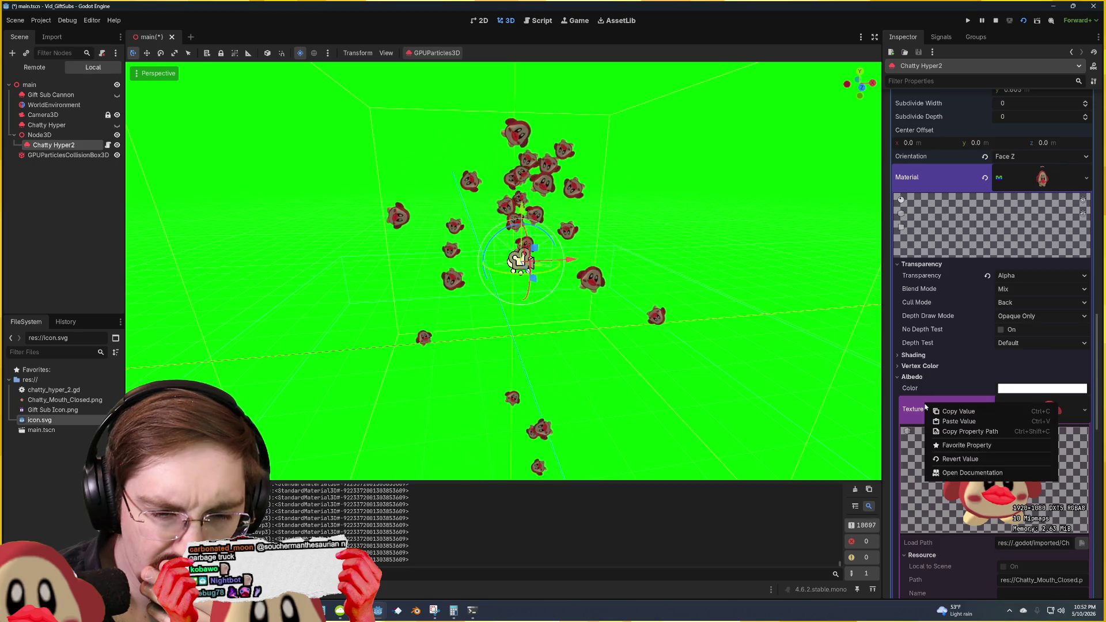
left_click(963, 410)
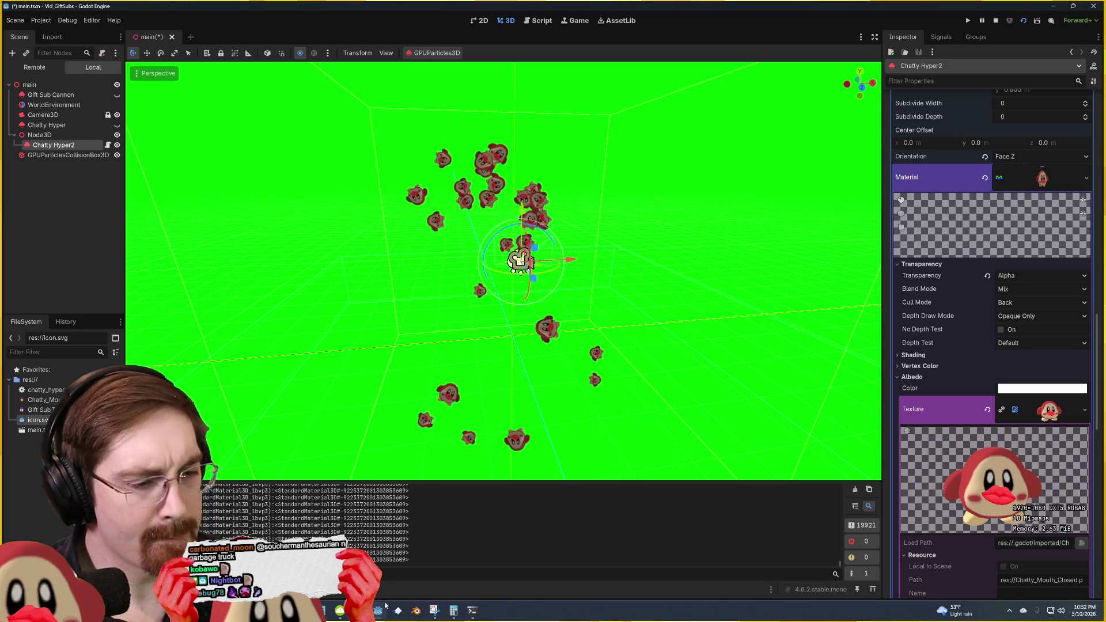
mouse_move(383, 614)
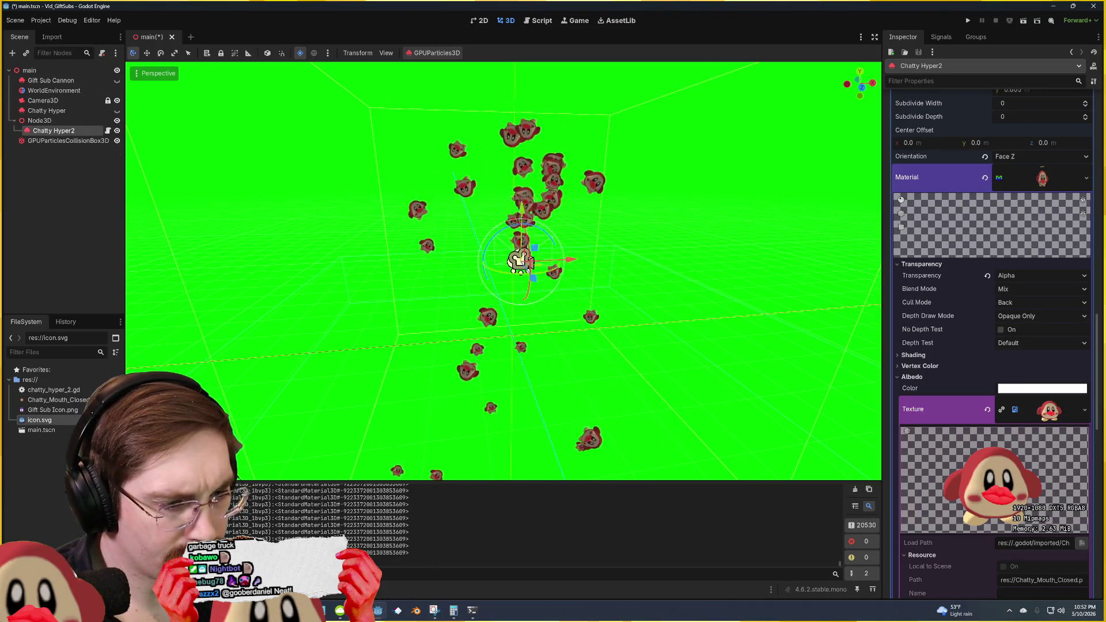
Step: Change line 13 to material.albedo_texture(mymaterial), checking Godot's Texture property, and run the game
key("alt+Tab")
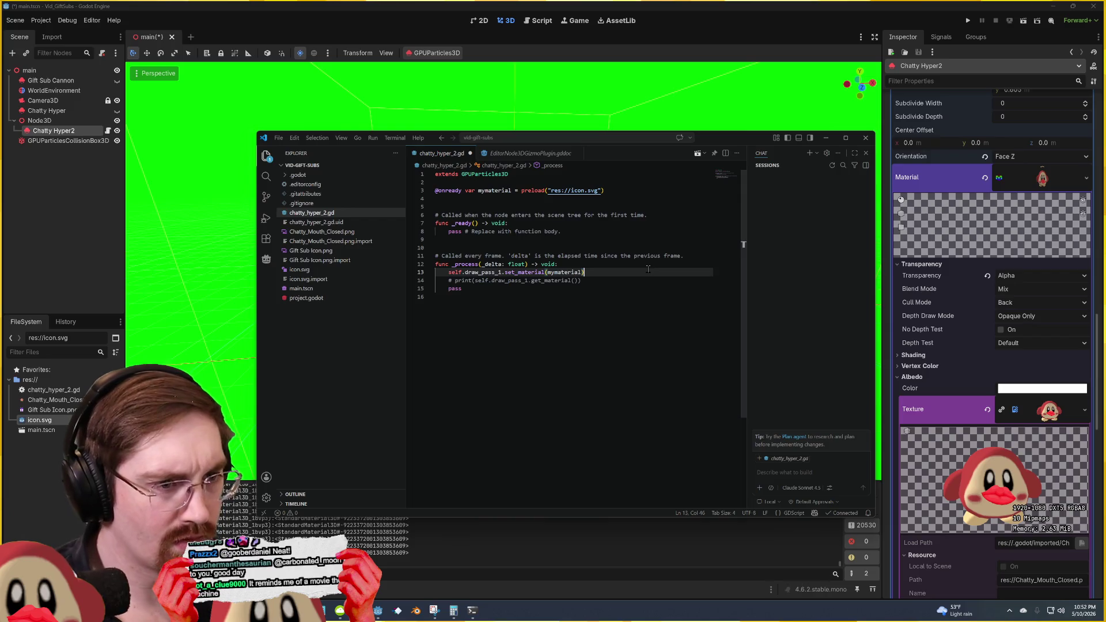
left_click_drag(545, 272, 534, 272)
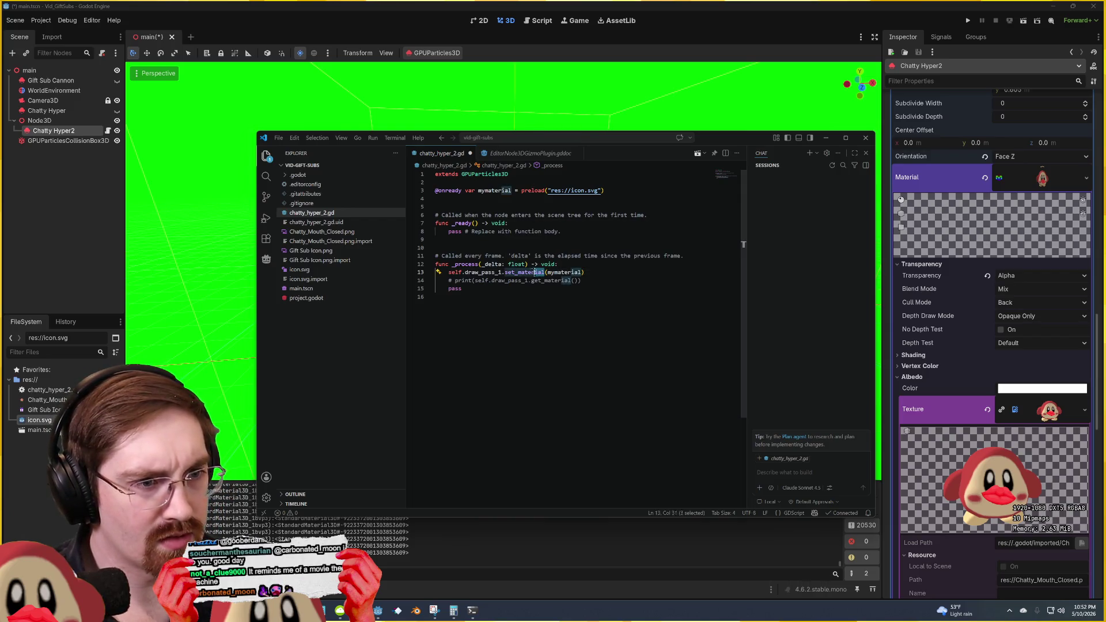
type("mater")
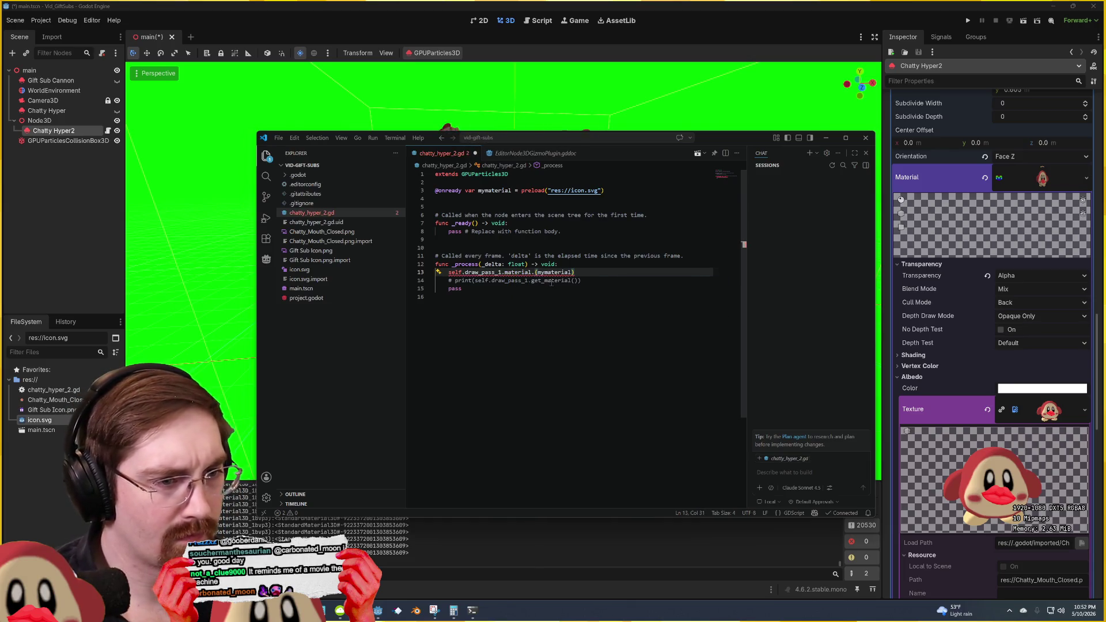
right_click(922, 411)
key("Escape")
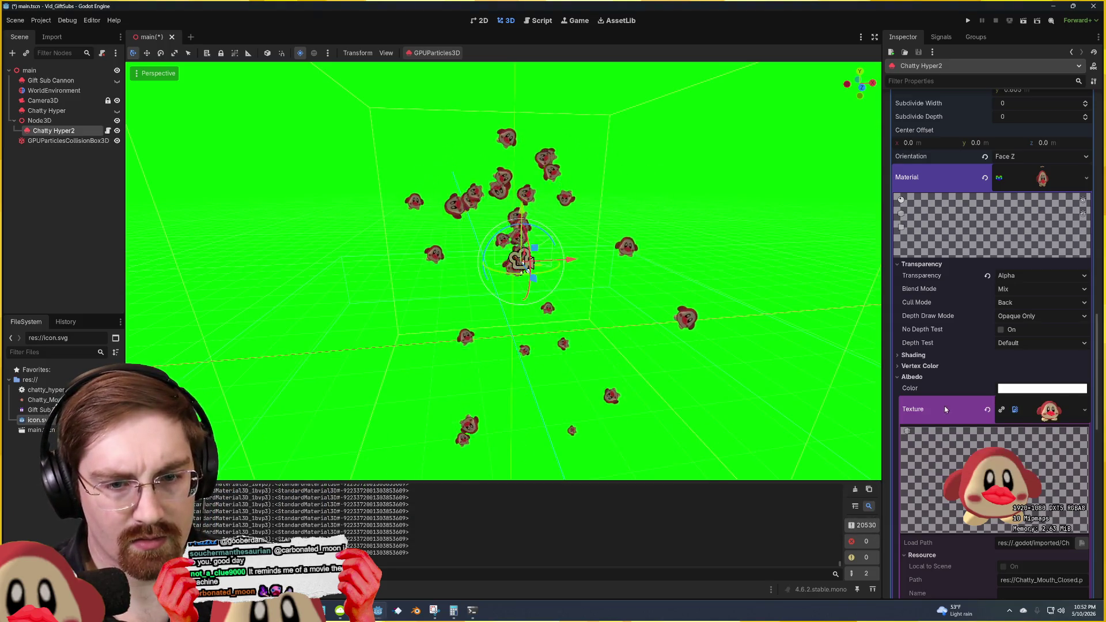
key("alt+Tab")
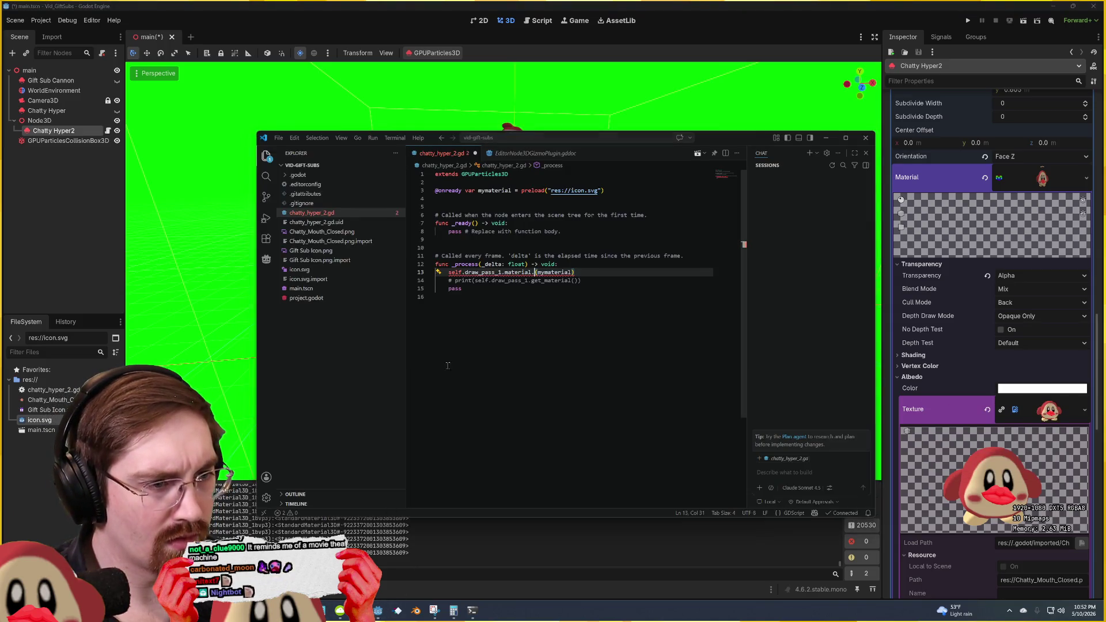
right_click(906, 425)
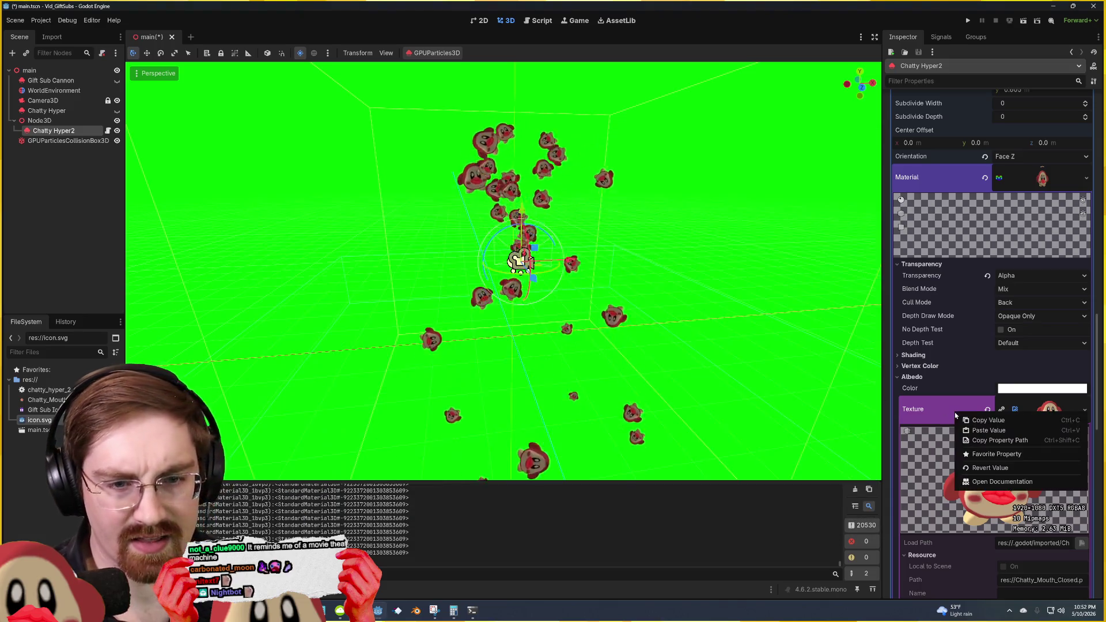
key("Escape")
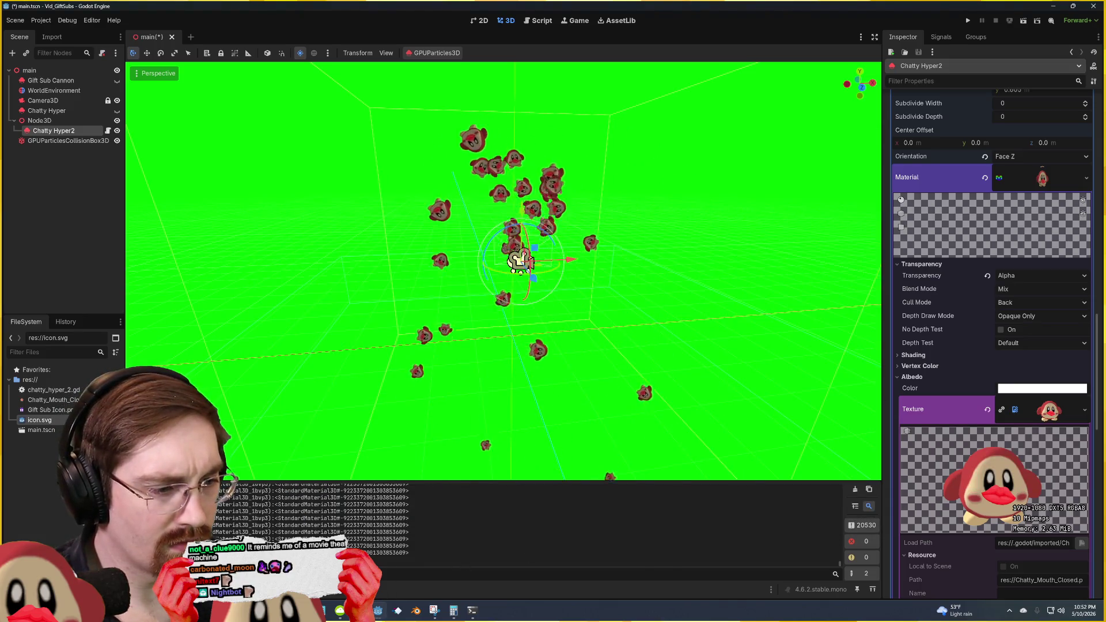
key("alt+Tab")
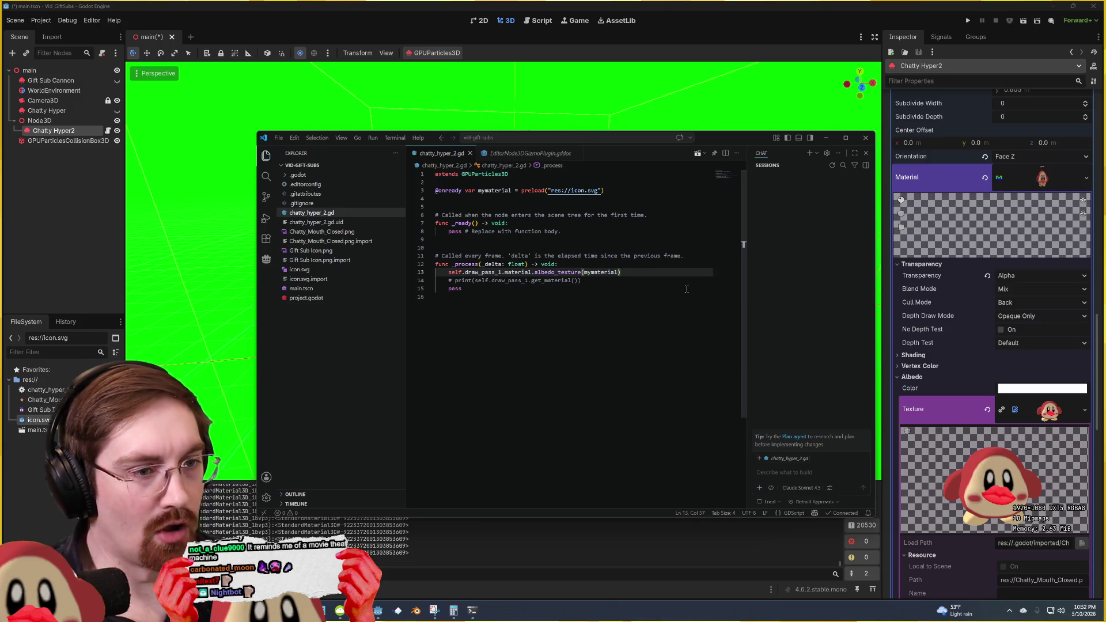
key("alt+Tab")
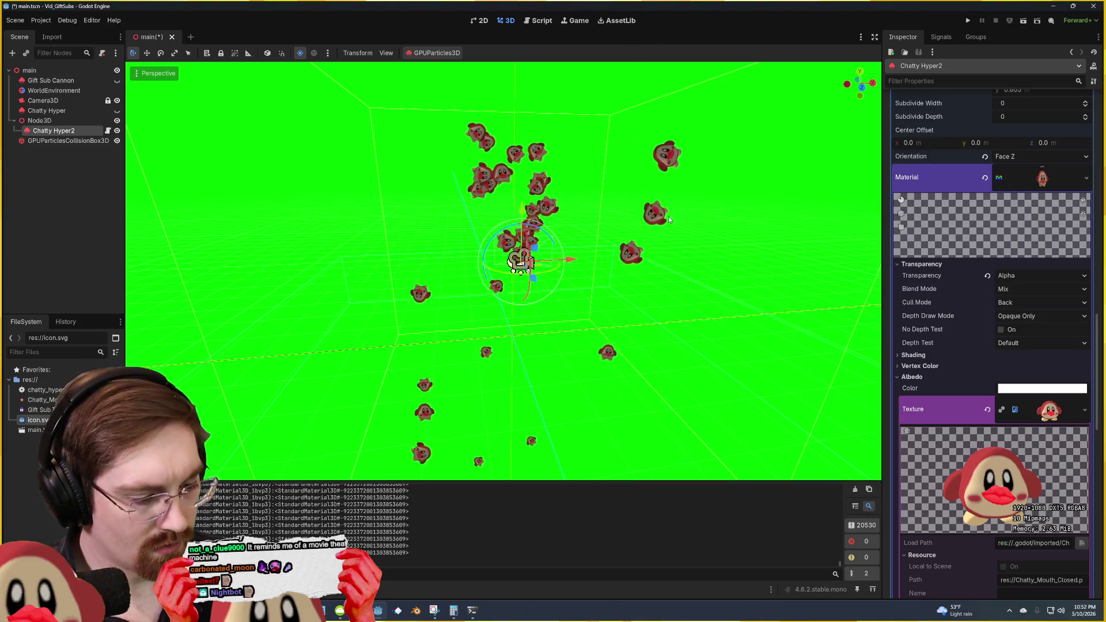
key("F5")
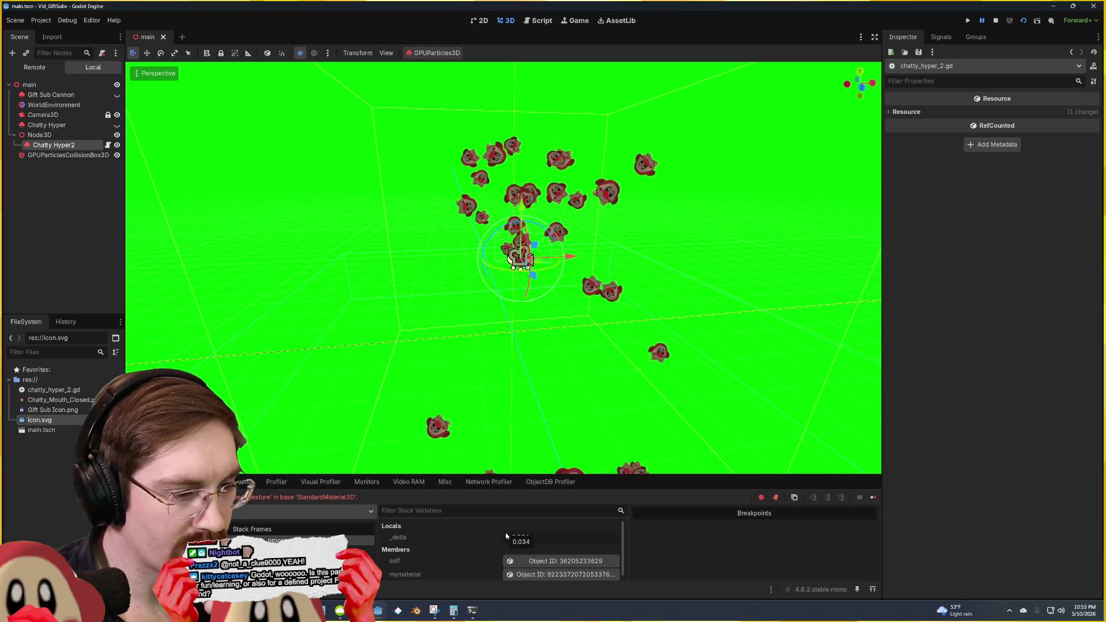
Step: Stop the failing game and return to the Godot scene with the Chatty particles
left_click(455, 536)
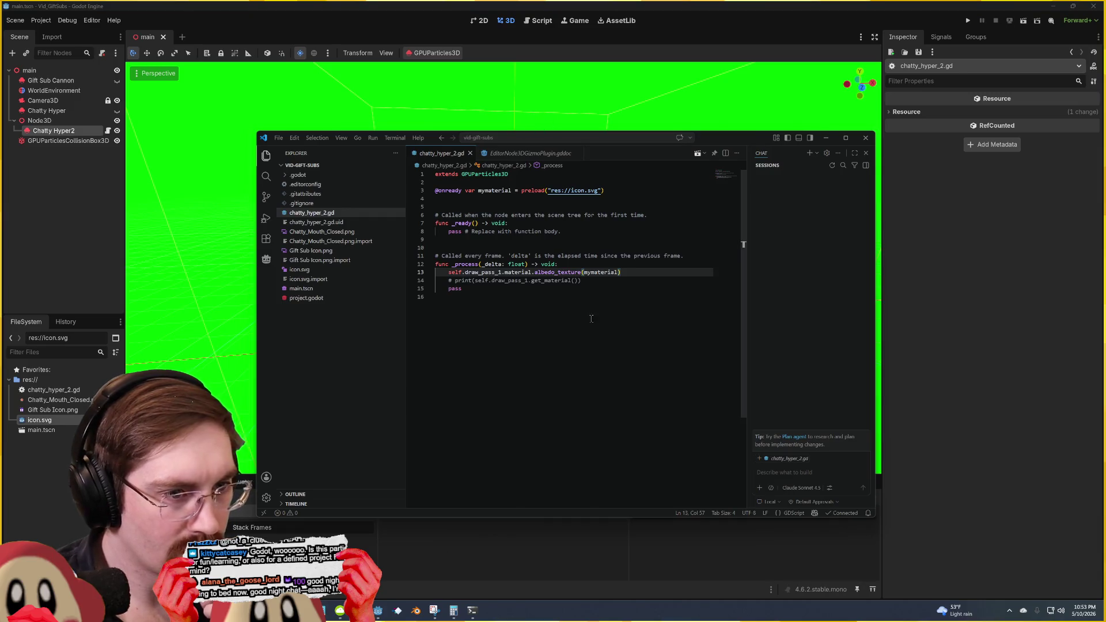
mouse_move(513, 275)
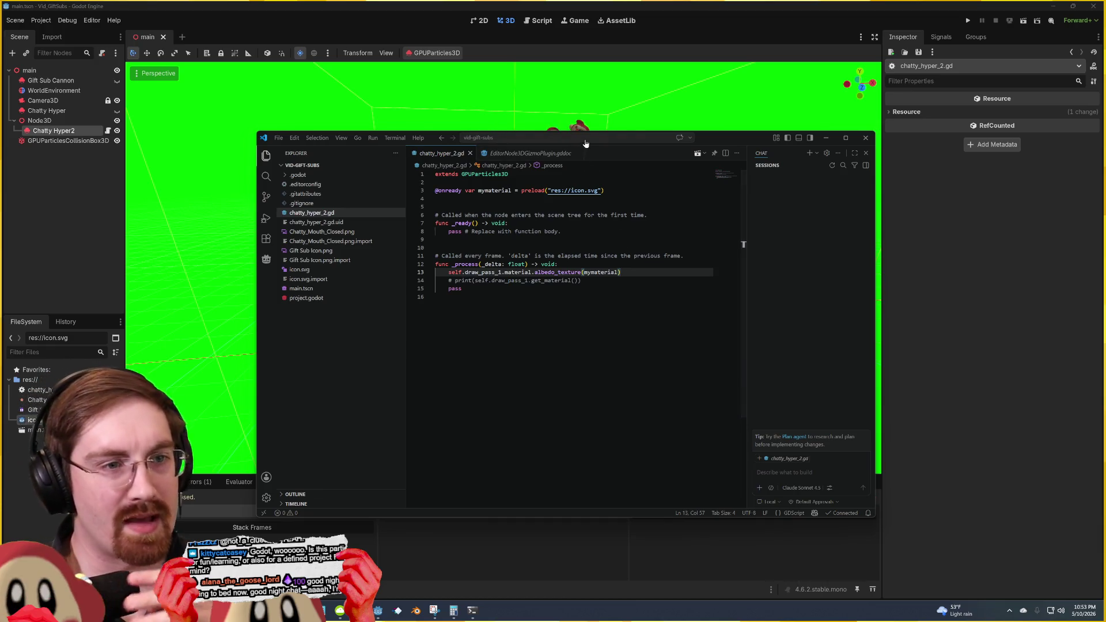
left_click(704, 7)
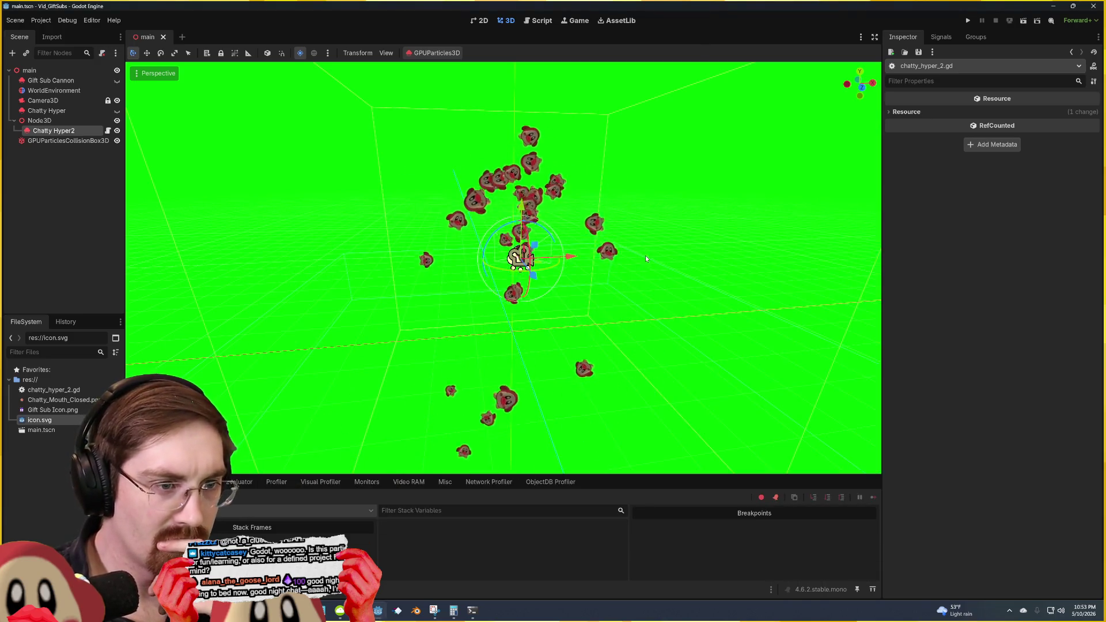
left_click(686, 233)
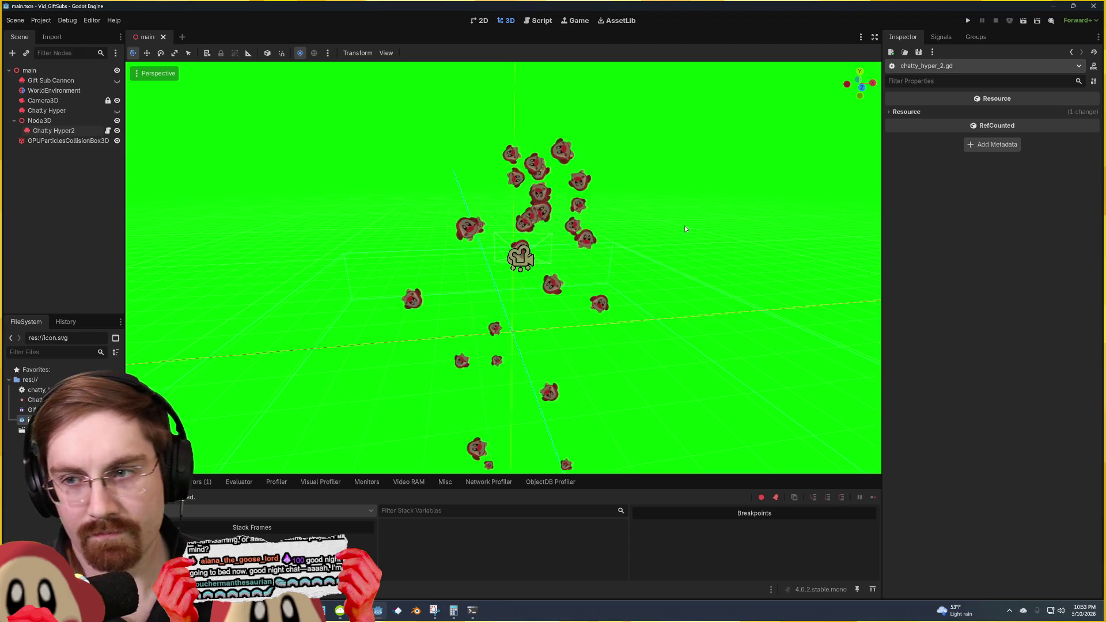
left_click_drag(684, 228, 580, 361)
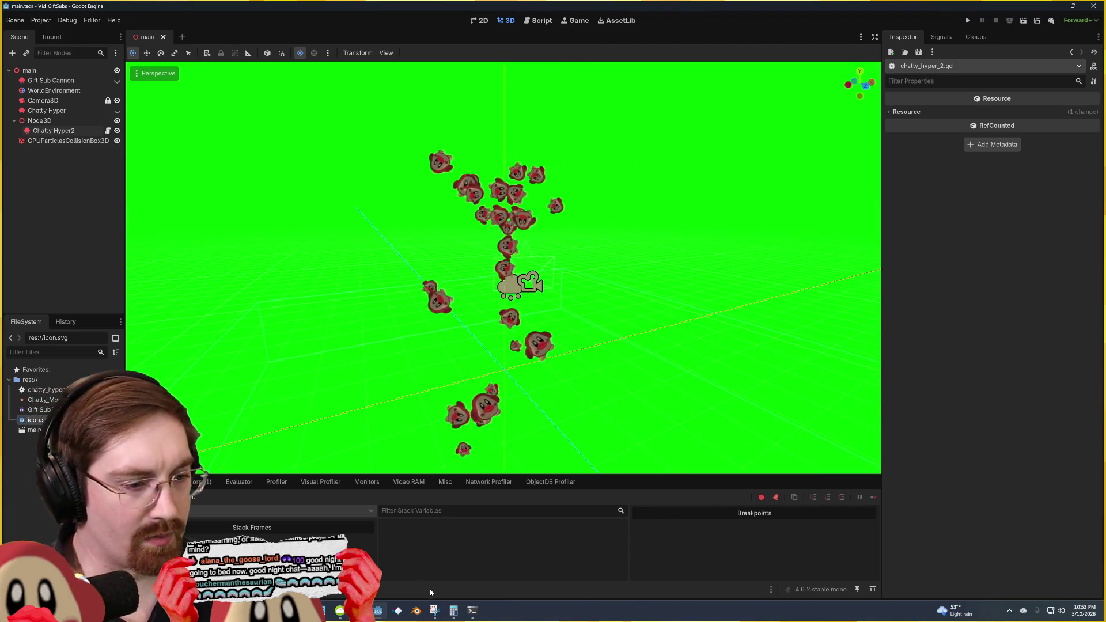
Step: Comment out the albedo_texture call on line 13 of chatty_hyper_2.gd, then go back to Godot
left_click(434, 610)
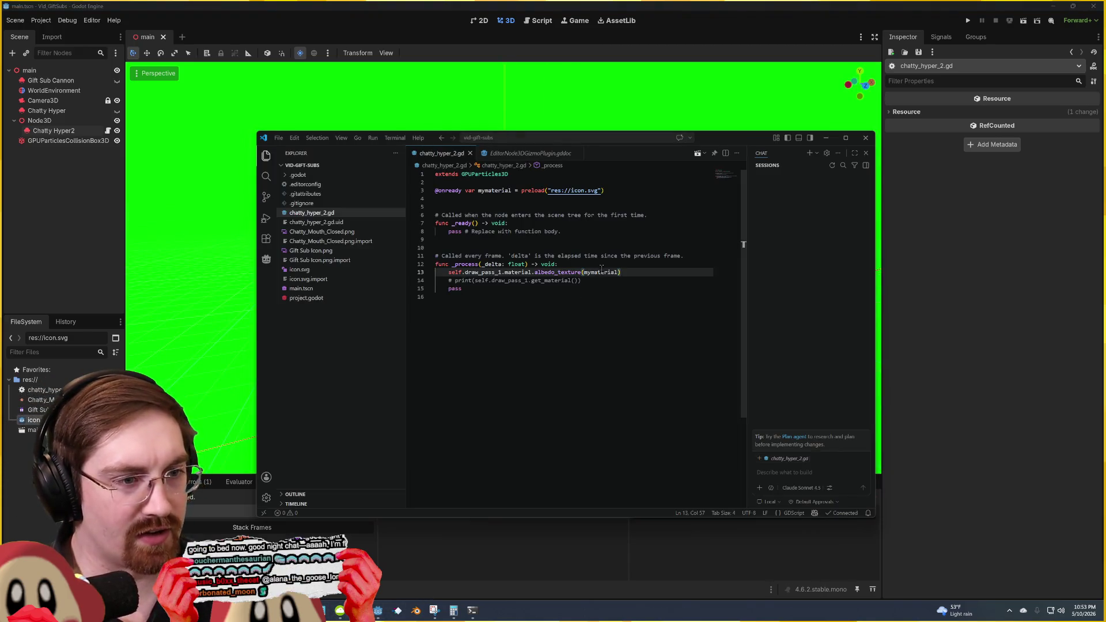
left_click(647, 272)
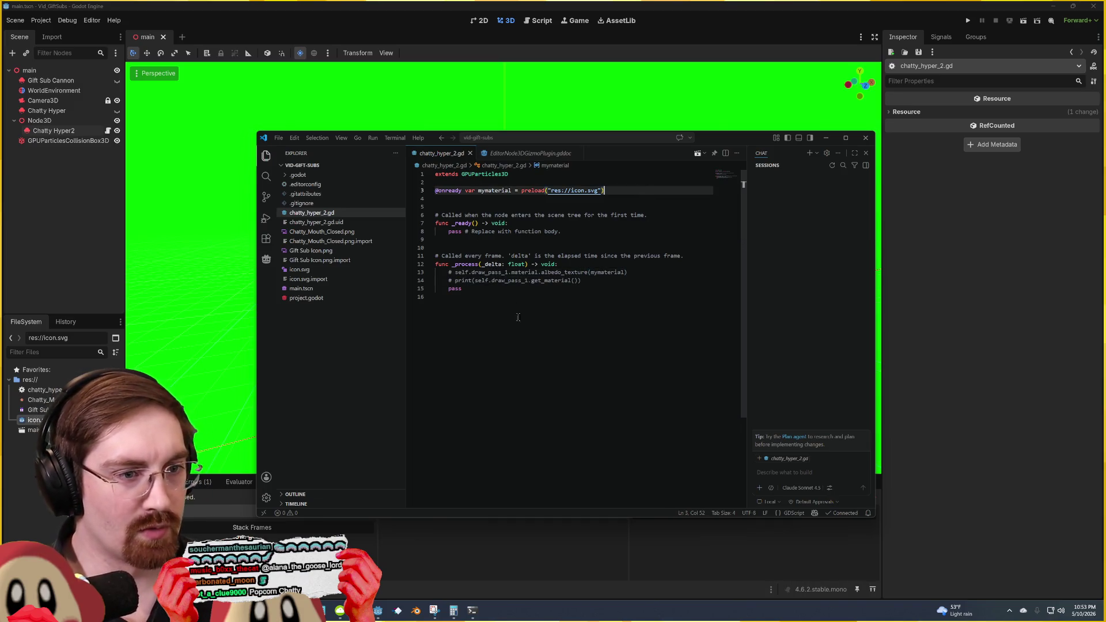
left_click(700, 5)
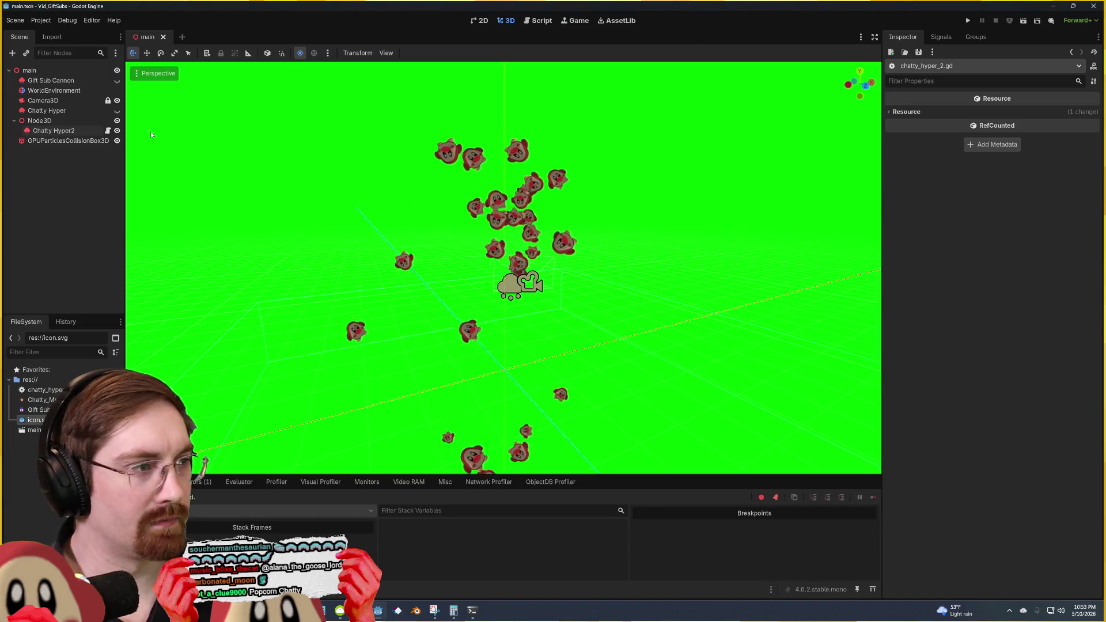
Step: Select Chatty Hyper2 and expand its Collision settings, undoing an accidental Base Size change
left_click(68, 140)
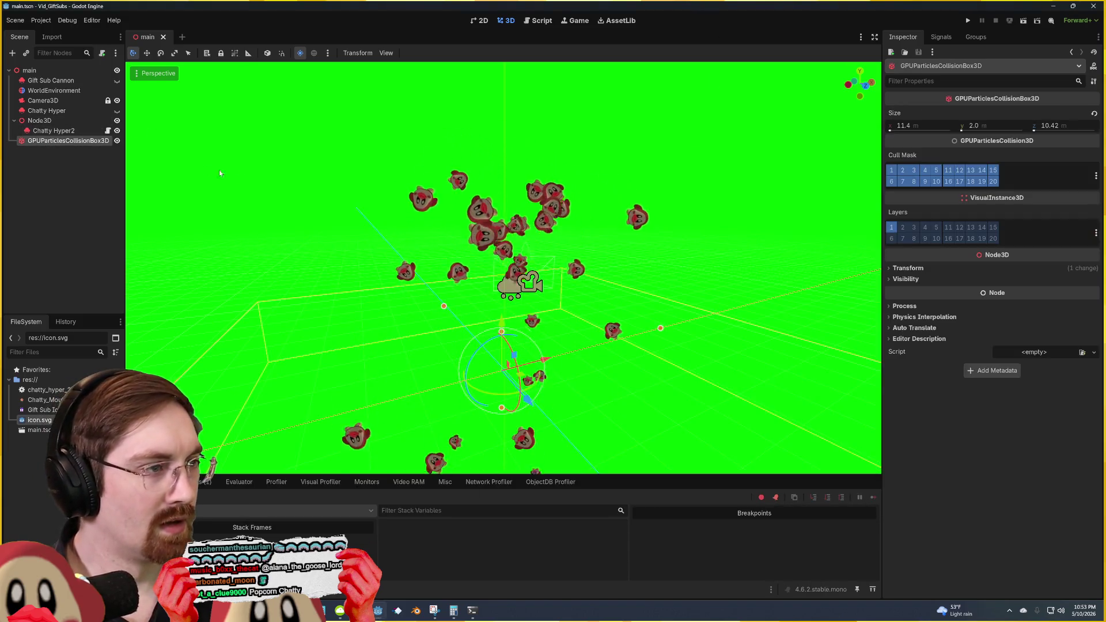
left_click(520, 283)
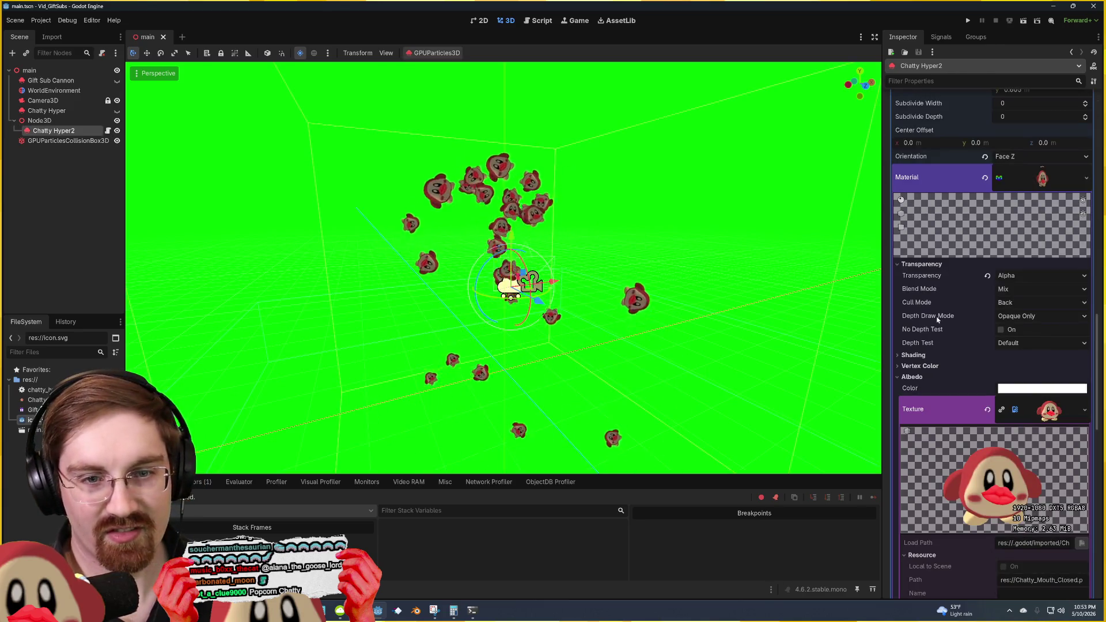
scroll(947, 293, "up", 10)
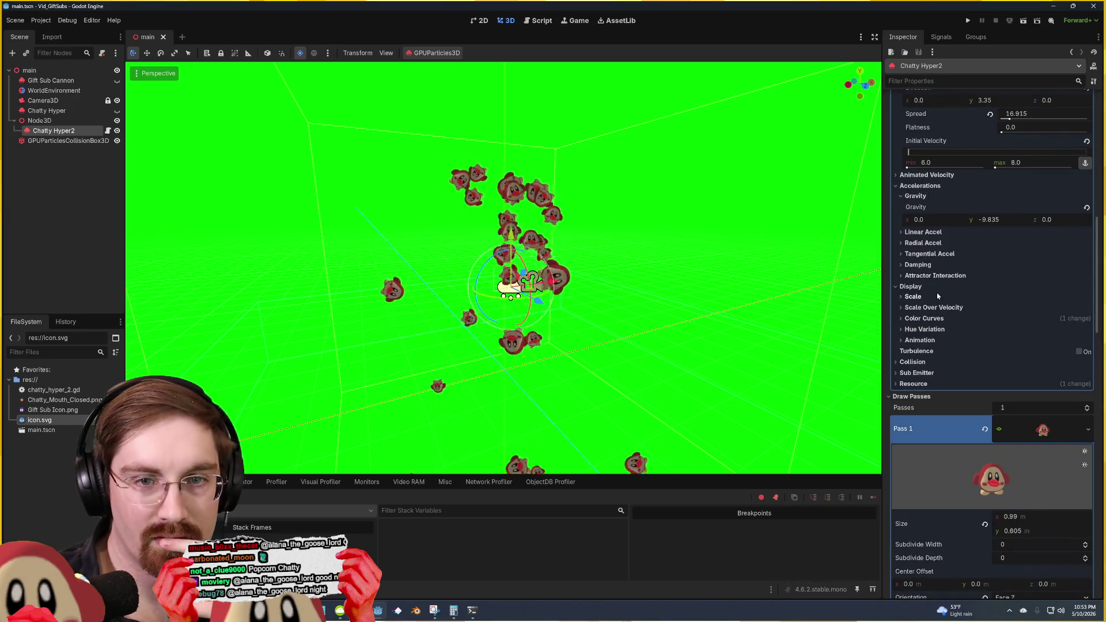
scroll(937, 293, "up", 10)
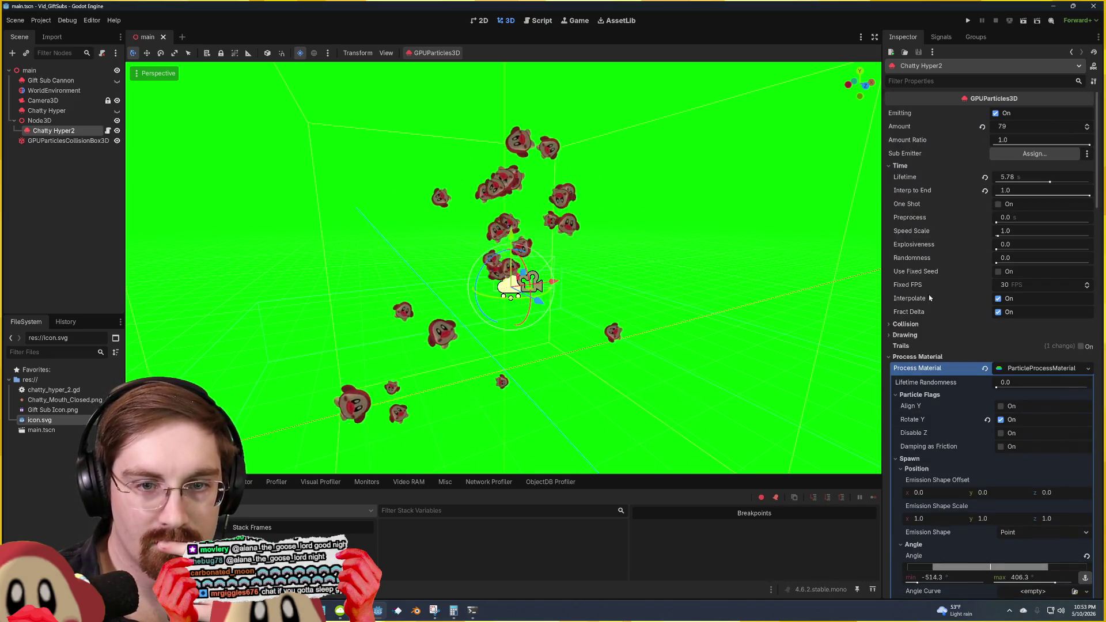
left_click(974, 324)
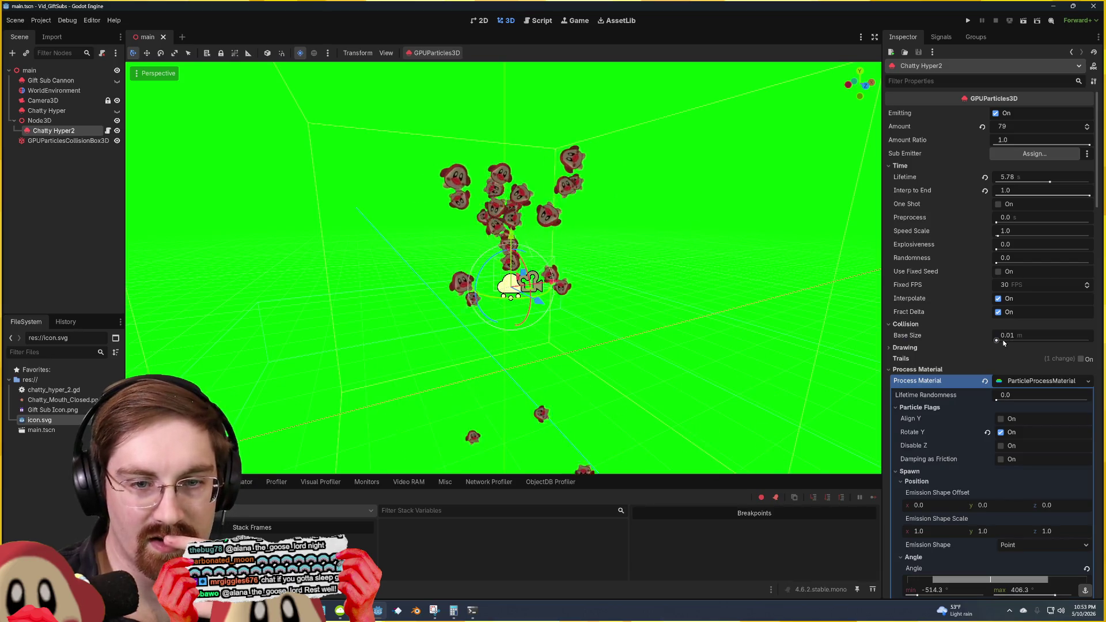
left_click_drag(997, 340, 999, 341)
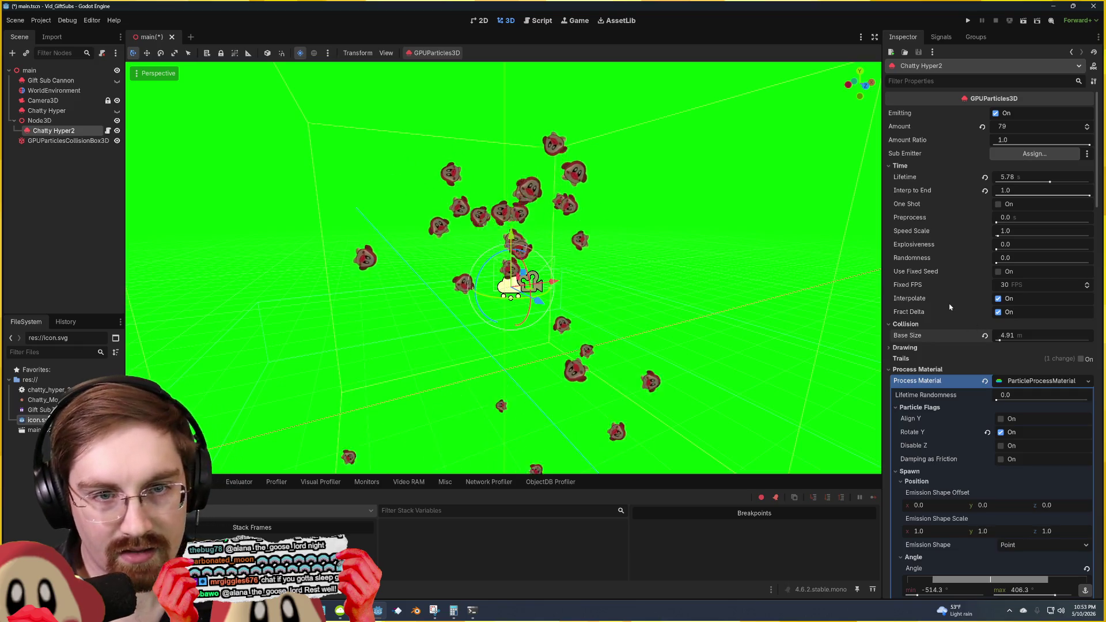
key("ctrl+z")
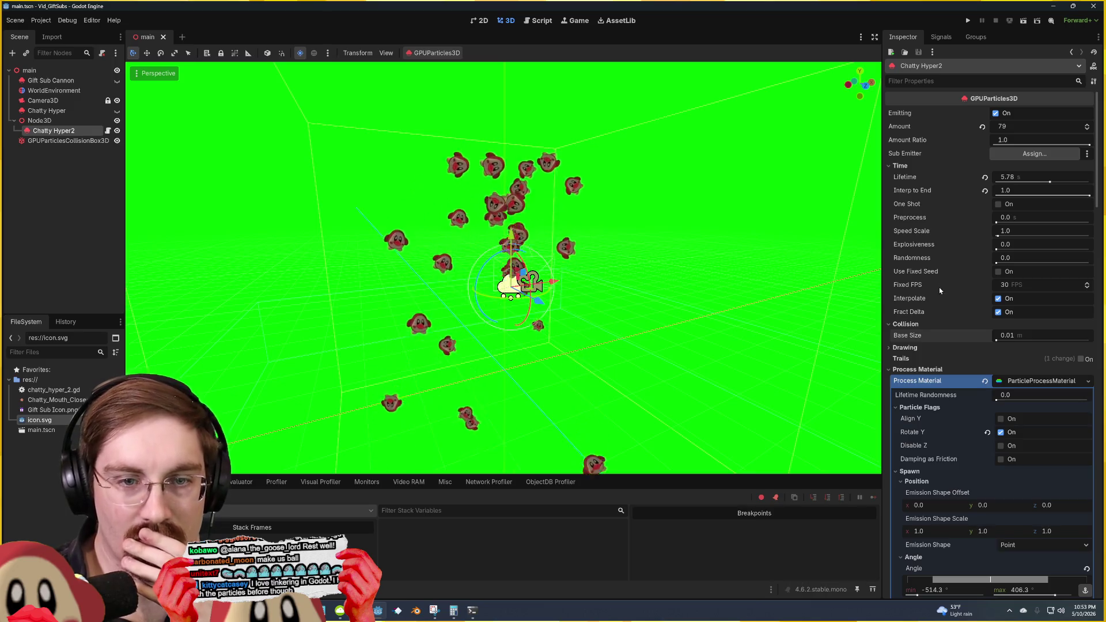
Step: Scroll the Inspector down through the process material's Accelerations, Display and Collision sections
scroll(939, 287, "down", 3)
scroll(937, 304, "down", 3)
scroll(933, 329, "down", 5)
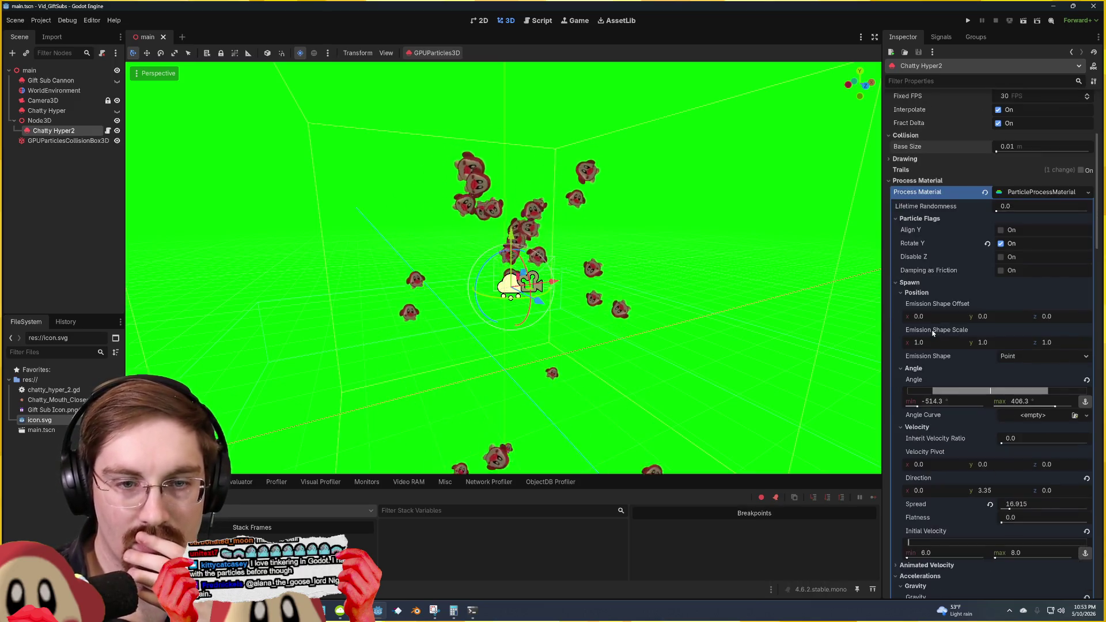
scroll(940, 330, "down", 5)
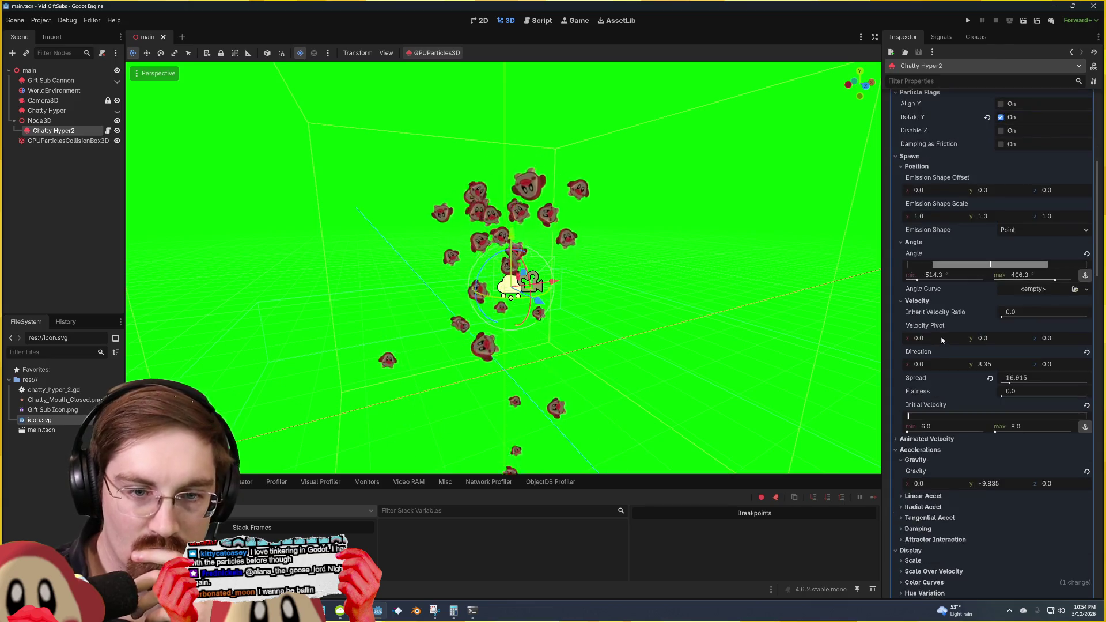
scroll(941, 345, "down", 2)
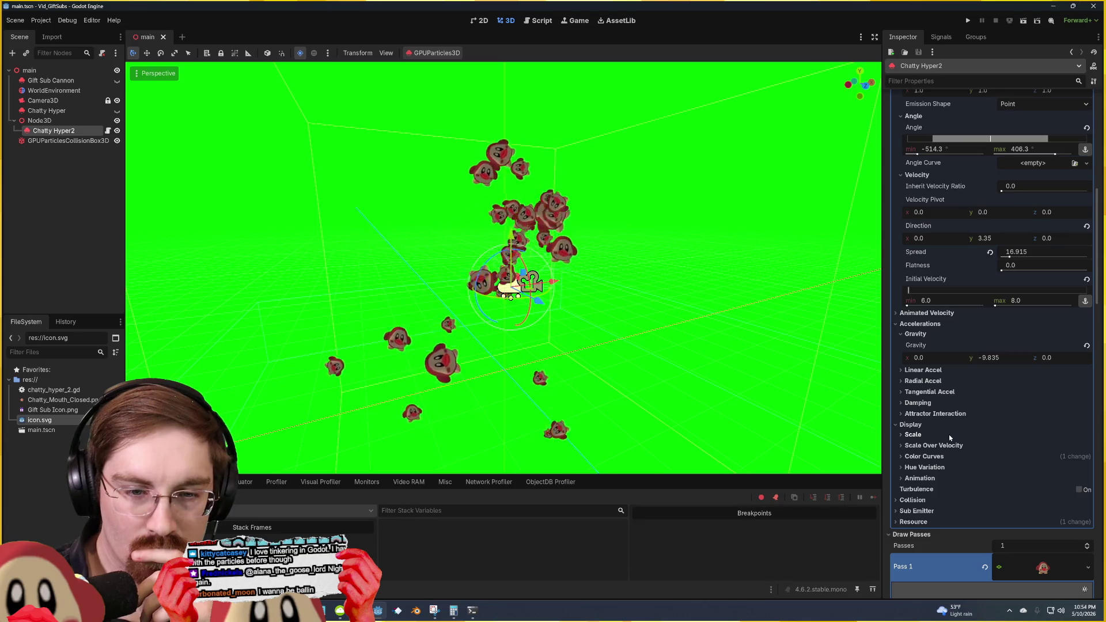
scroll(949, 438, "down", 2)
Step: Set the particle collision Mode to Rigid with a Bounce of 1.0
left_click(913, 436)
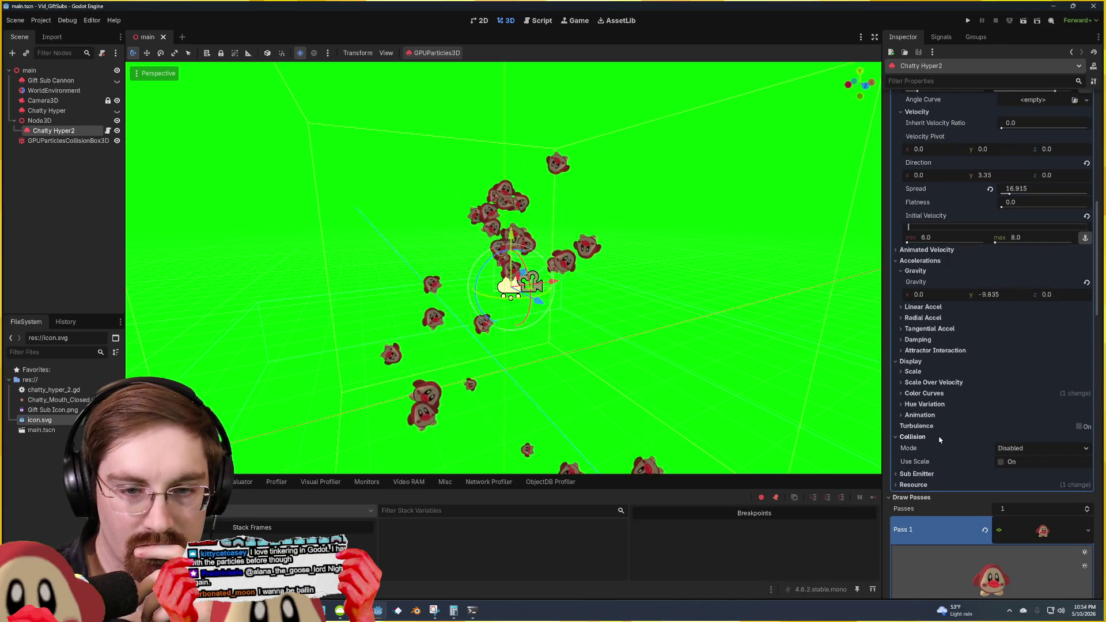
left_click(1014, 453)
left_click(1027, 474)
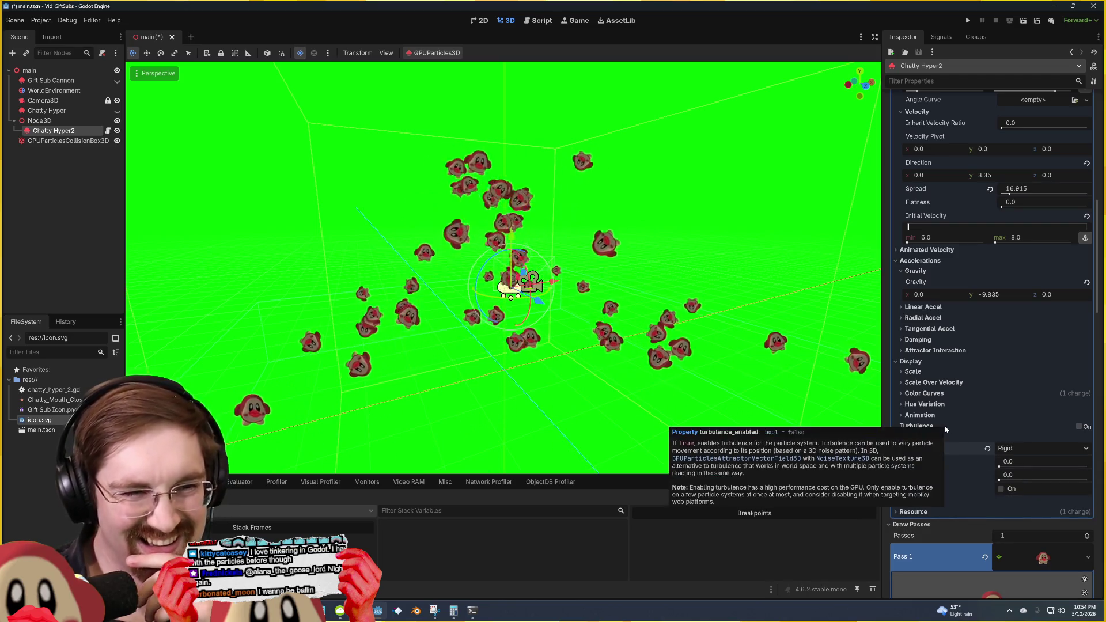
left_click(1011, 476)
type("1")
key("Return")
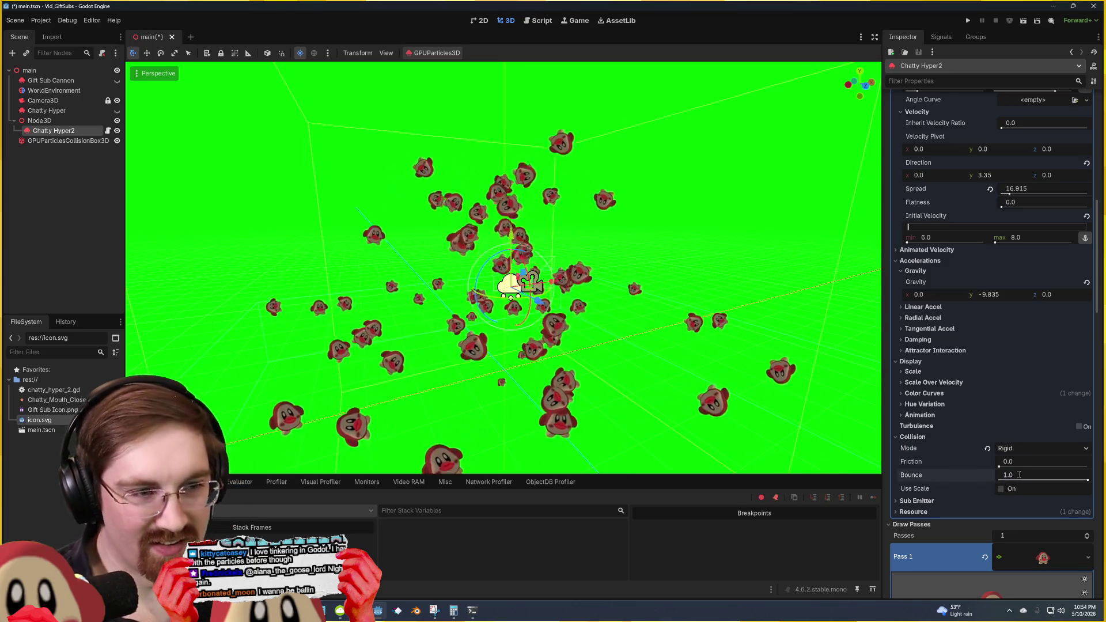
Step: Deselect the emitter and orbit the viewport to watch the particles bounce
left_click(713, 217)
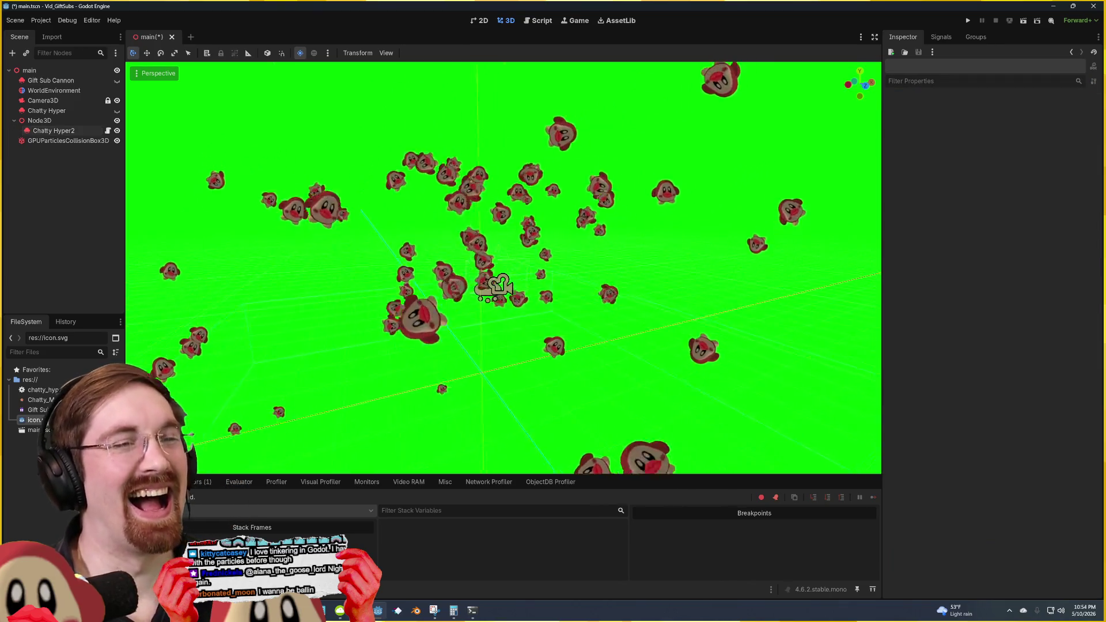
mouse_move(606, 217)
left_mouse_down()
mouse_move(546, 326)
mouse_move(562, 297)
mouse_move(550, 299)
mouse_move(558, 56)
left_mouse_up()
scroll(683, 232, "down", 3)
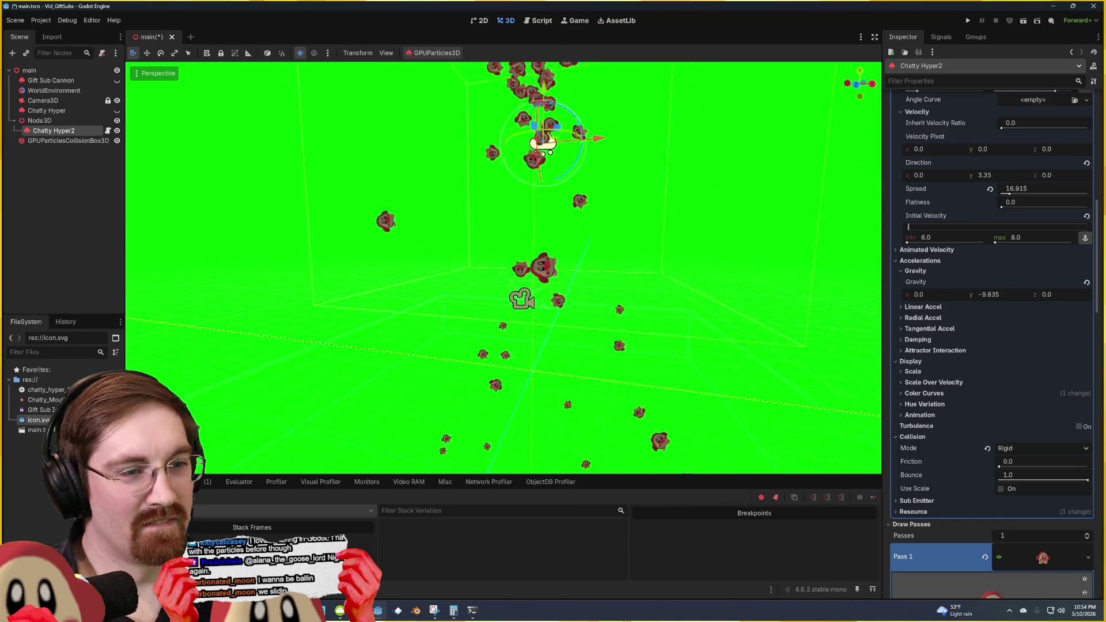
left_click_drag(633, 253, 648, 264)
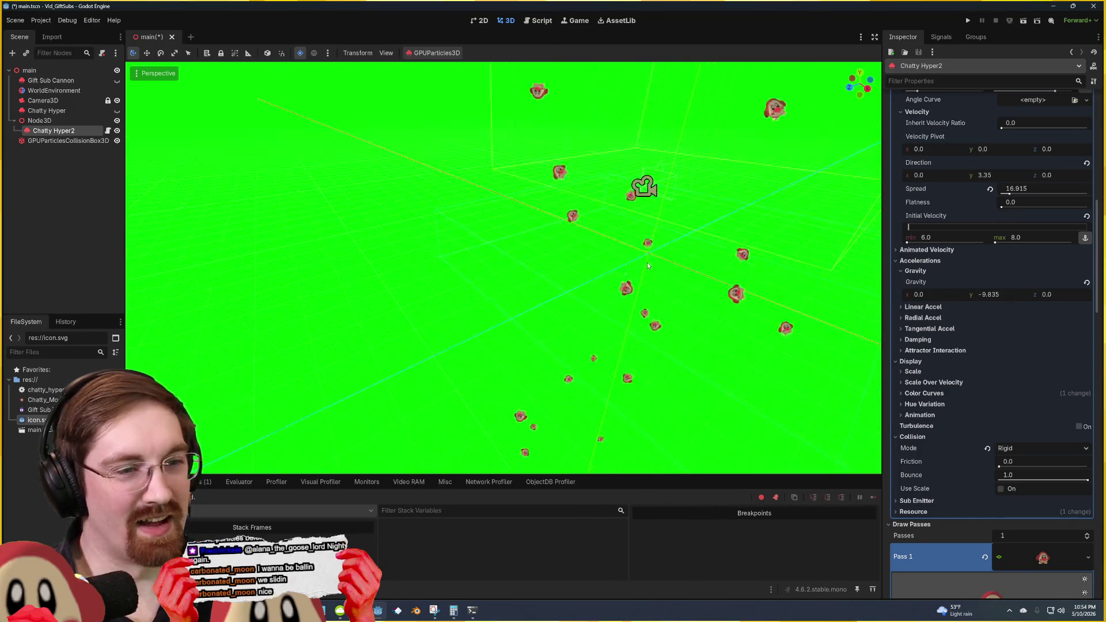
left_click(678, 220)
left_click_drag(678, 220, 613, 254)
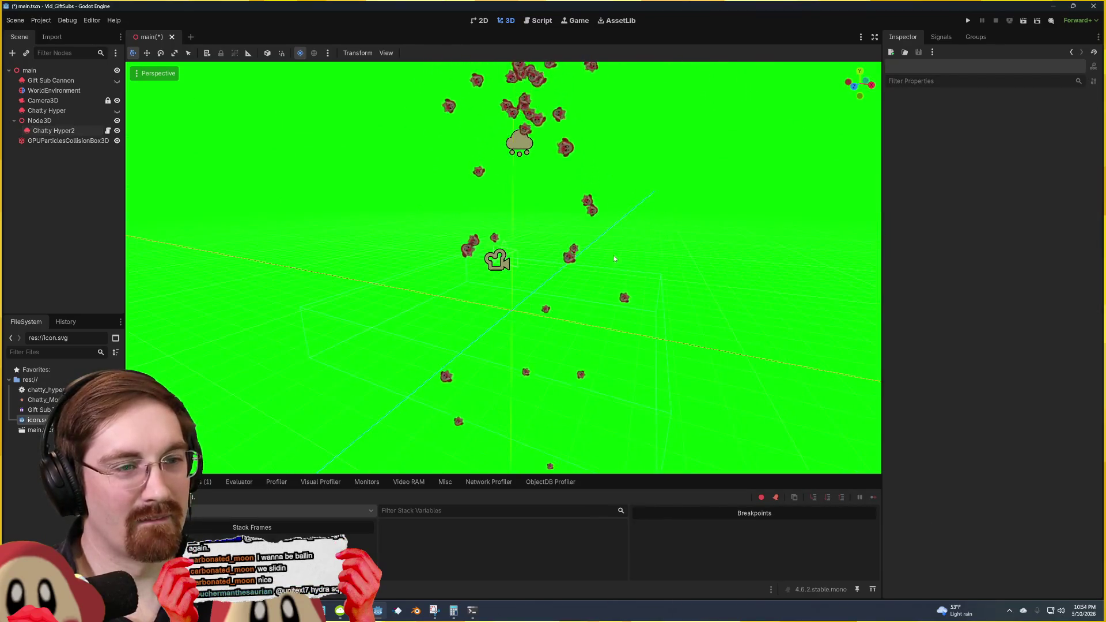
Step: Stretch the GPUParticlesCollisionBox3D out to about 34.44 × 34.05 m
left_click(410, 320)
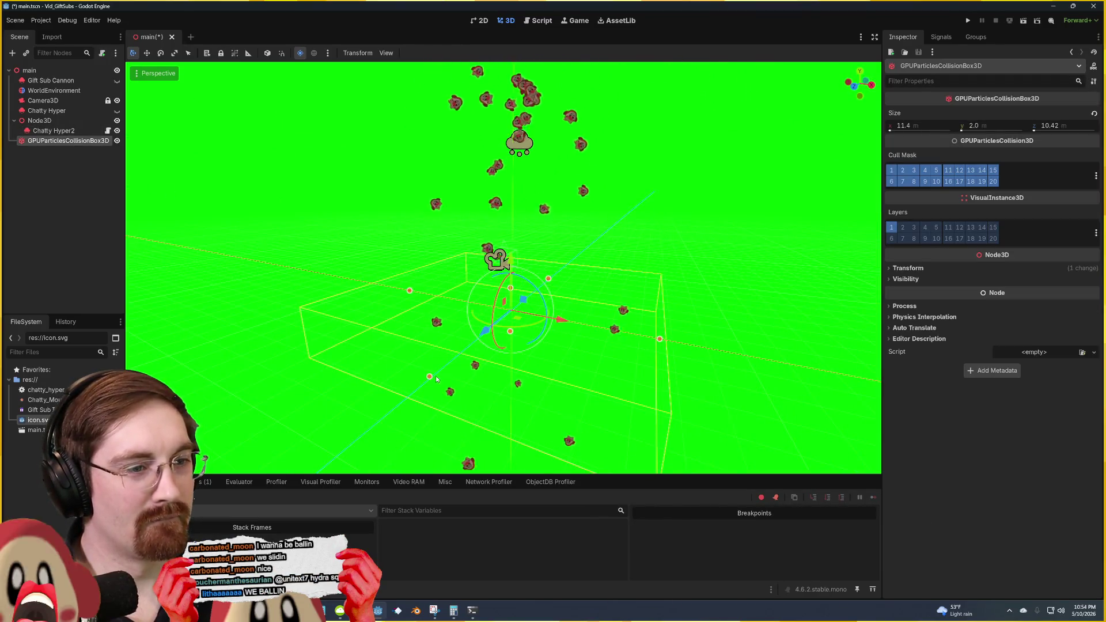
left_click_drag(429, 380, 318, 467)
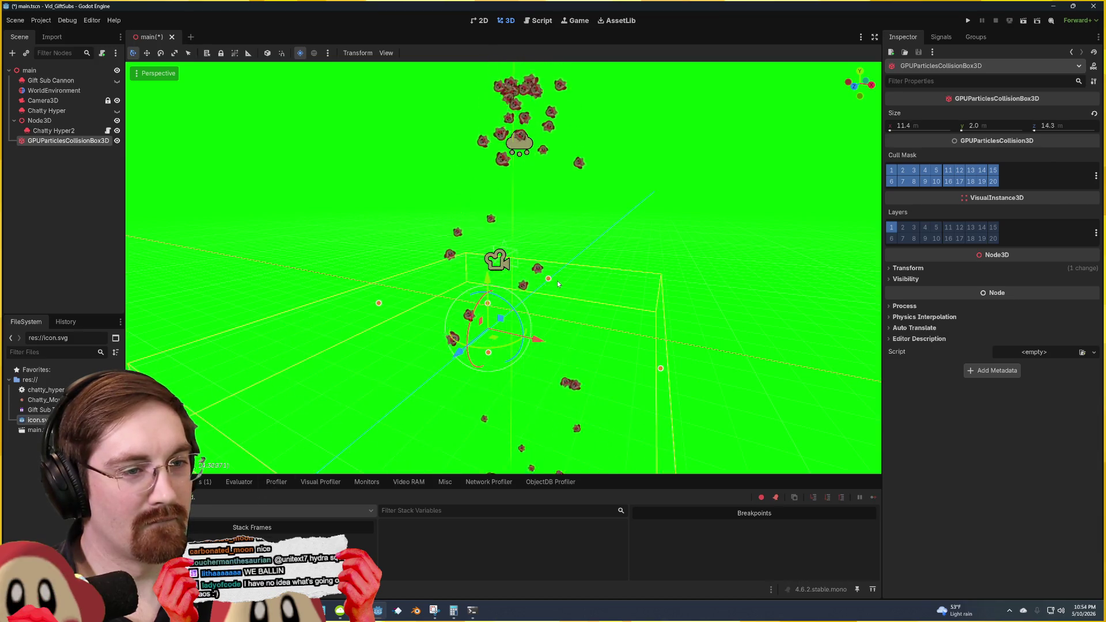
mouse_move(550, 278)
left_mouse_down()
mouse_move(689, 143)
mouse_move(631, 223)
left_mouse_up()
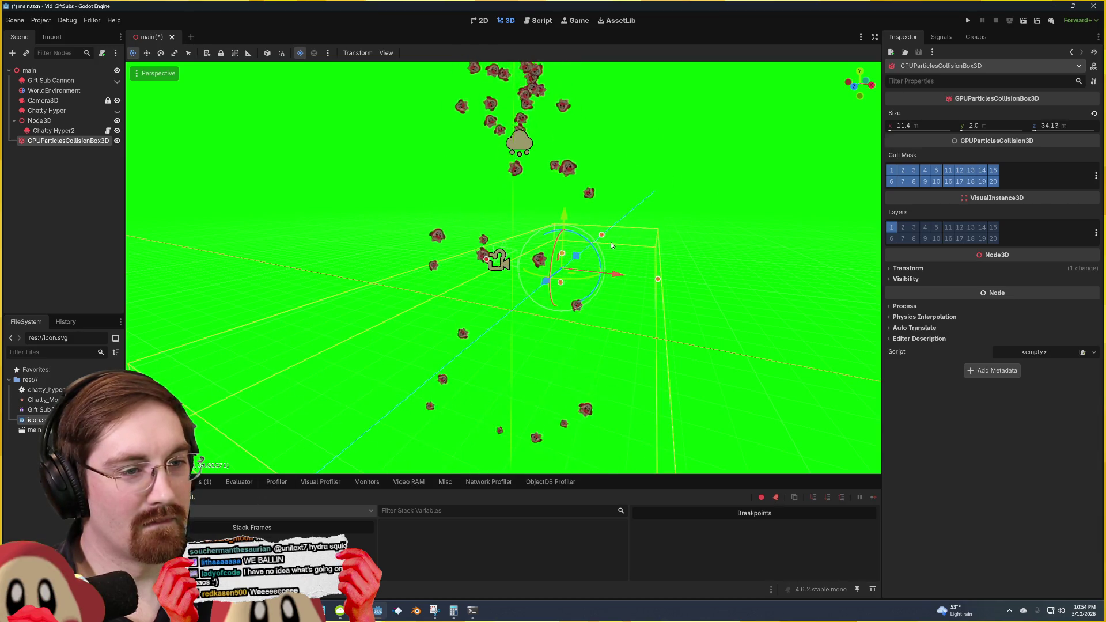
left_click_drag(671, 282, 776, 310)
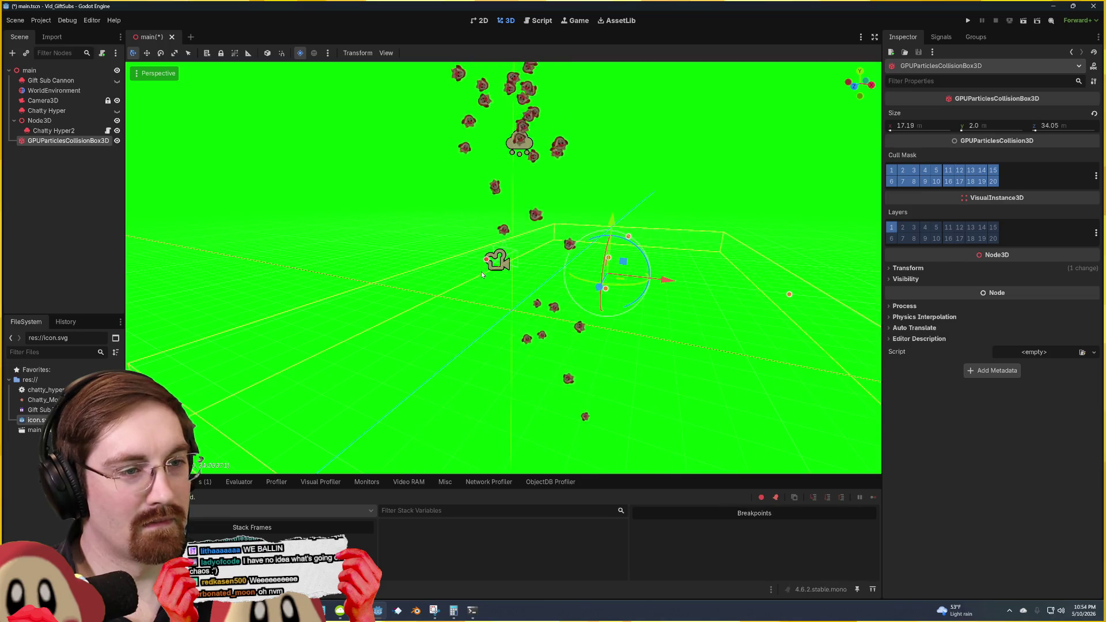
scroll(390, 252, "down", 3)
left_click(663, 194)
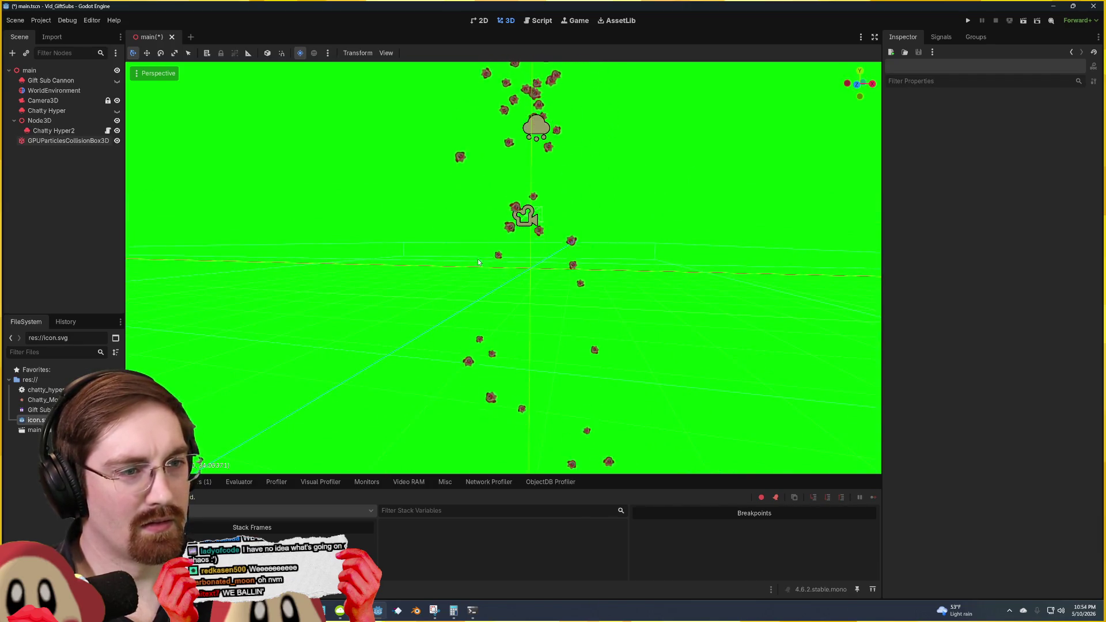
Step: Reselect Chatty Hyper2 and save main.tscn
left_click(66, 141)
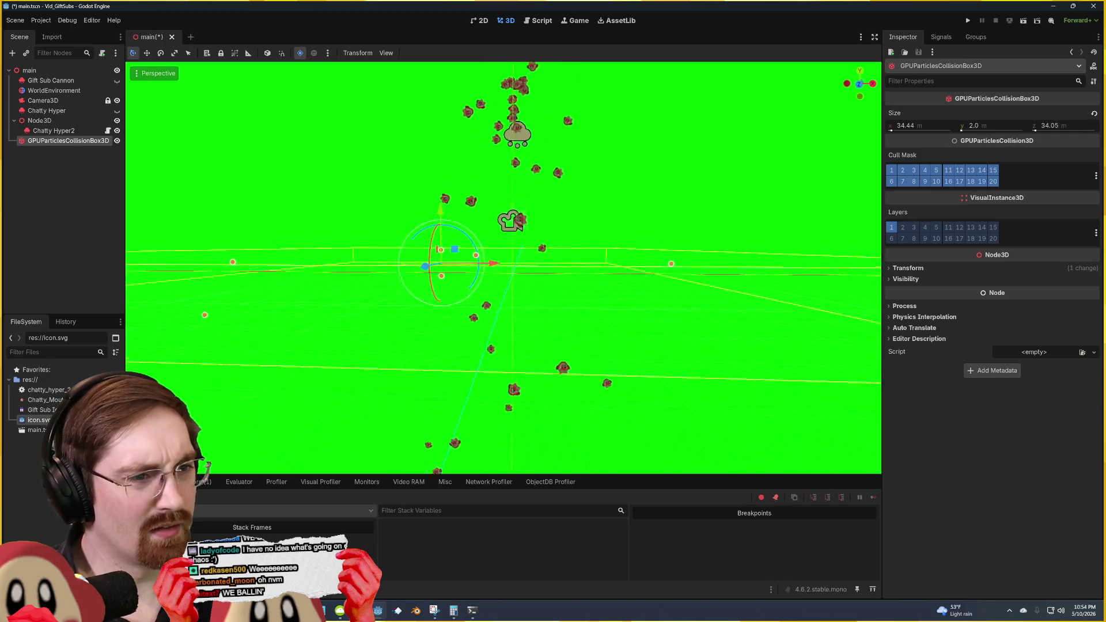
scroll(378, 214, "up", 5)
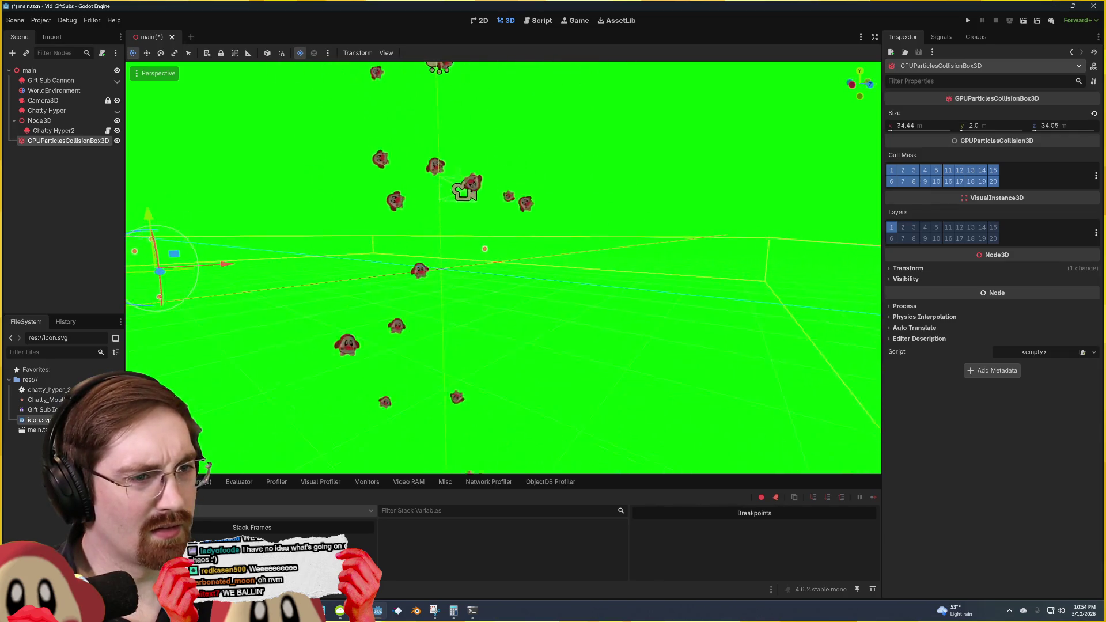
left_click_drag(514, 216, 514, 216)
left_click(547, 191)
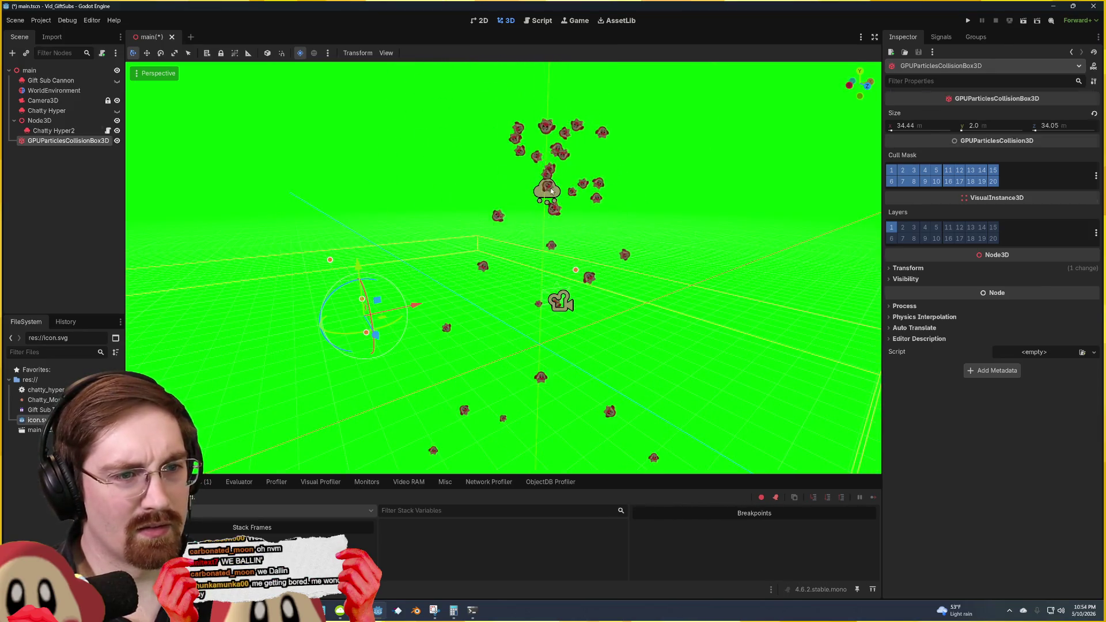
key("ctrl+s")
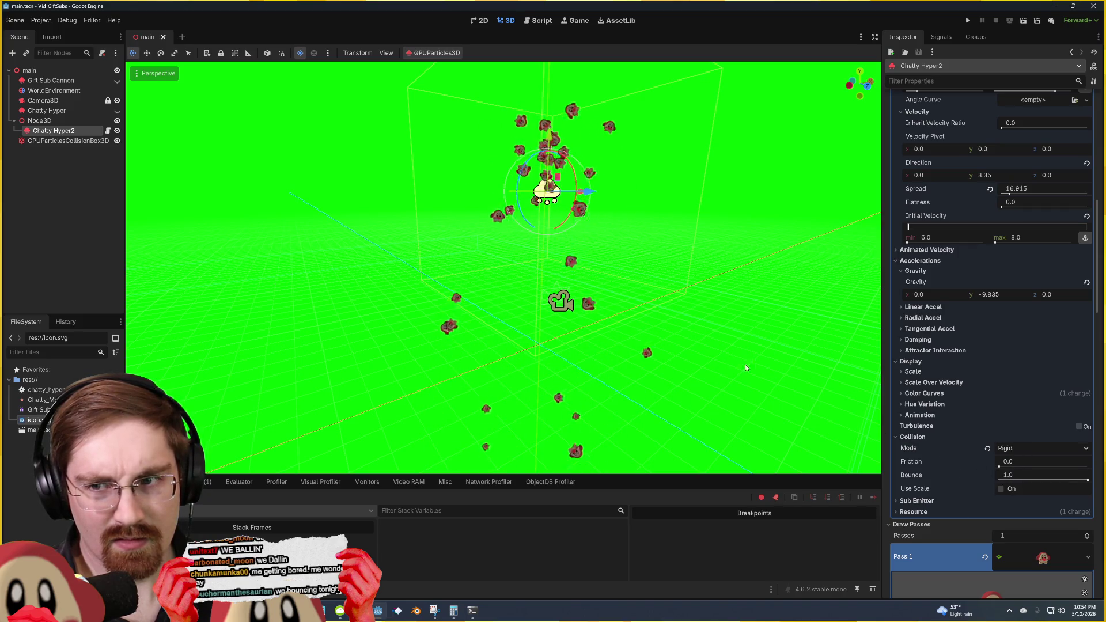
Step: Lower the Chatty Hyper2 emitter, set collision Bounce to 0.5, and save the scene
mouse_move(550, 138)
left_mouse_down()
mouse_move(540, 184)
mouse_move(547, 157)
left_mouse_up()
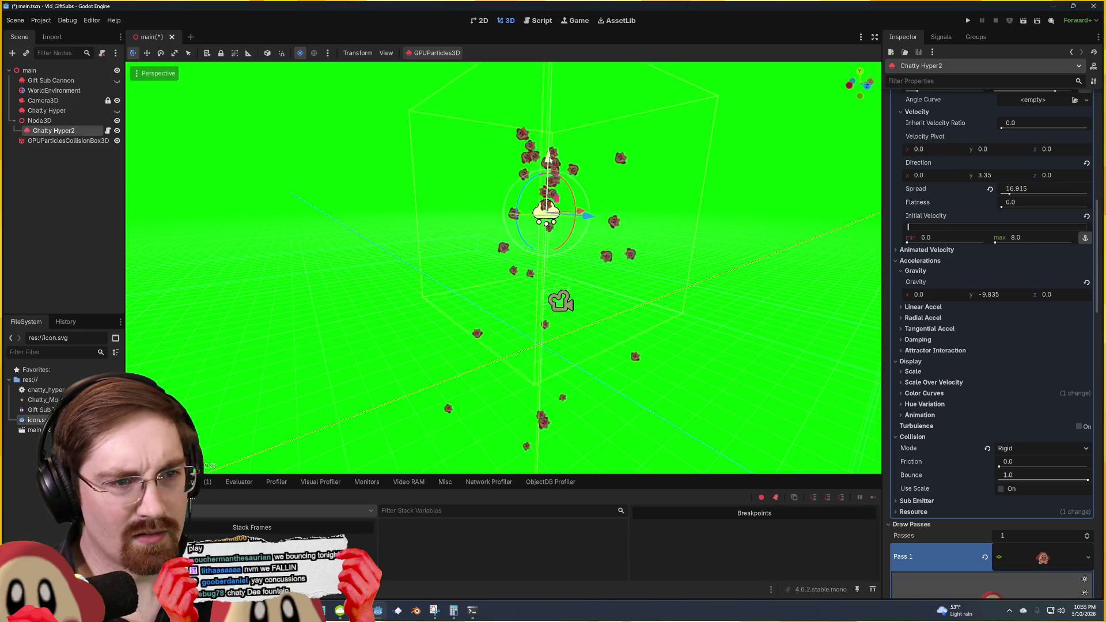
mouse_move(548, 159)
left_mouse_down()
mouse_move(549, 191)
mouse_move(549, 151)
mouse_move(421, 156)
left_mouse_up()
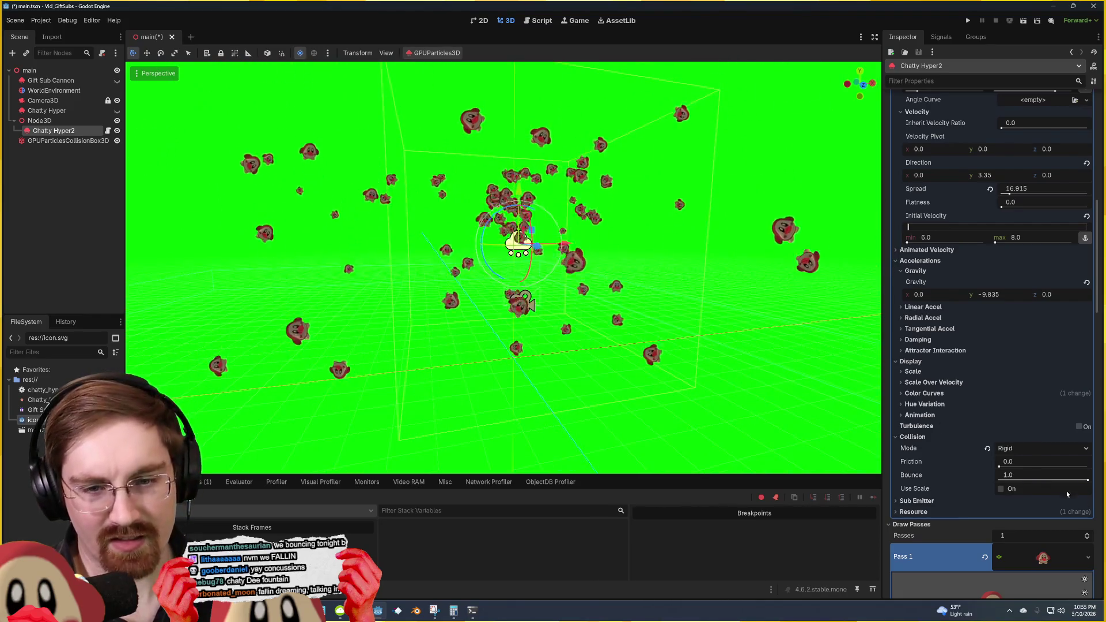
left_click(1021, 480)
type("0.")
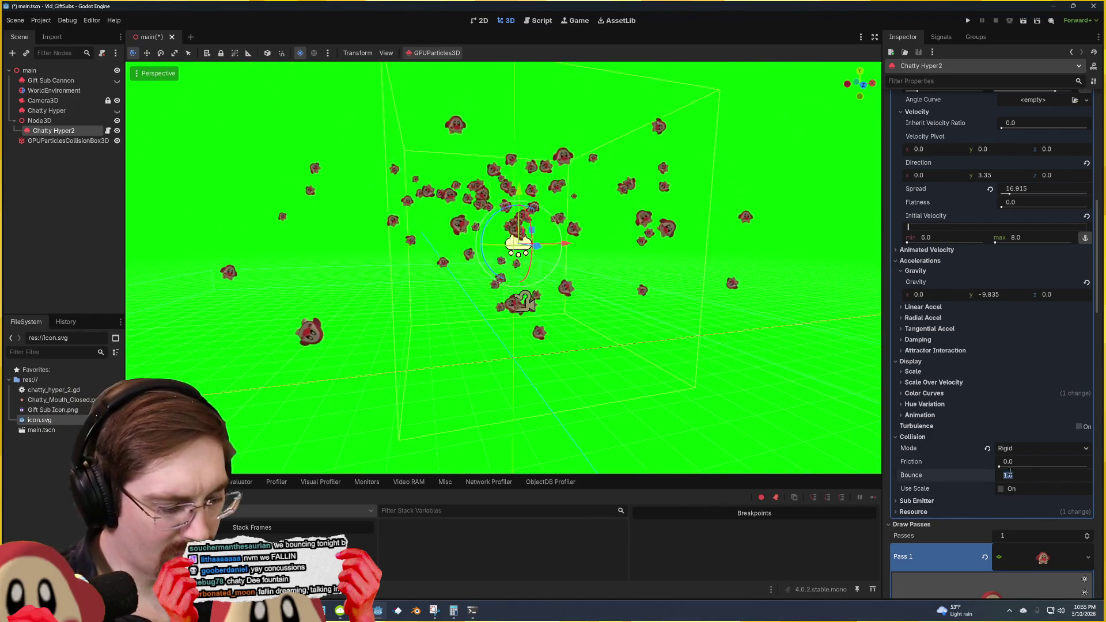
type("5")
key("Return")
left_click(760, 329)
key("ctrl+s")
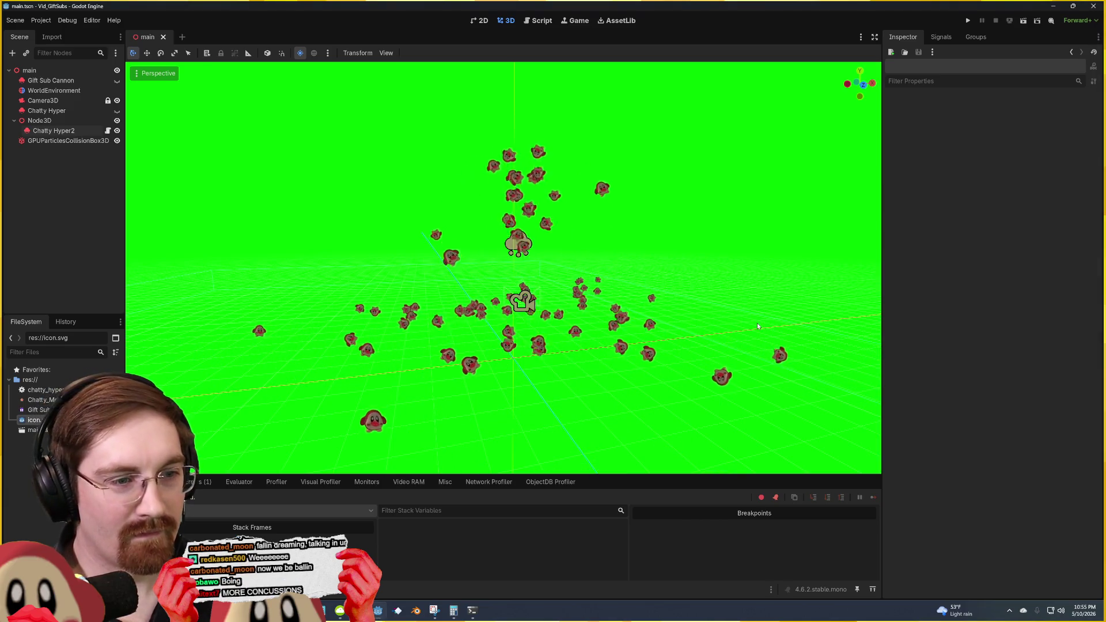
Step: Fine-tune the collision Friction to 0.21 and Bounce to 0.42
left_click_drag(757, 322, 671, 305)
left_click(491, 253)
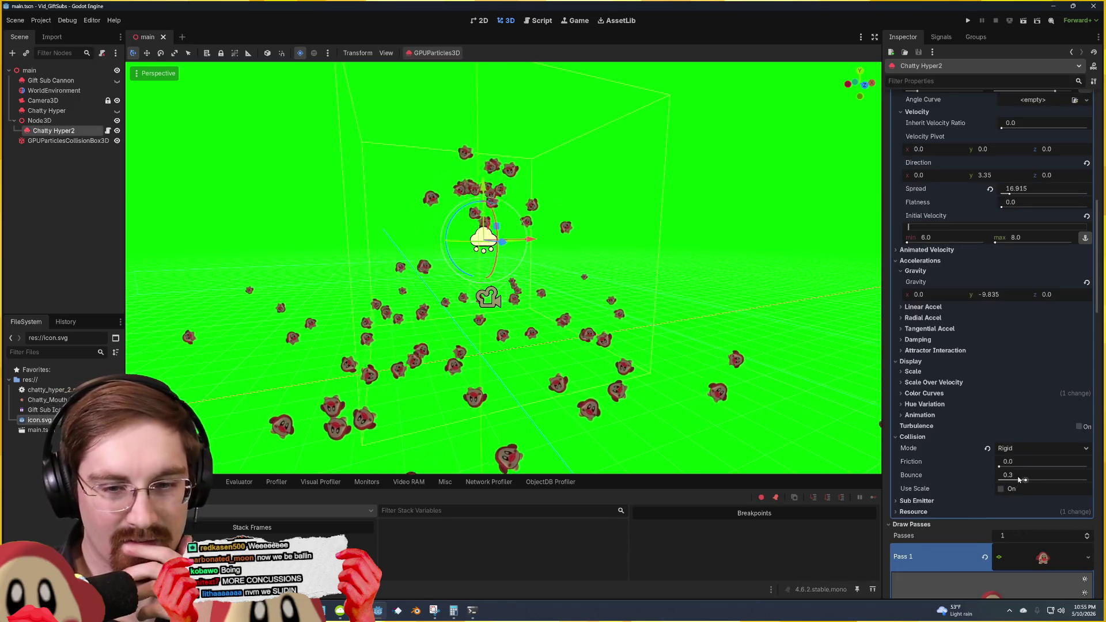
mouse_move(1019, 480)
left_mouse_down()
mouse_move(1006, 474)
mouse_move(1017, 470)
left_mouse_up()
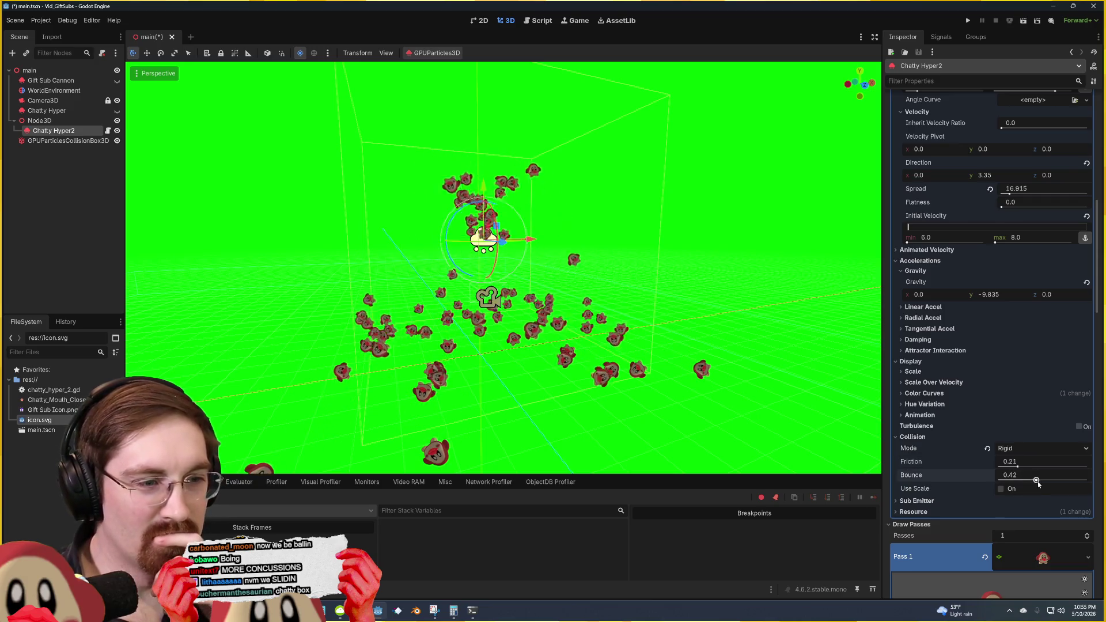
Step: Lengthen the particle lifetime, raise the amount to 105, and watch the faces pile up
scroll(951, 217, "up", 5)
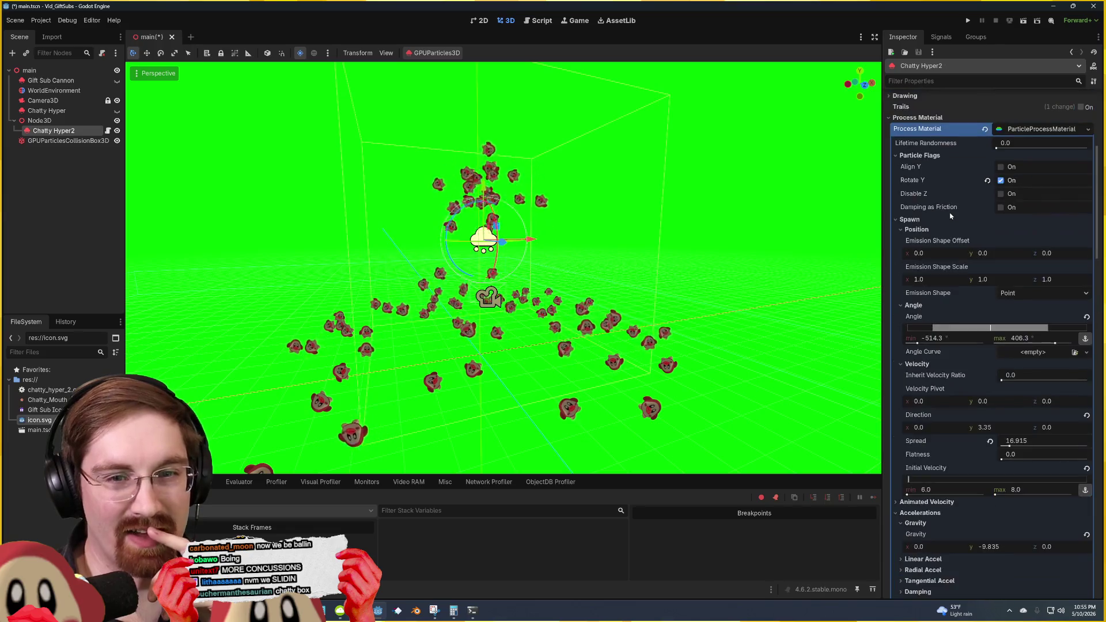
scroll(956, 208, "up", 5)
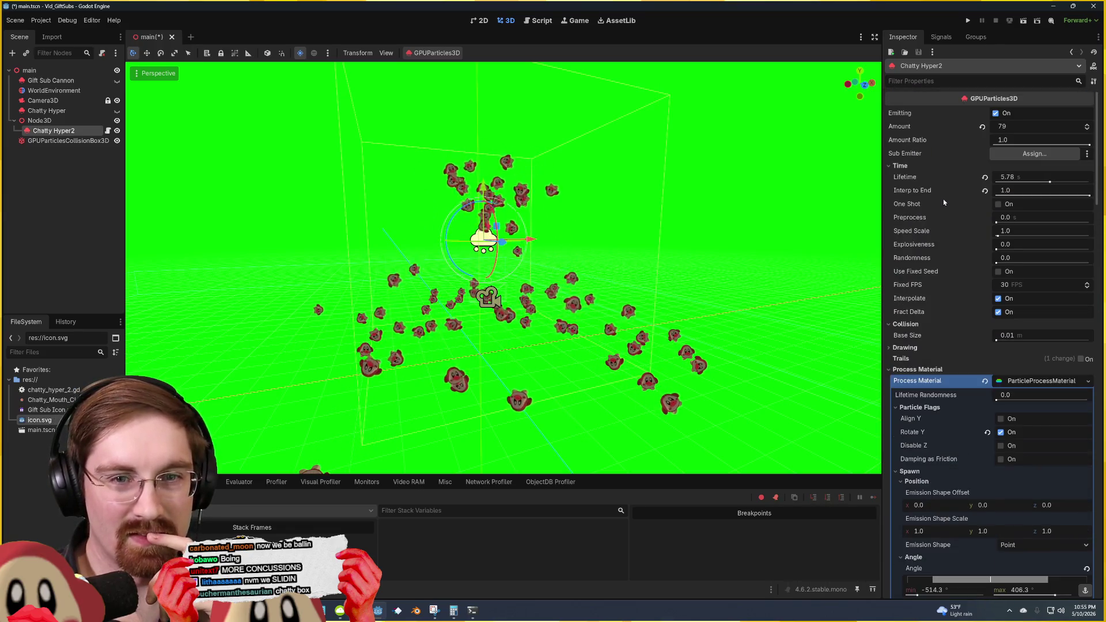
left_click_drag(1048, 183, 1053, 182)
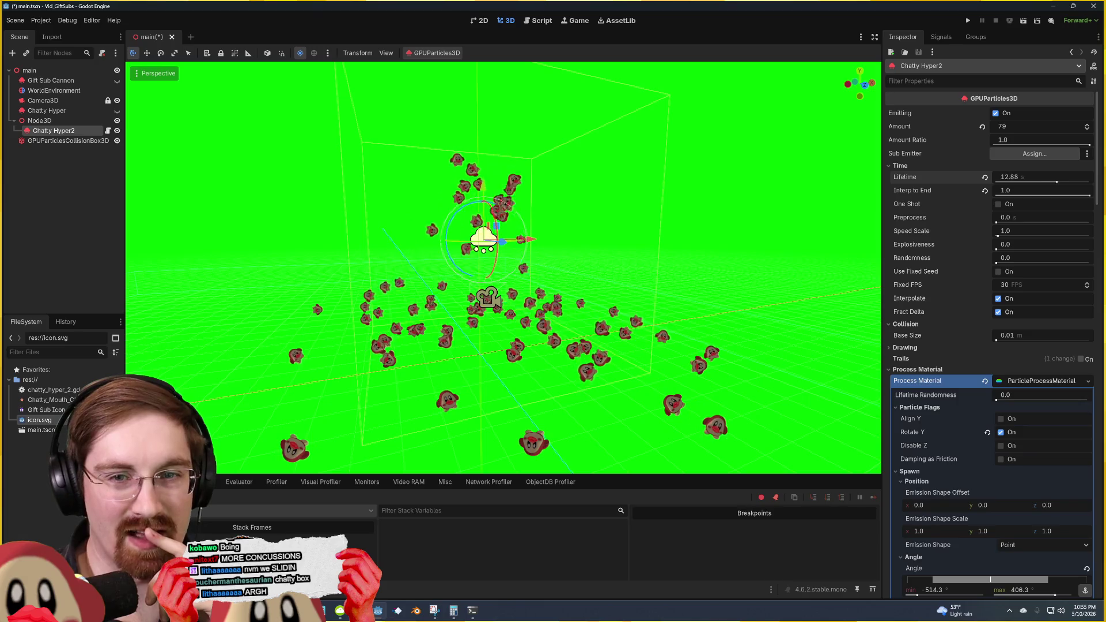
left_click_drag(1025, 126, 1040, 127)
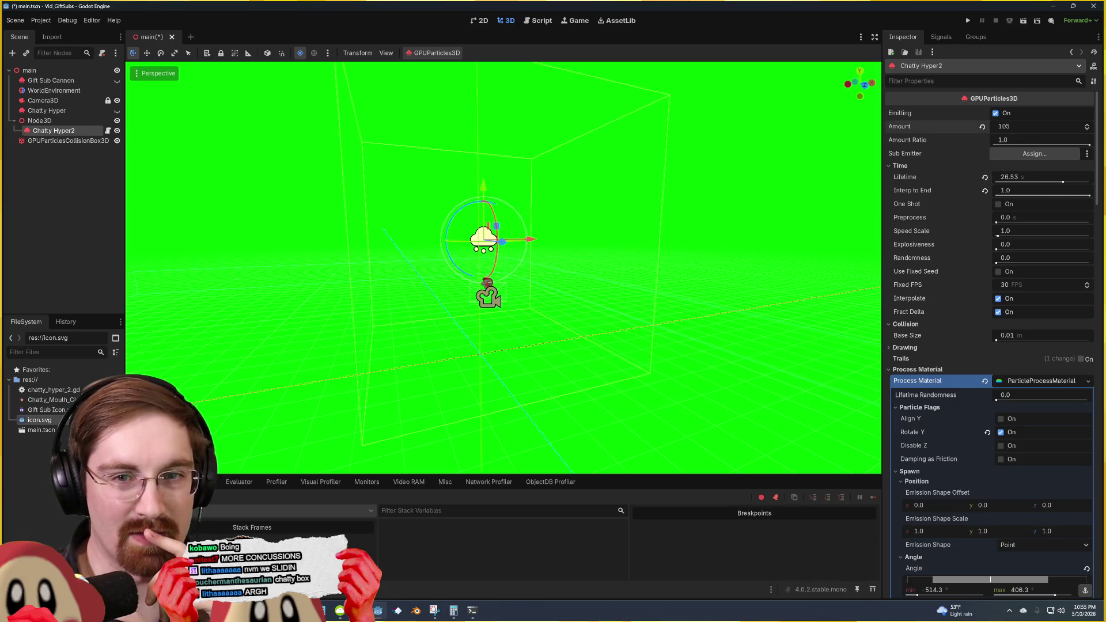
left_click(737, 225)
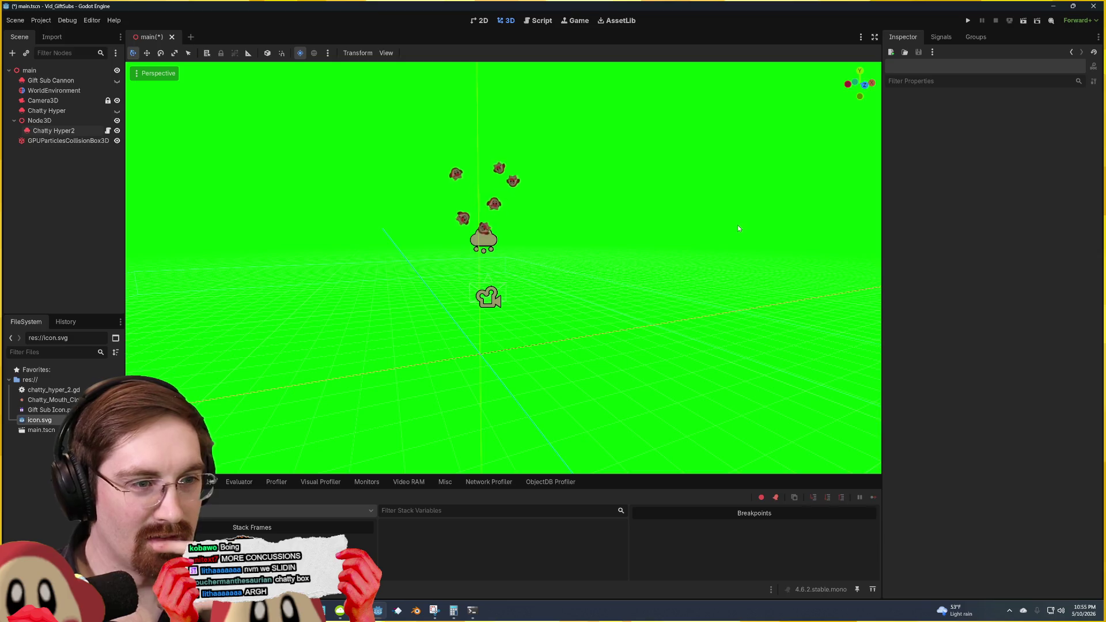
scroll(723, 234, "up", 2)
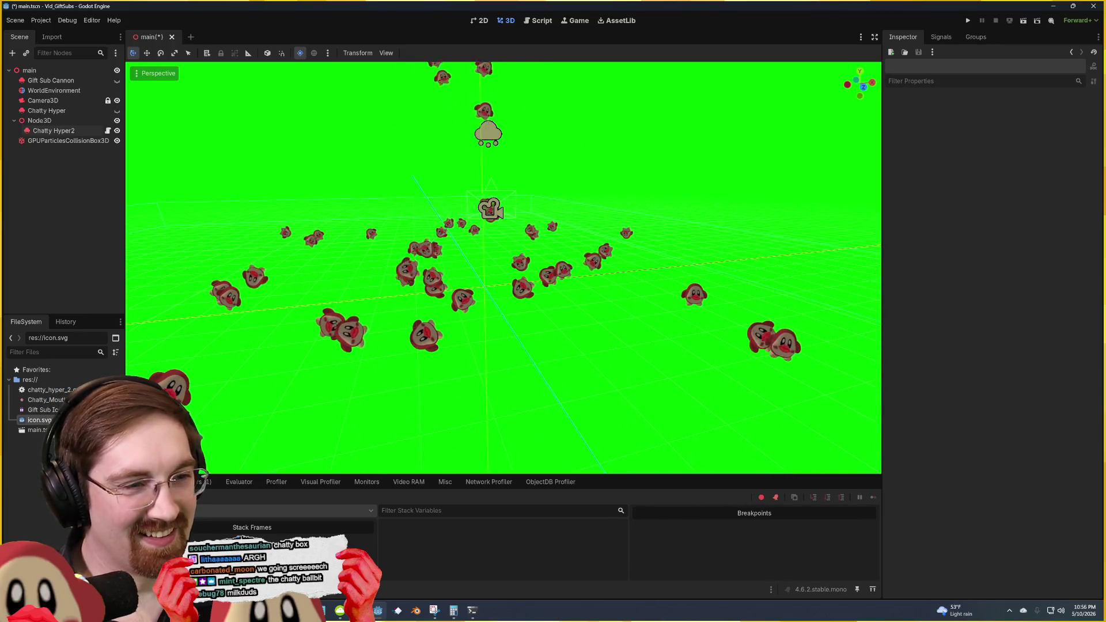
mouse_move(504, 268)
left_mouse_down()
mouse_move(576, 272)
mouse_move(357, 277)
mouse_move(403, 270)
mouse_move(397, 288)
mouse_move(398, 213)
mouse_move(409, 193)
mouse_move(374, 202)
mouse_move(363, 167)
mouse_move(375, 149)
mouse_move(366, 173)
left_mouse_up()
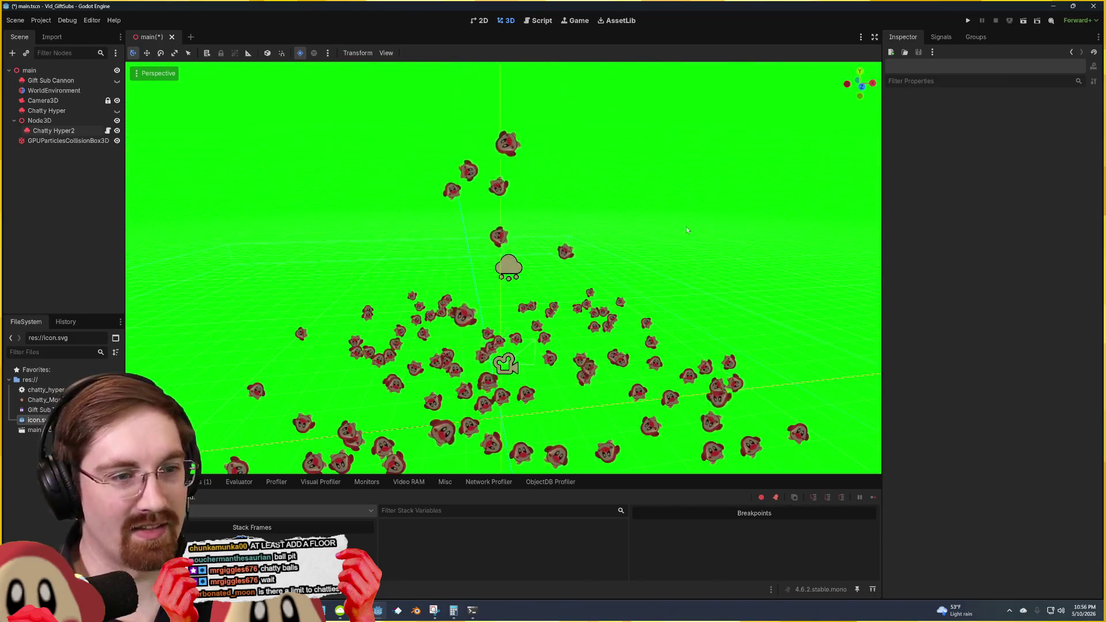
Step: Raise Chatty Hyper2's particle Amount to 3815 and orbit to view the growing mound
left_click(517, 267)
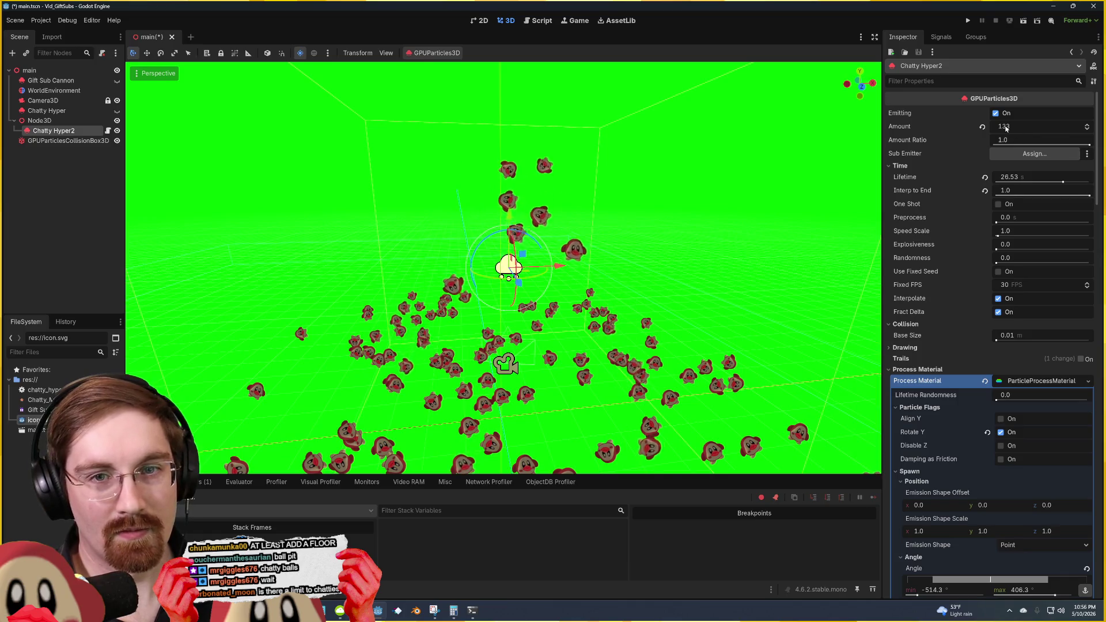
left_click_drag(1014, 126, 1060, 127)
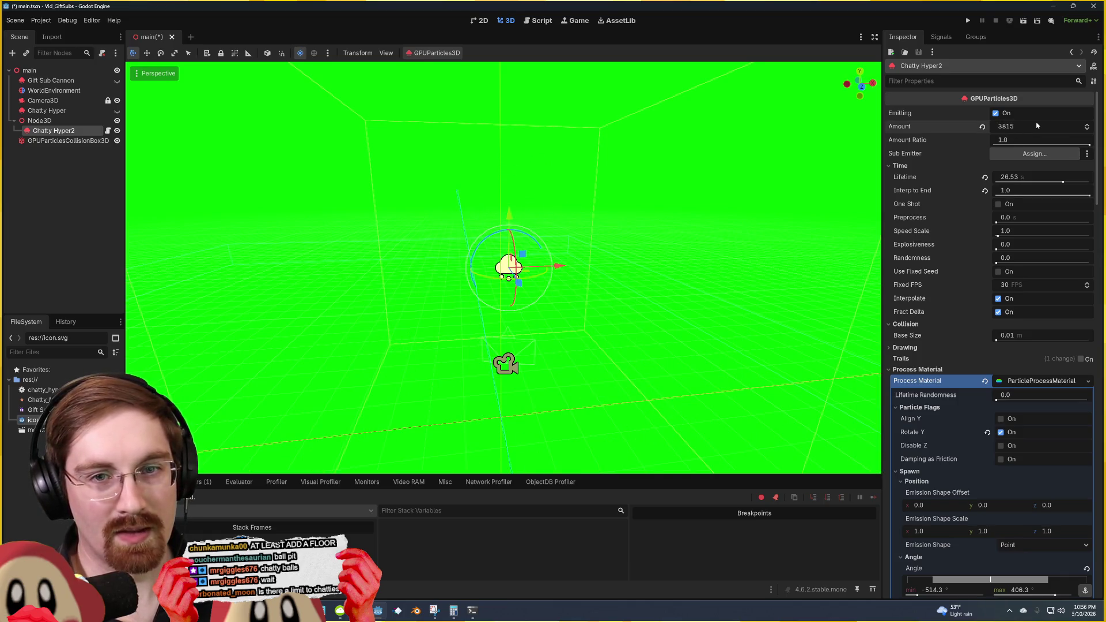
left_click(662, 191)
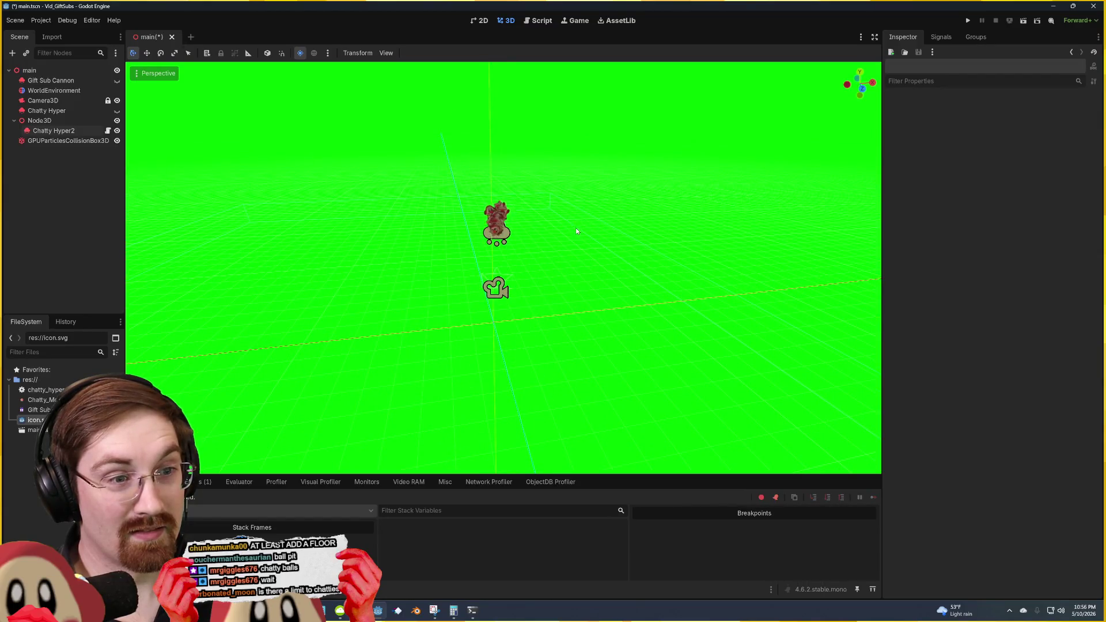
scroll(495, 259, "up", 2)
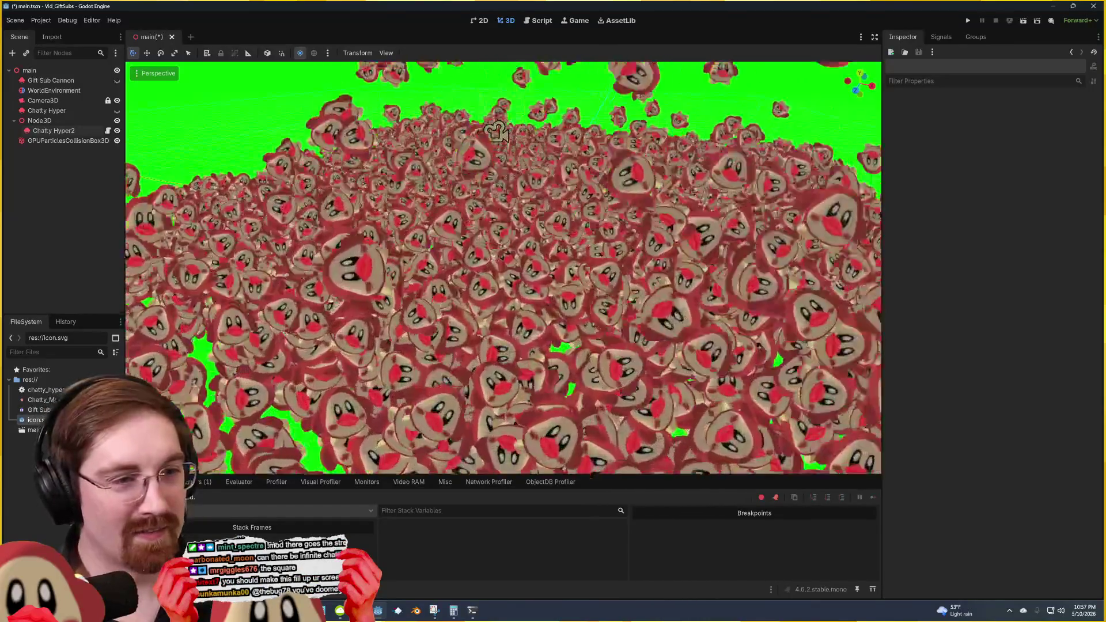
scroll(503, 267, "down", 10)
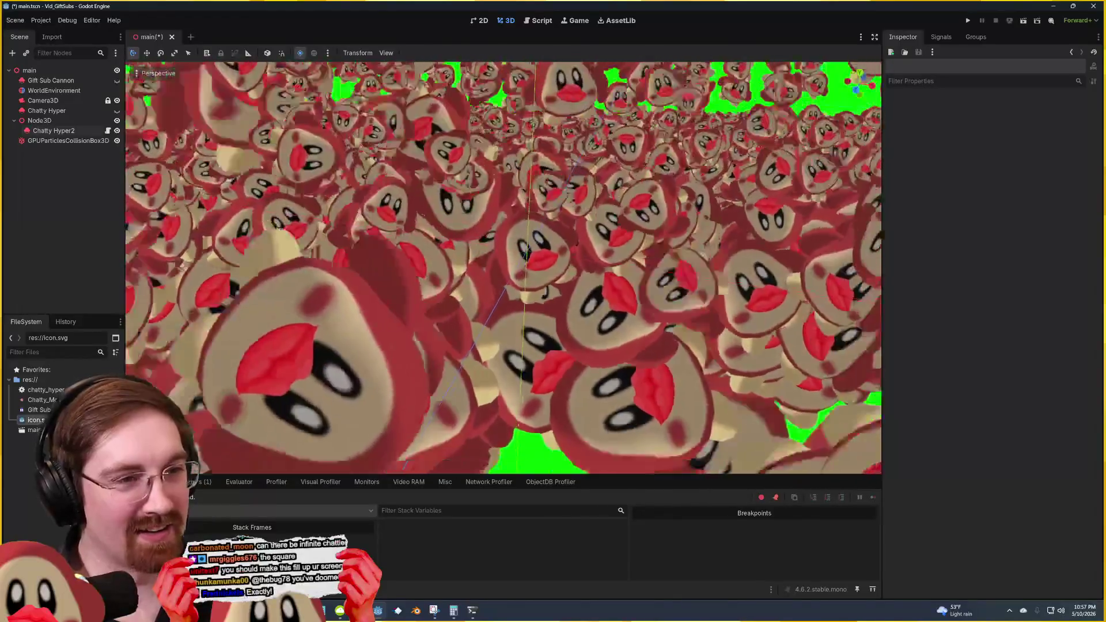
scroll(503, 268, "down", 3)
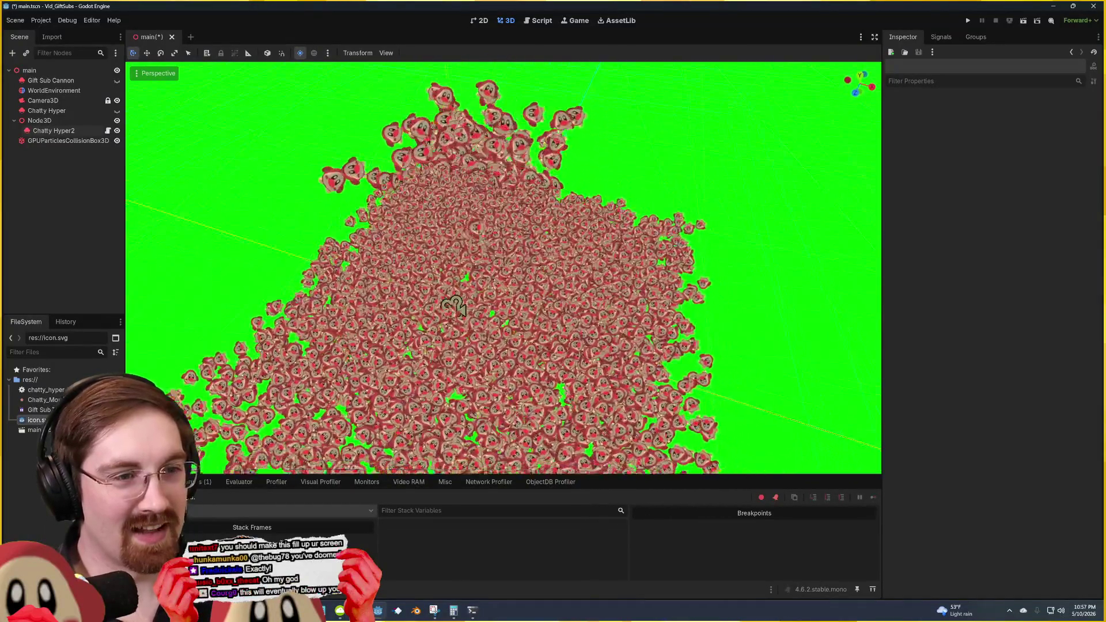
scroll(454, 306, "up", 10)
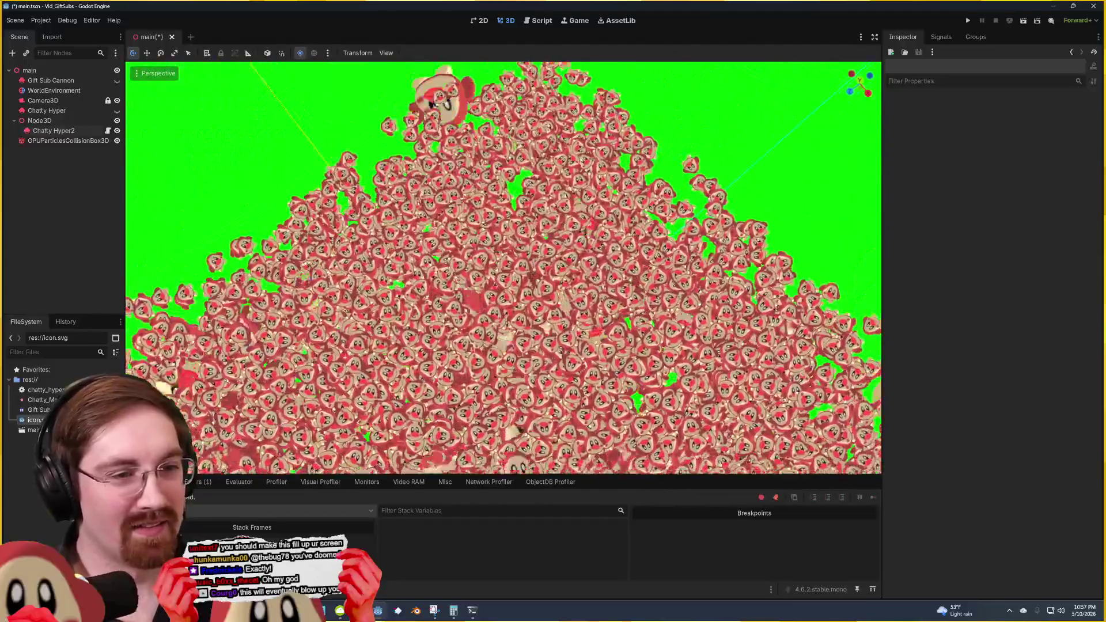
left_click_drag(503, 268, 536, 268)
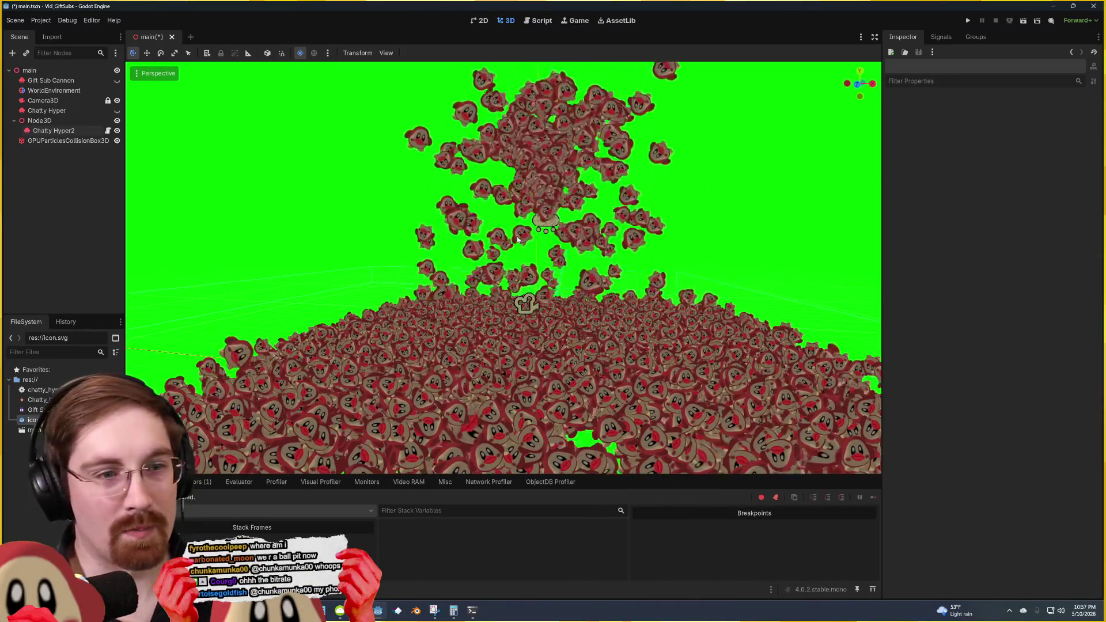
left_click(734, 254)
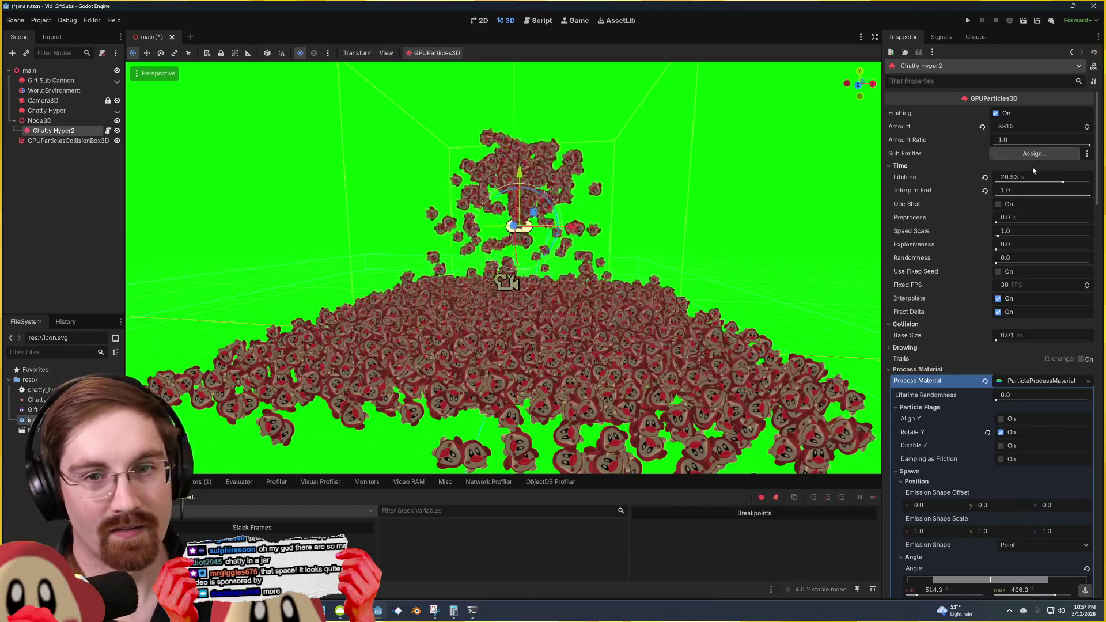
Step: Set Chatty Hyper2's Lifetime to 600 s and push its Amount past 11283
left_click(630, 284)
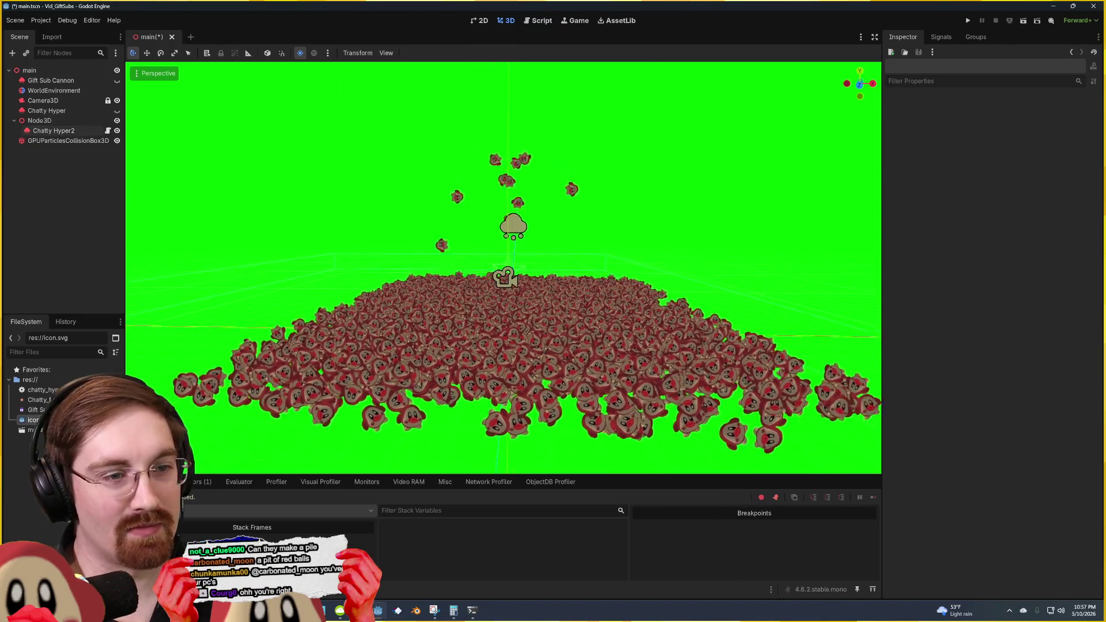
scroll(504, 268, "up", 5)
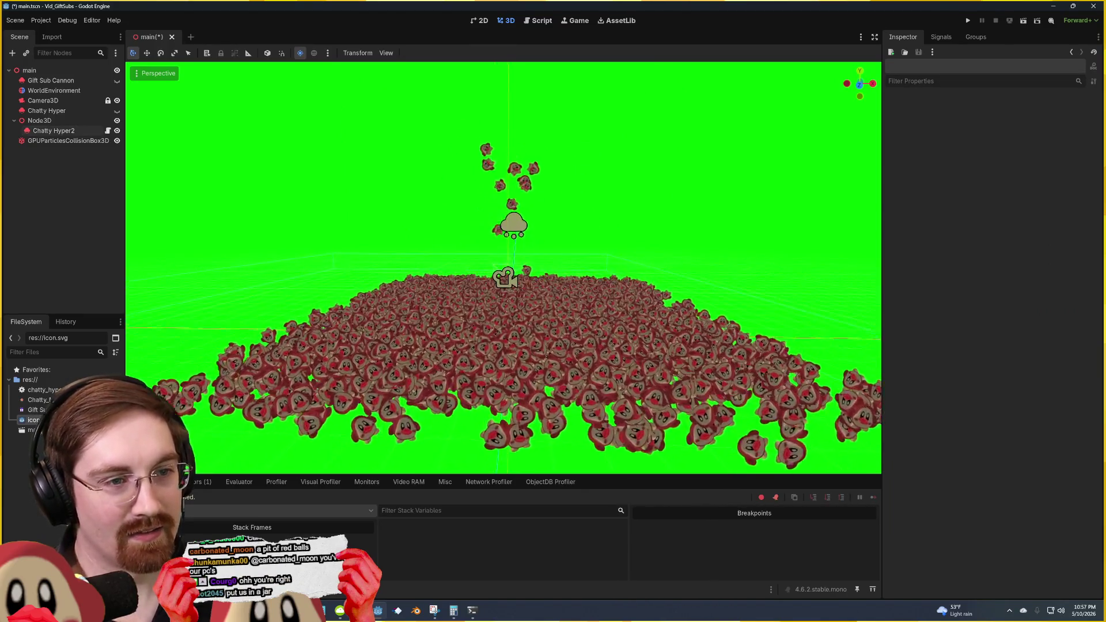
scroll(690, 245, "down", 2)
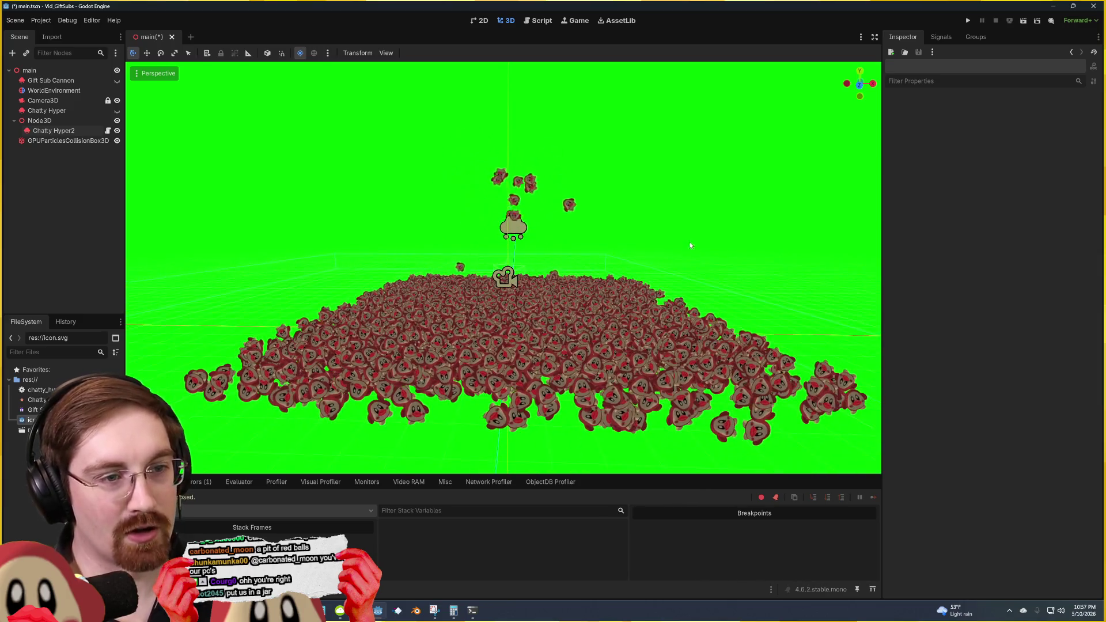
left_click(525, 234)
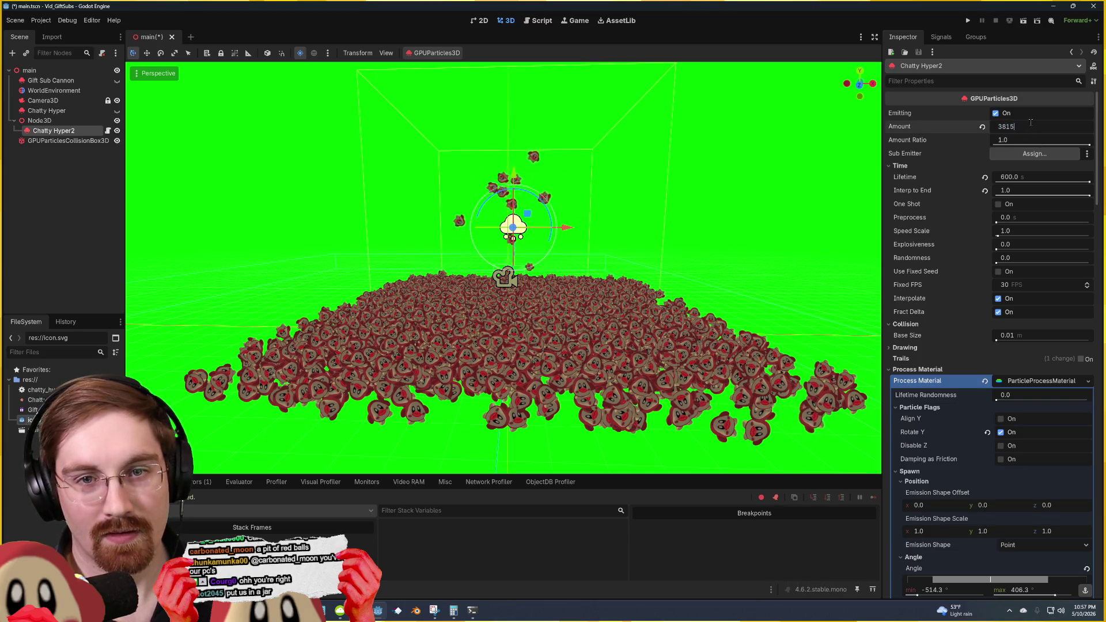
left_click_drag(1003, 128, 1031, 128)
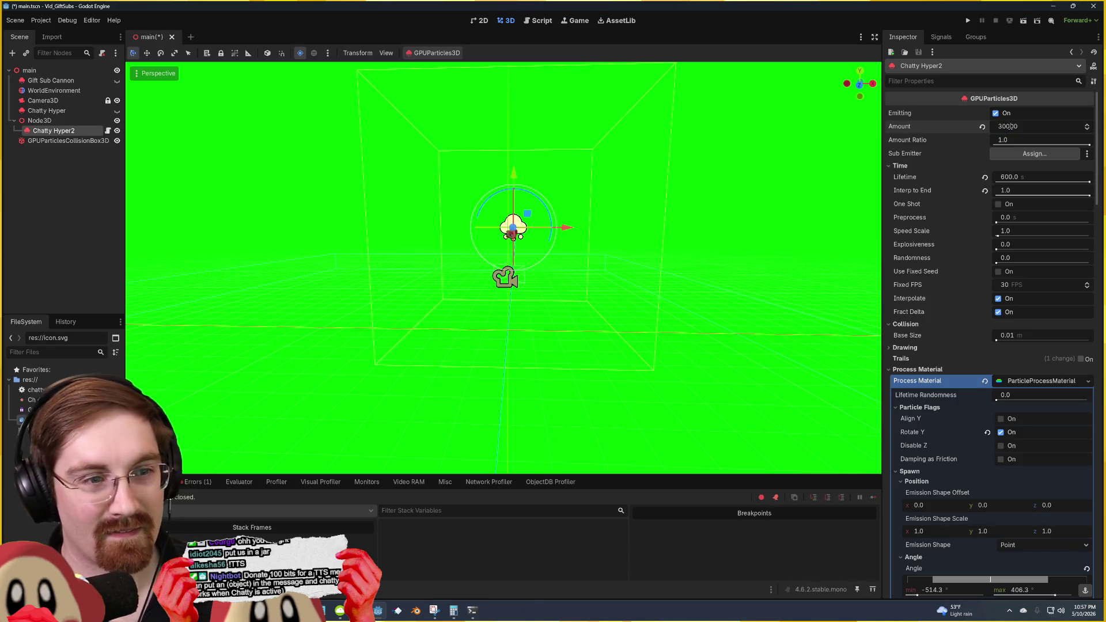
Step: Raise Chatty Hyper2's Speed Scale to 24.63
left_click(680, 209)
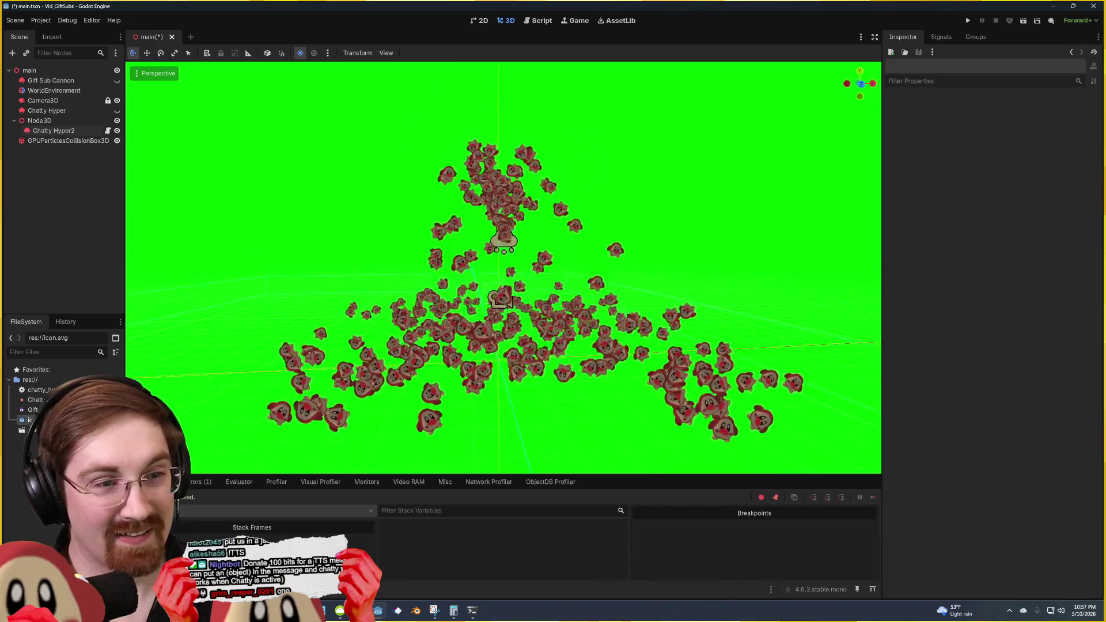
left_click(515, 237)
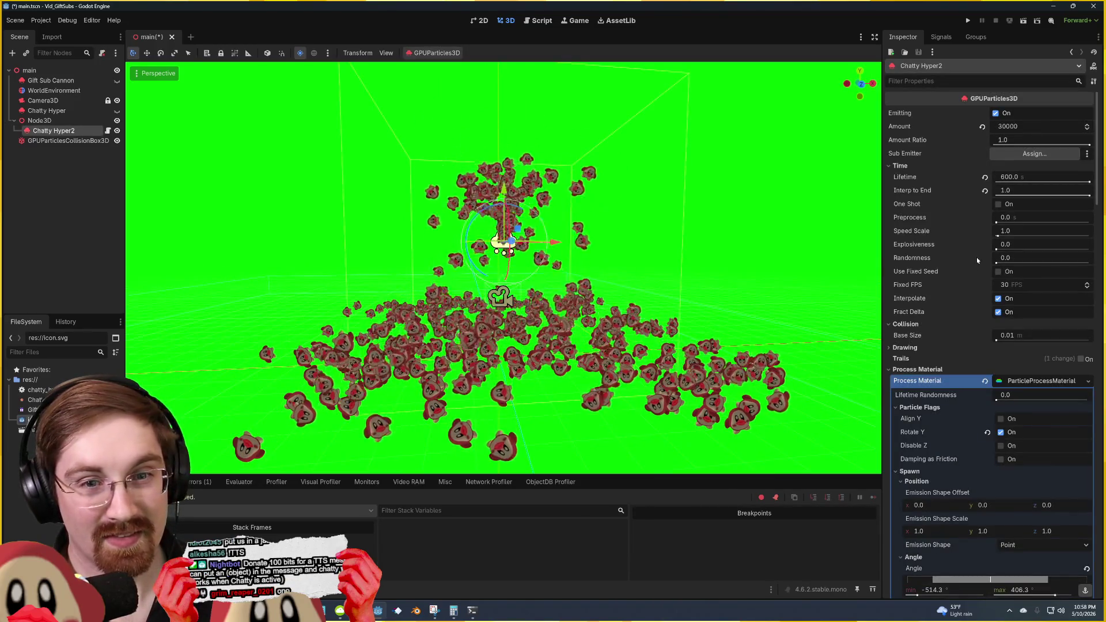
left_click(1000, 235)
left_click_drag(1001, 235, 1005, 235)
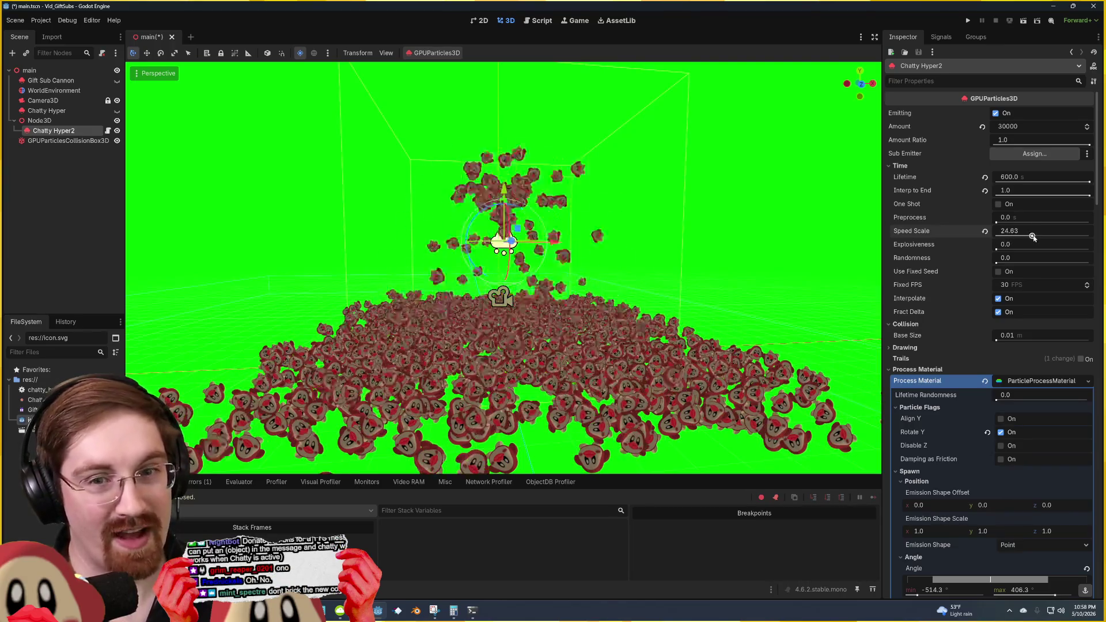
left_click(797, 201)
Step: Orbit and zoom around the heap of faces building on the collision box floor
scroll(504, 268, "up", 3)
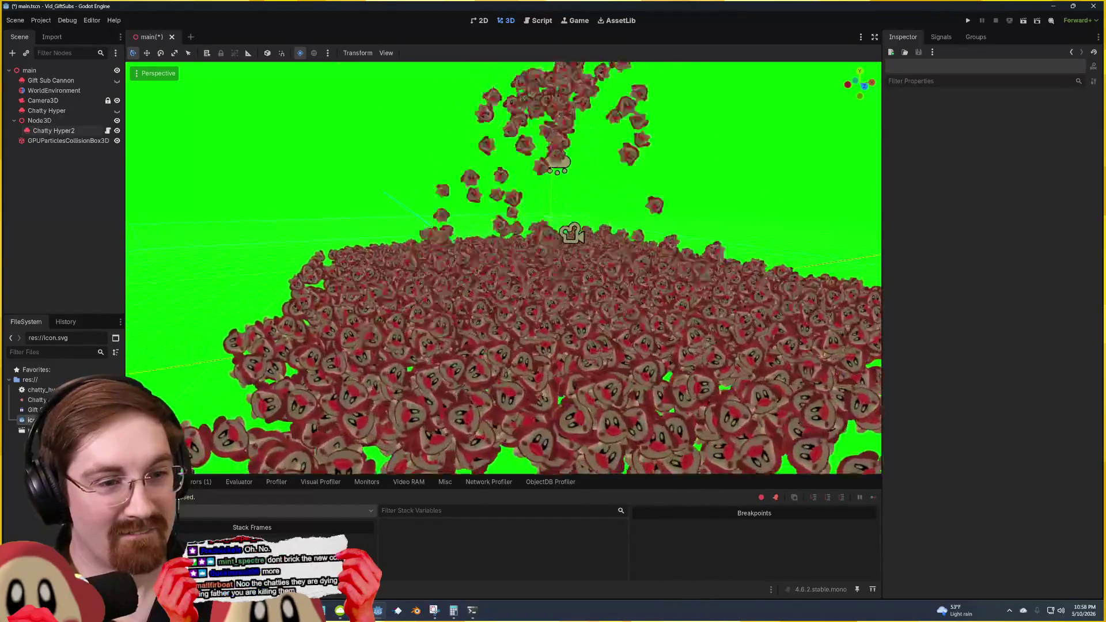
left_click_drag(503, 268, 471, 268)
scroll(503, 268, "down", 5)
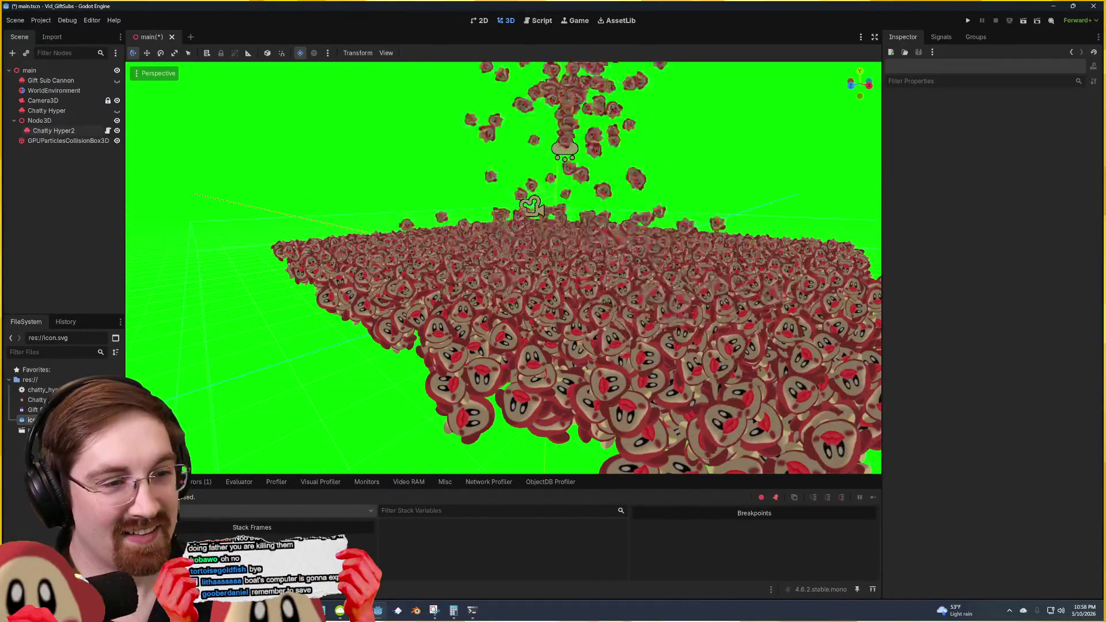
mouse_move(503, 268)
left_mouse_down()
mouse_move(504, 311)
mouse_move(492, 268)
mouse_move(457, 268)
mouse_move(457, 245)
left_mouse_up()
scroll(504, 268, "up", 2)
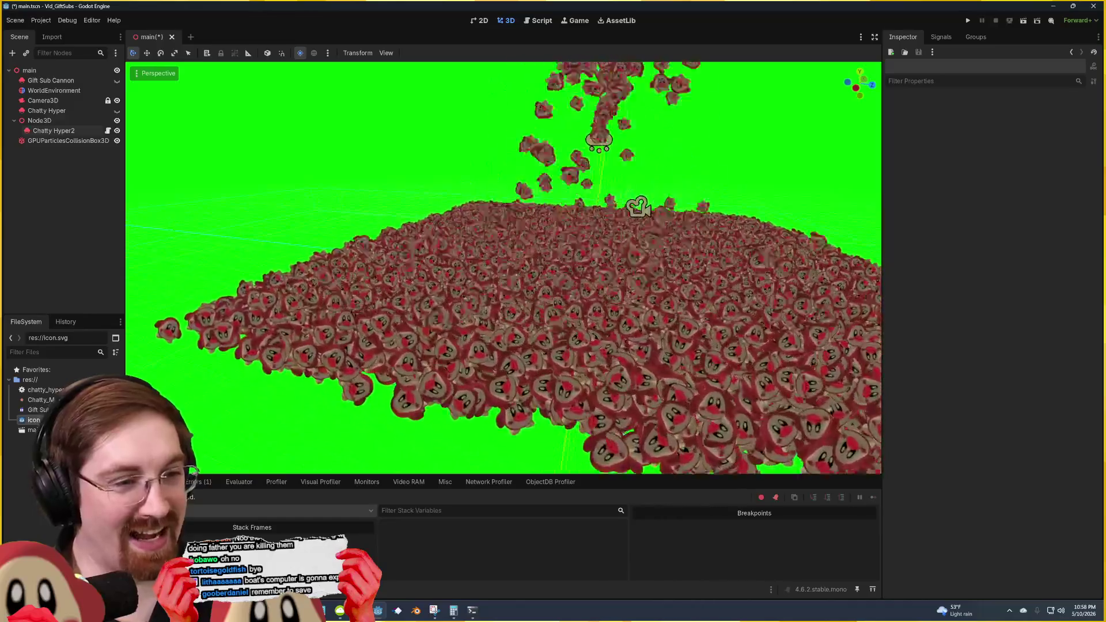
left_click_drag(457, 244, 446, 233)
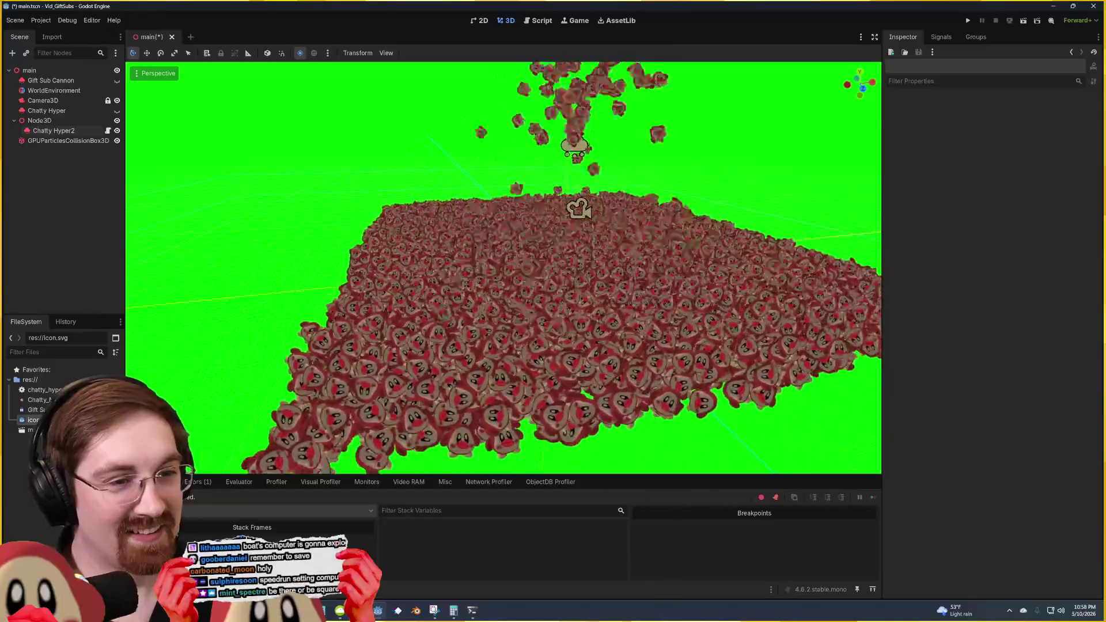
left_click_drag(446, 233, 445, 216)
scroll(503, 268, "up", 3)
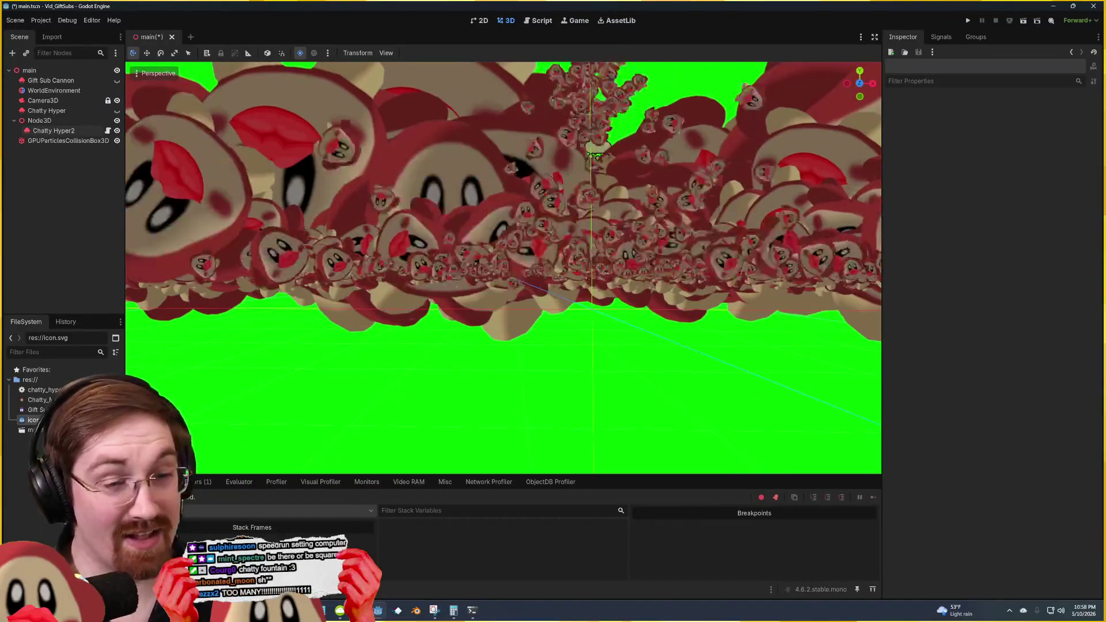
scroll(504, 268, "down", 5)
left_click_drag(504, 268, 463, 259)
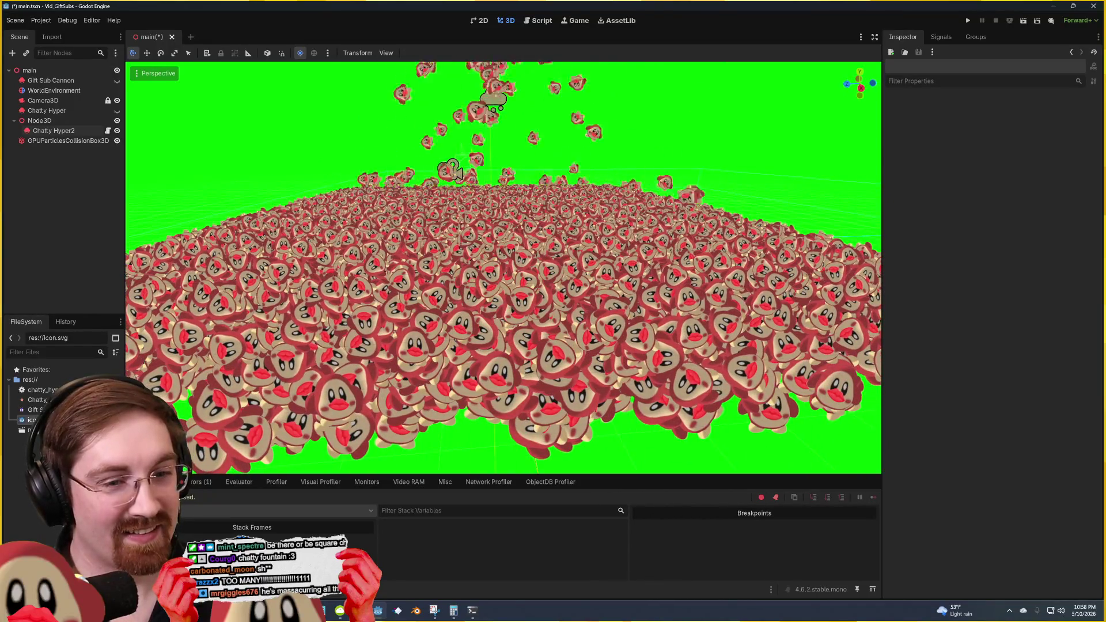
left_click_drag(464, 260, 394, 253)
scroll(440, 257, "down", 5)
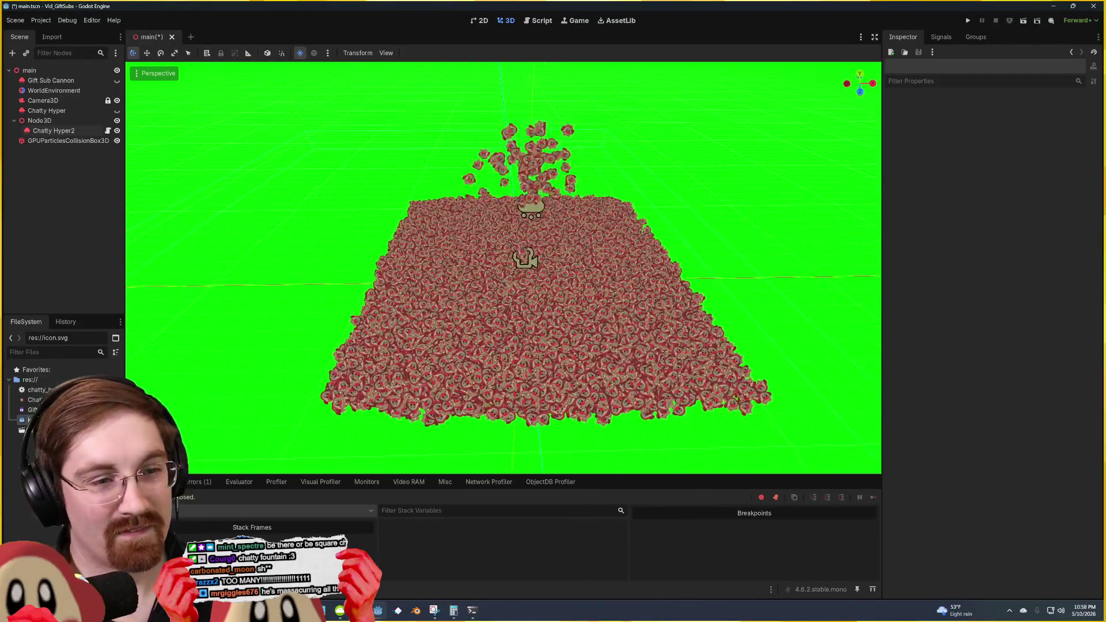
scroll(504, 268, "up", 5)
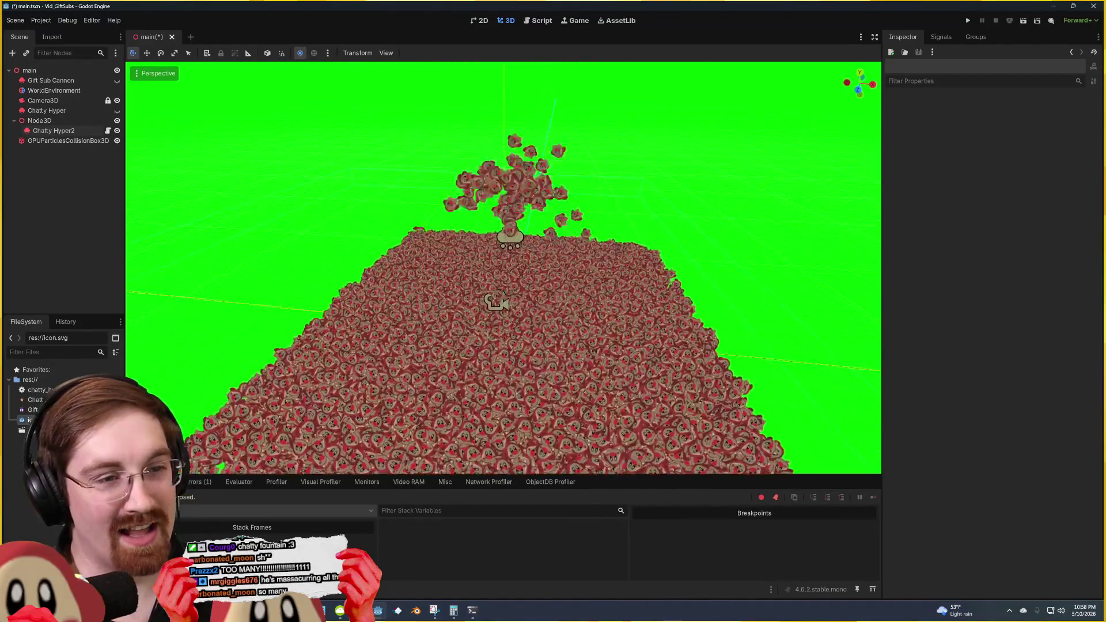
scroll(503, 268, "up", 1)
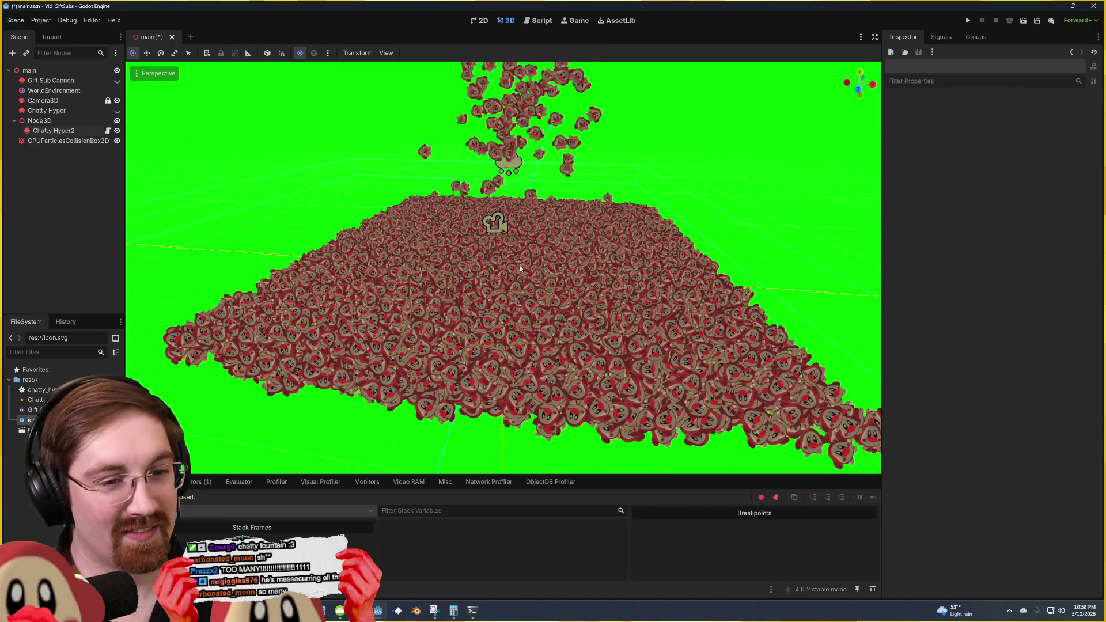
Step: Set the particle Amount to 300000 and raise the Speed Scale to about 33.88
left_click(518, 169)
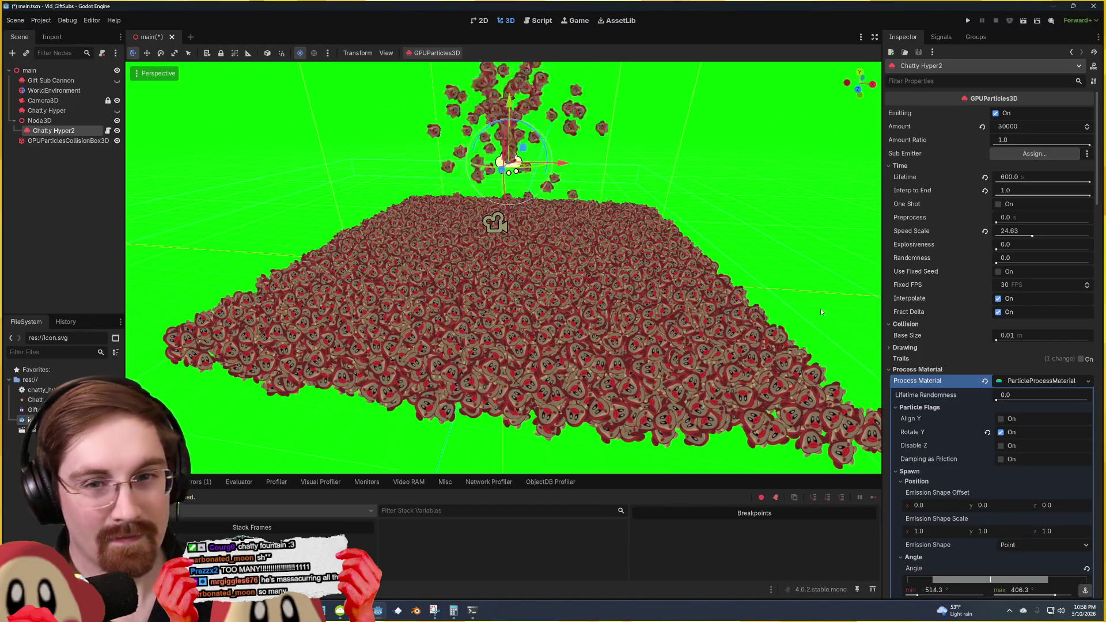
left_click(1012, 127)
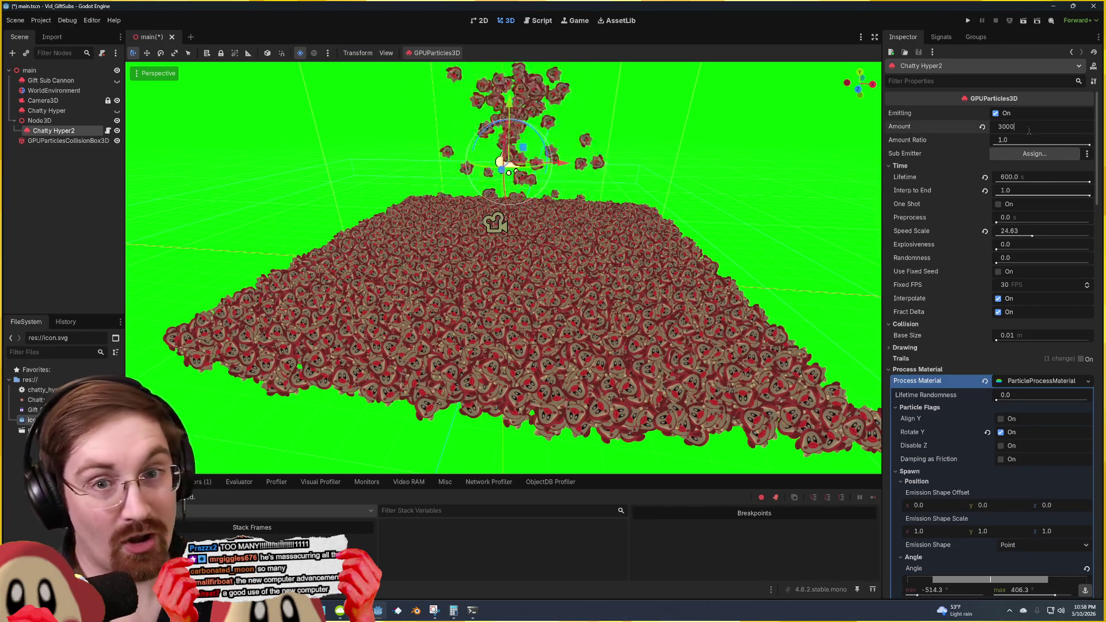
type("00")
key("Return")
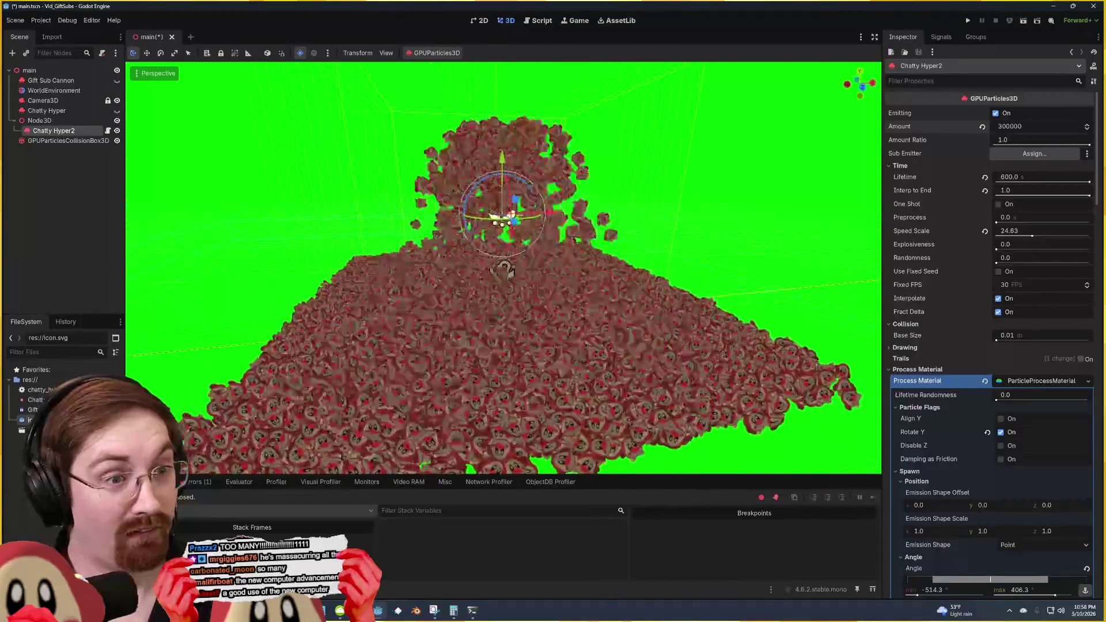
mouse_move(494, 263)
left_mouse_down()
mouse_move(560, 259)
mouse_move(575, 244)
mouse_move(521, 236)
left_mouse_up()
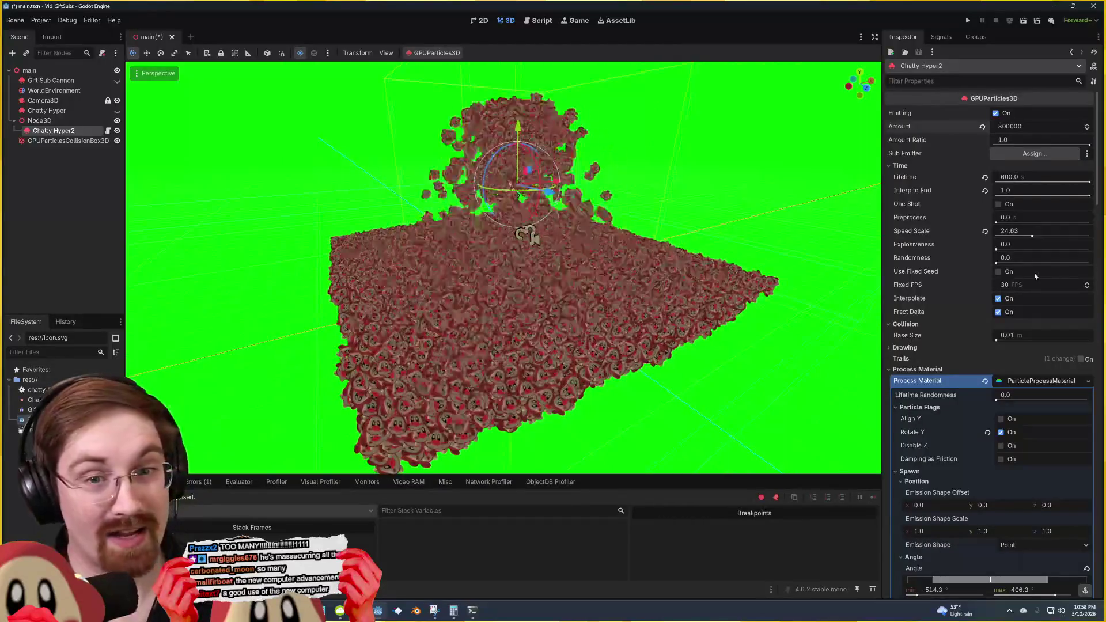
left_click_drag(1031, 238, 1045, 237)
left_click(872, 212)
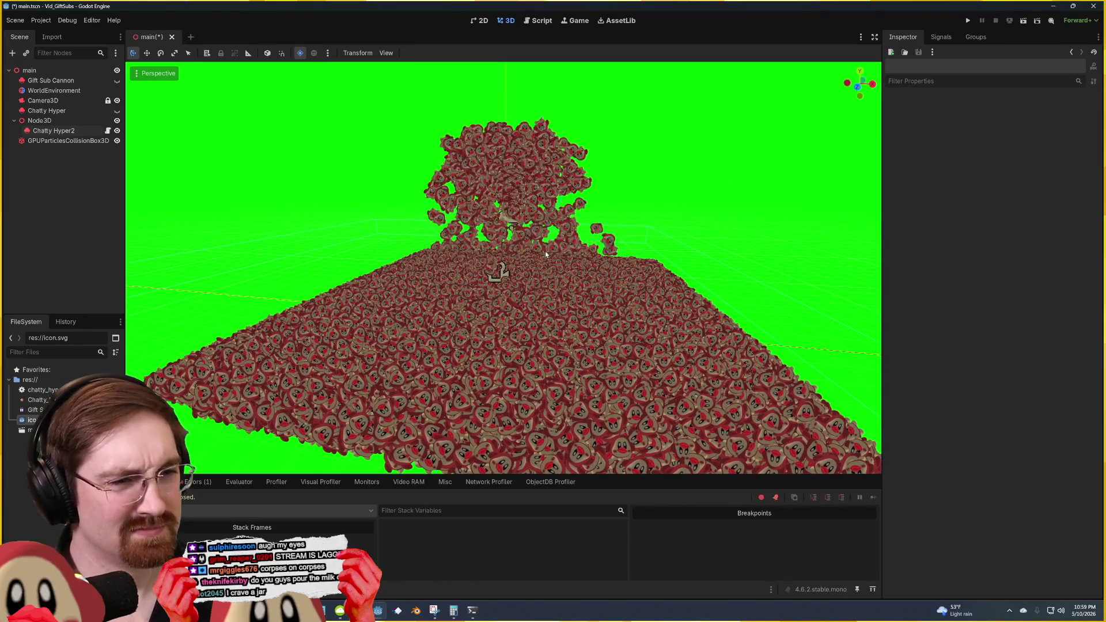
Step: Save main.tscn after checking the Chatty Hyper particle node
left_click(506, 278)
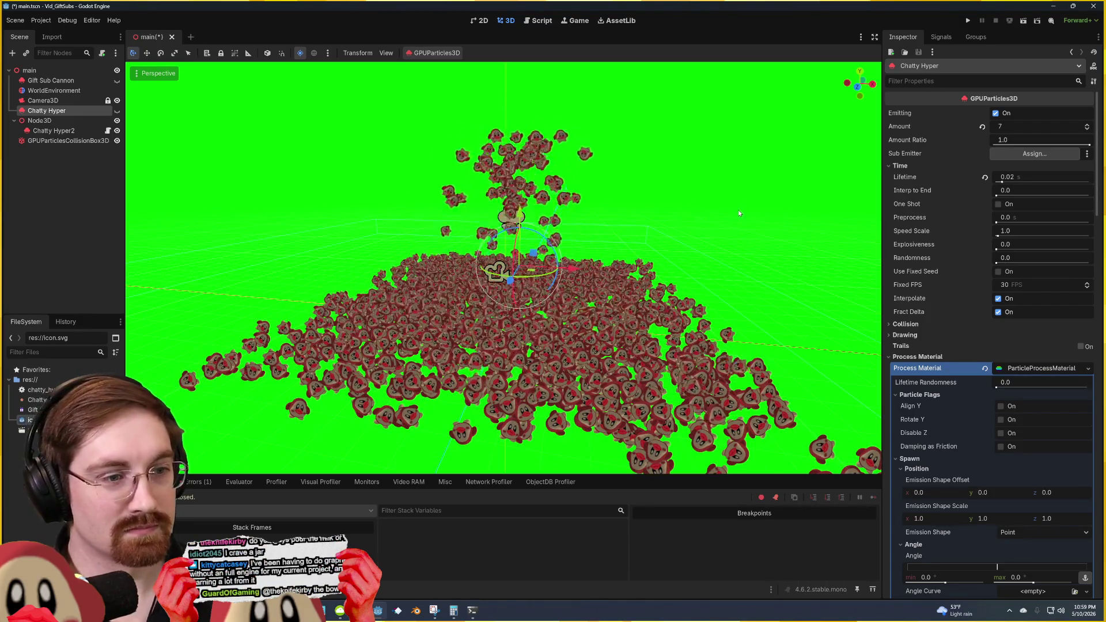
left_click(732, 254)
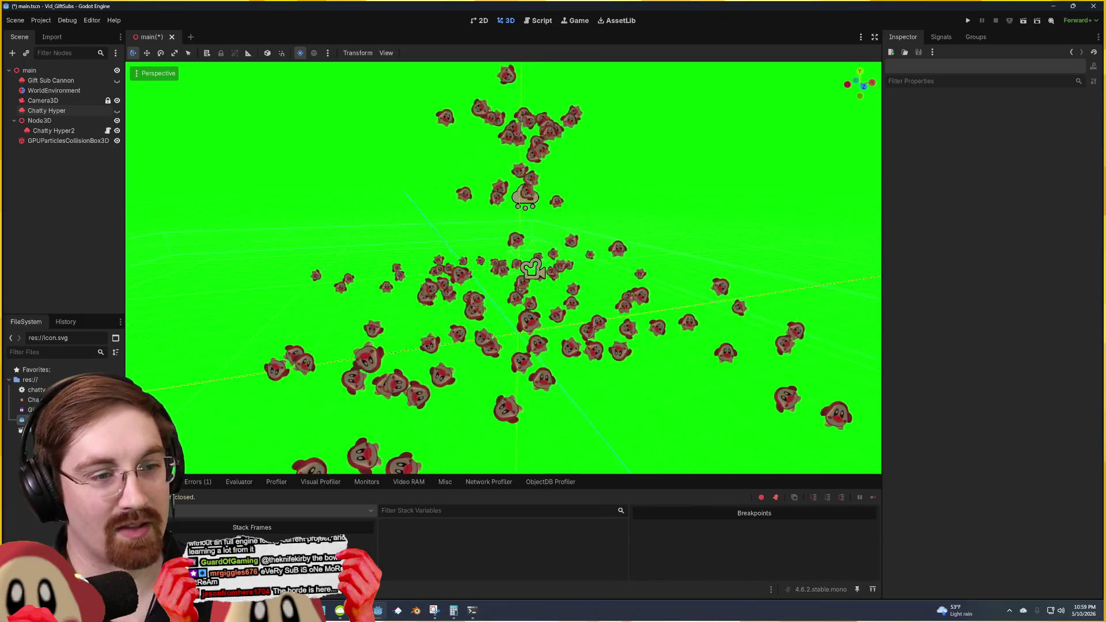
key("ctrl+s")
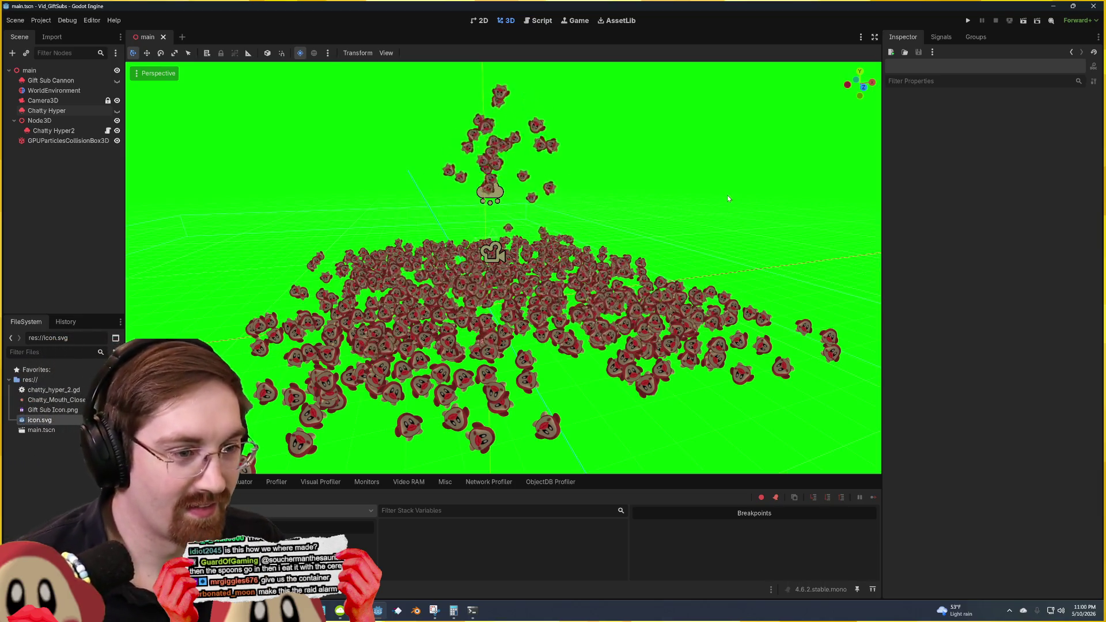
Step: Close the Vid_GiftSubs editor and open MiiRPS from the Project Manager
left_click(1102, 5)
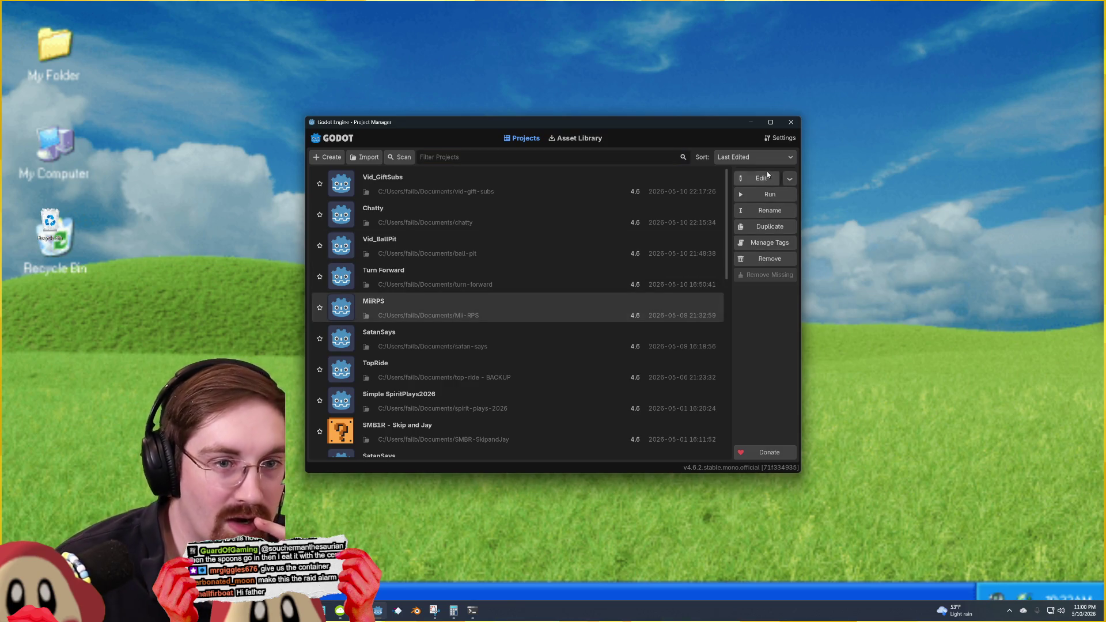
left_click(760, 180)
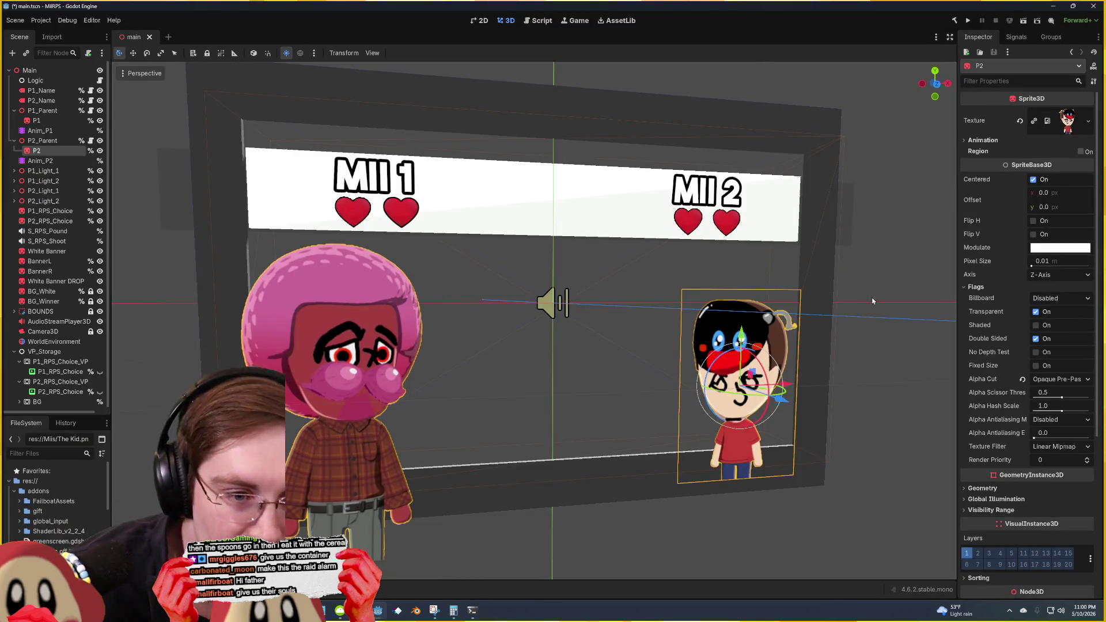
Step: Run MiiRPS with F5 to watch Mr Ring versus The Kid, then close the debug window
left_click(879, 314)
scroll(856, 289, "down", 8)
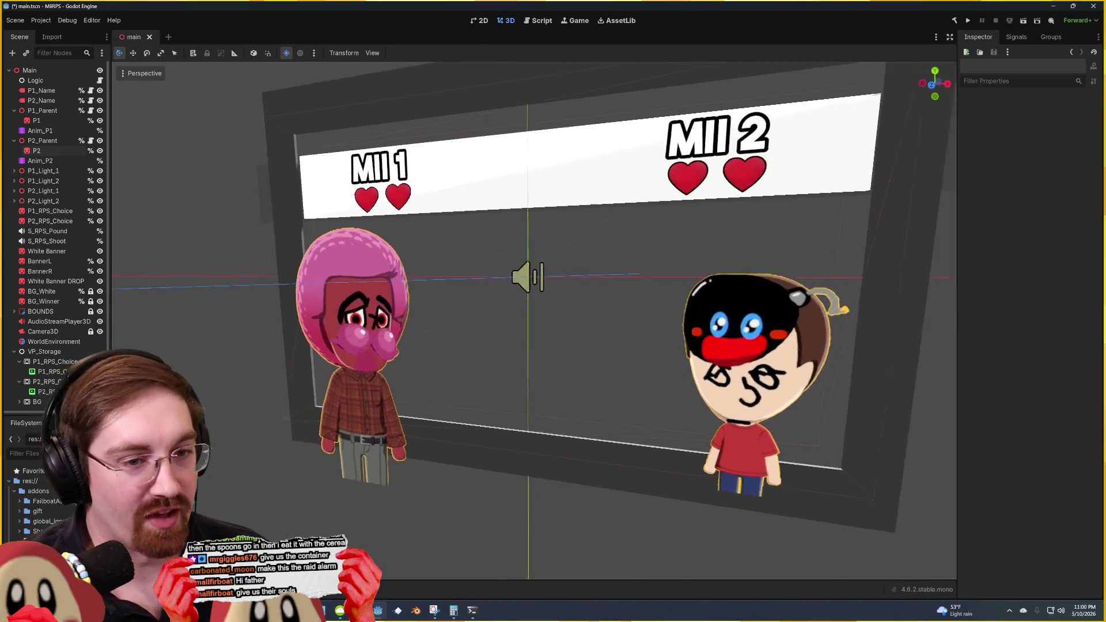
scroll(856, 334, "up", 8)
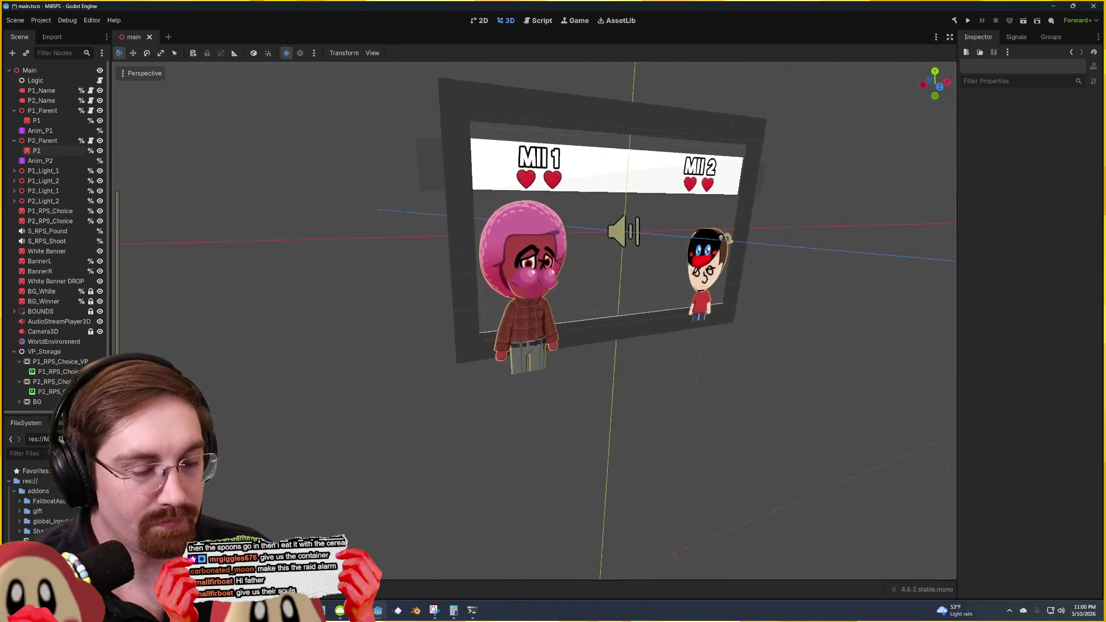
scroll(856, 289, "up", 5)
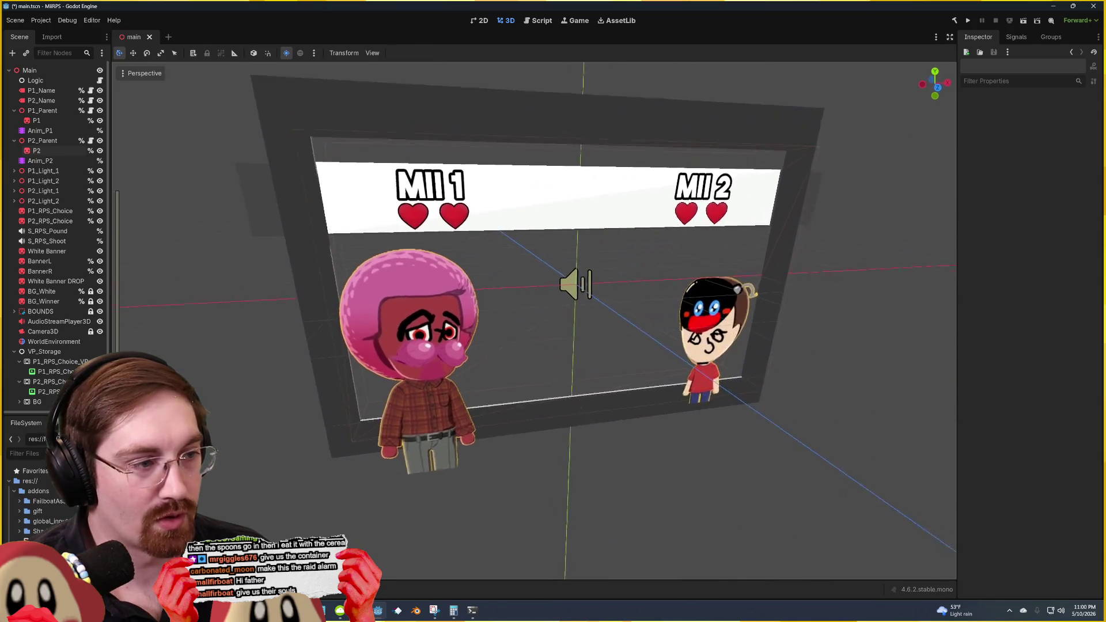
key("F5")
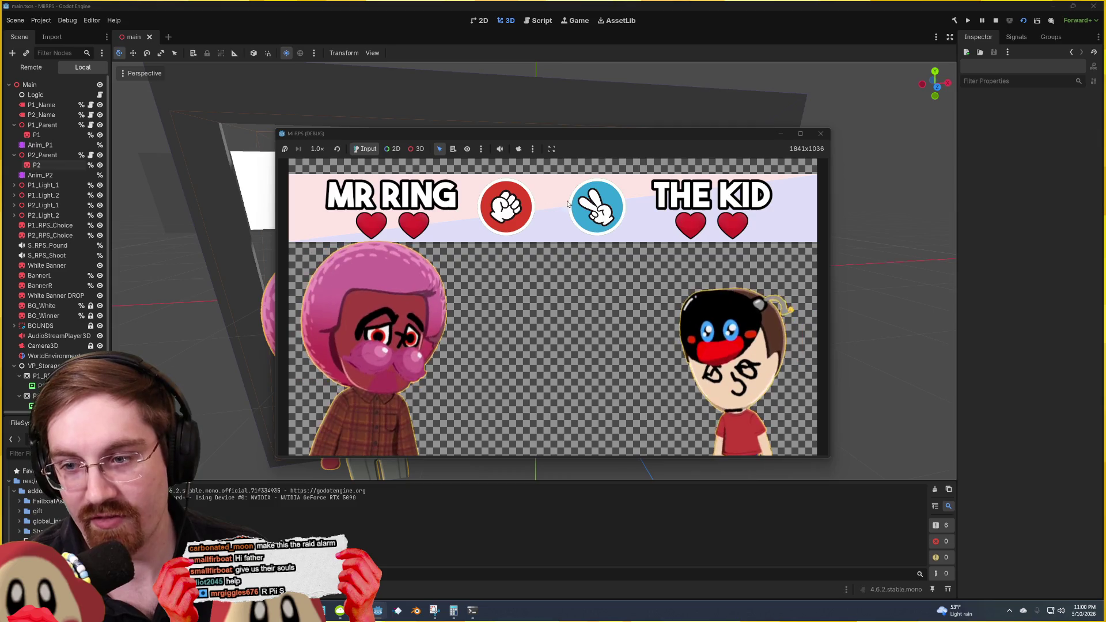
left_click(822, 133)
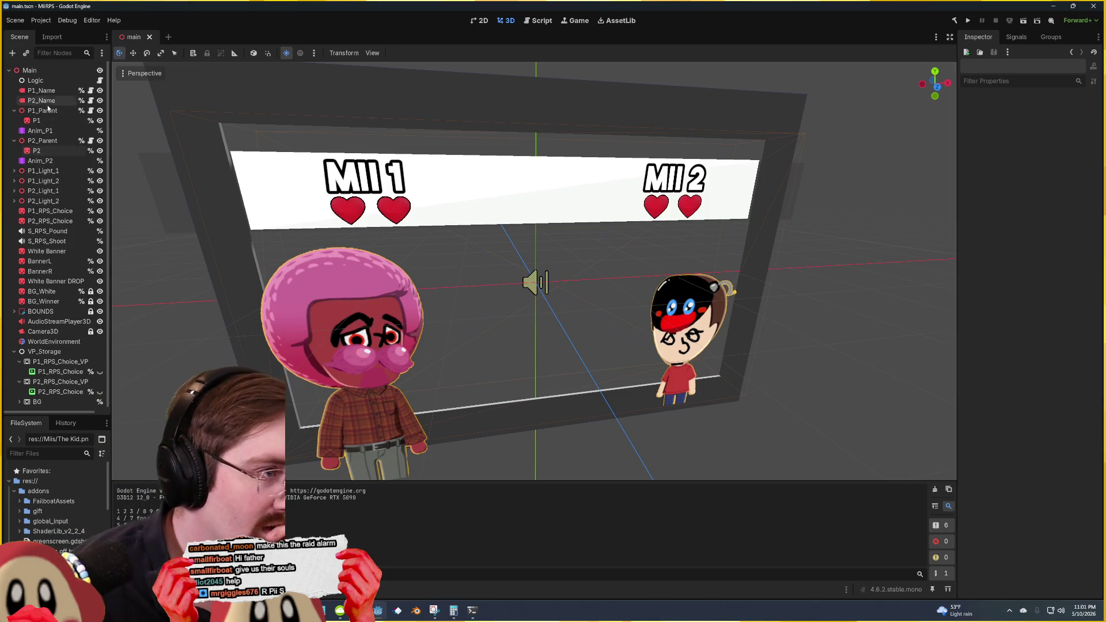
scroll(58, 236, "down", 1)
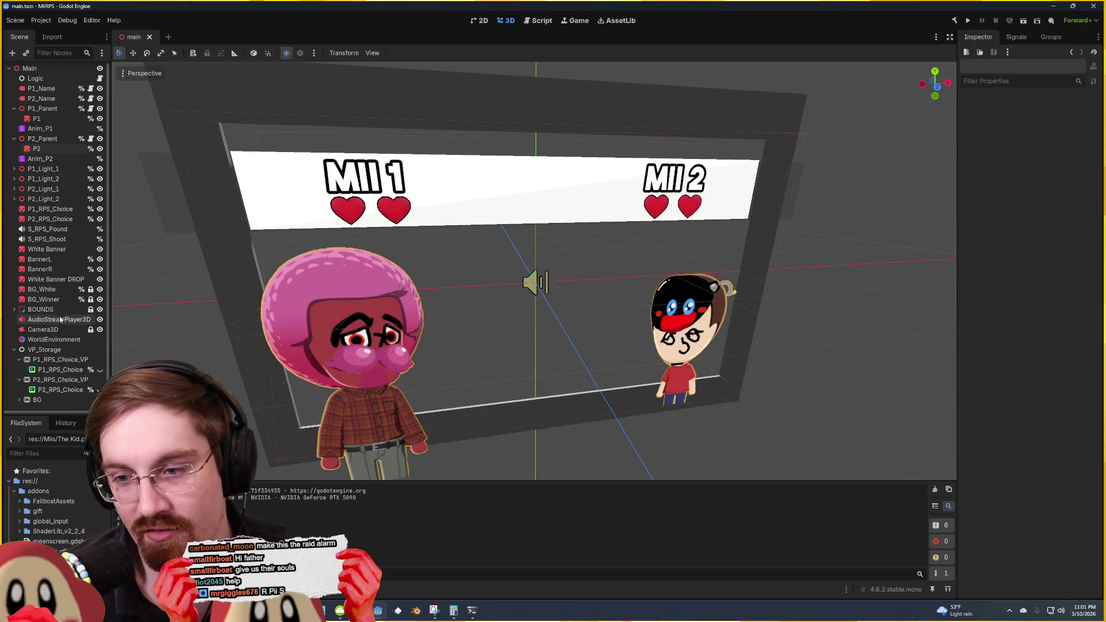
left_click(55, 369)
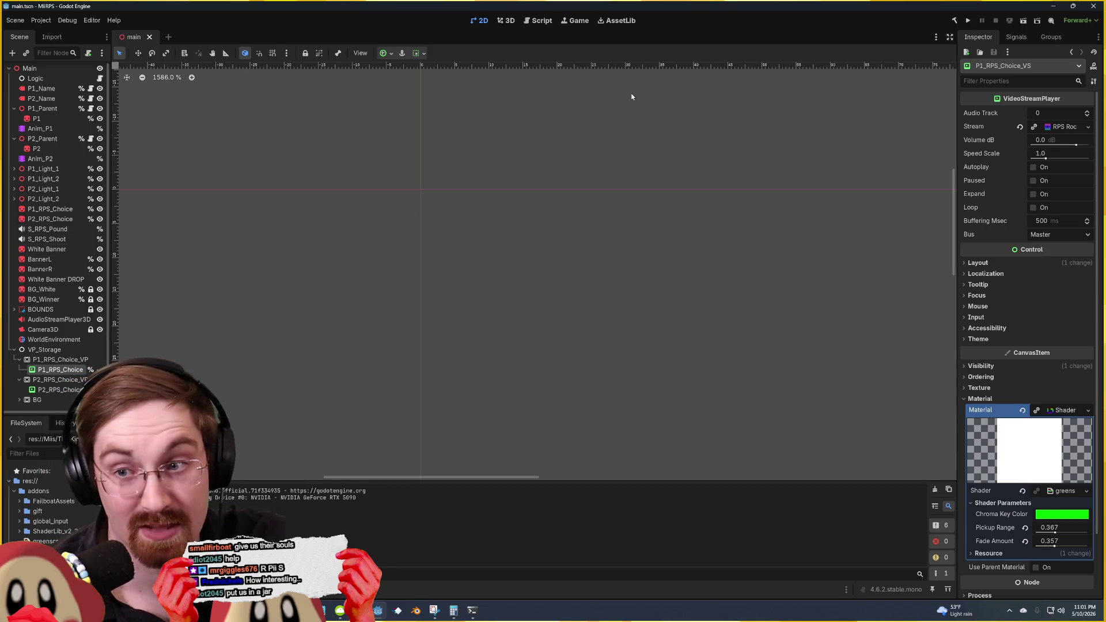
left_click(510, 21)
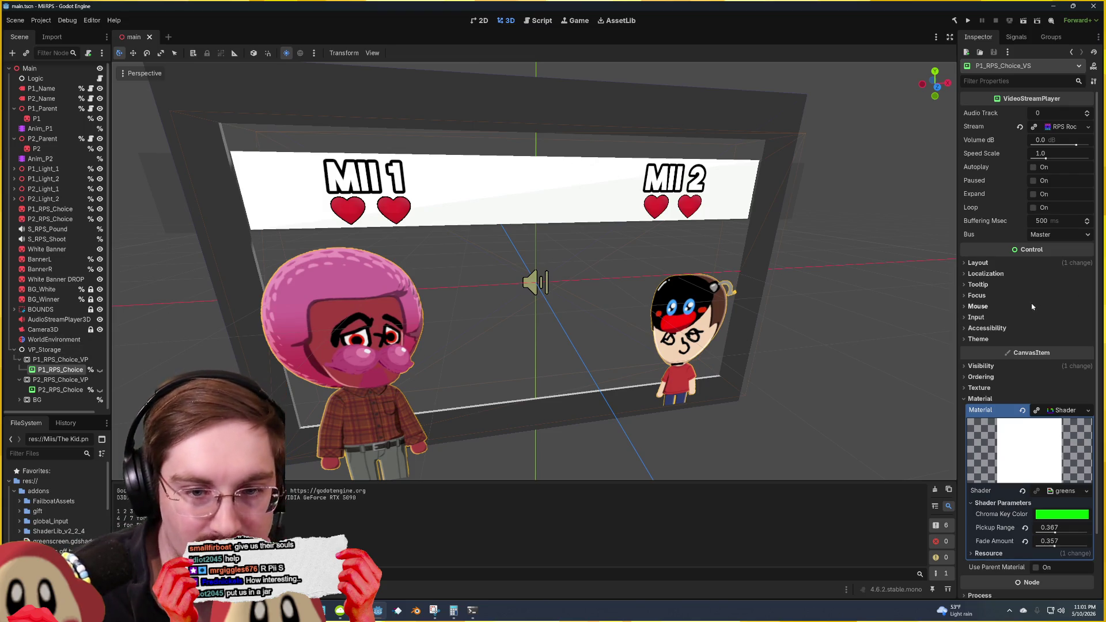
scroll(1032, 306, "down", 3)
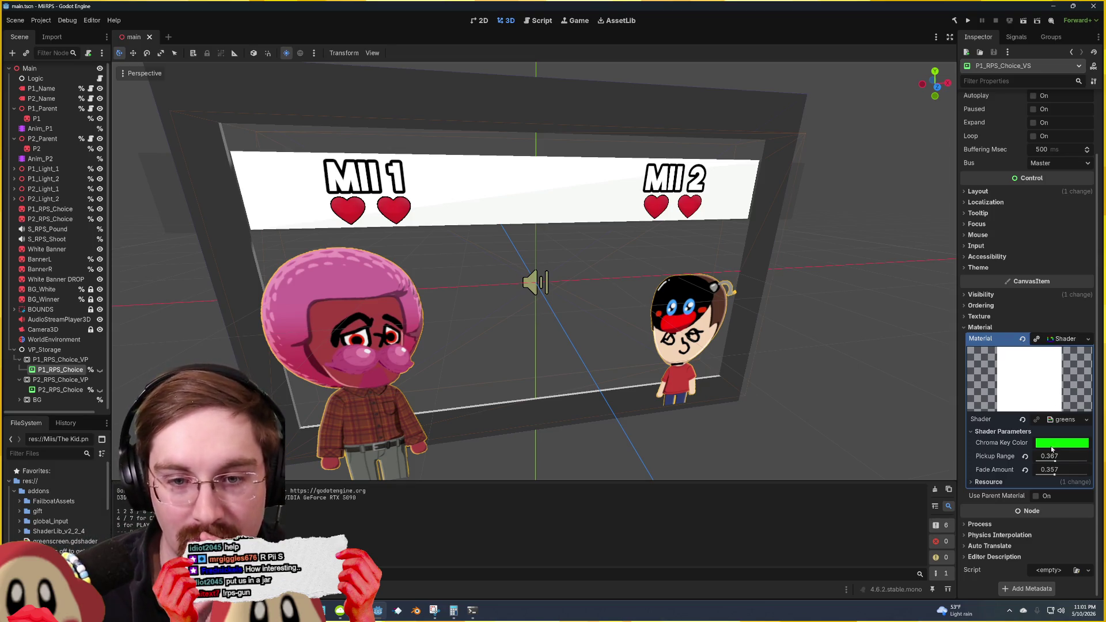
left_click(792, 308)
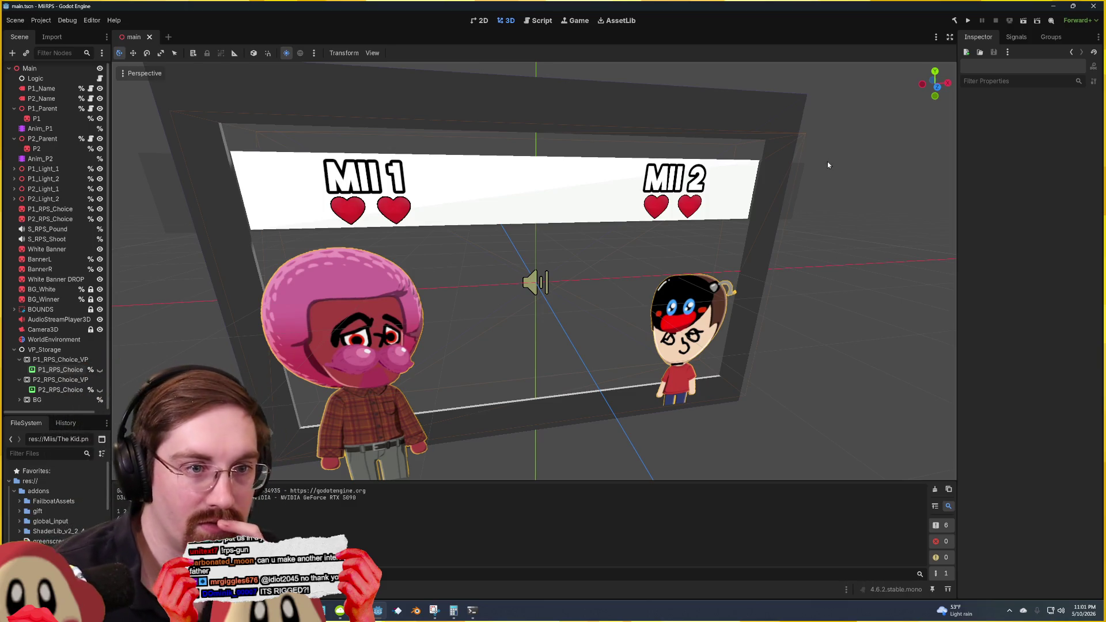
key("F5")
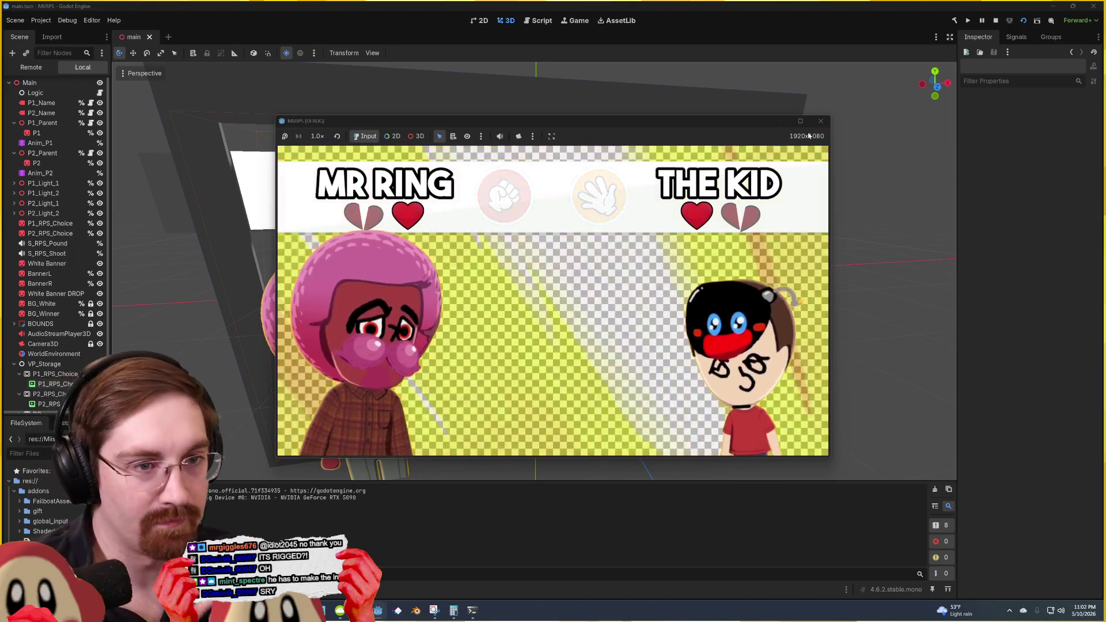
left_click(826, 122)
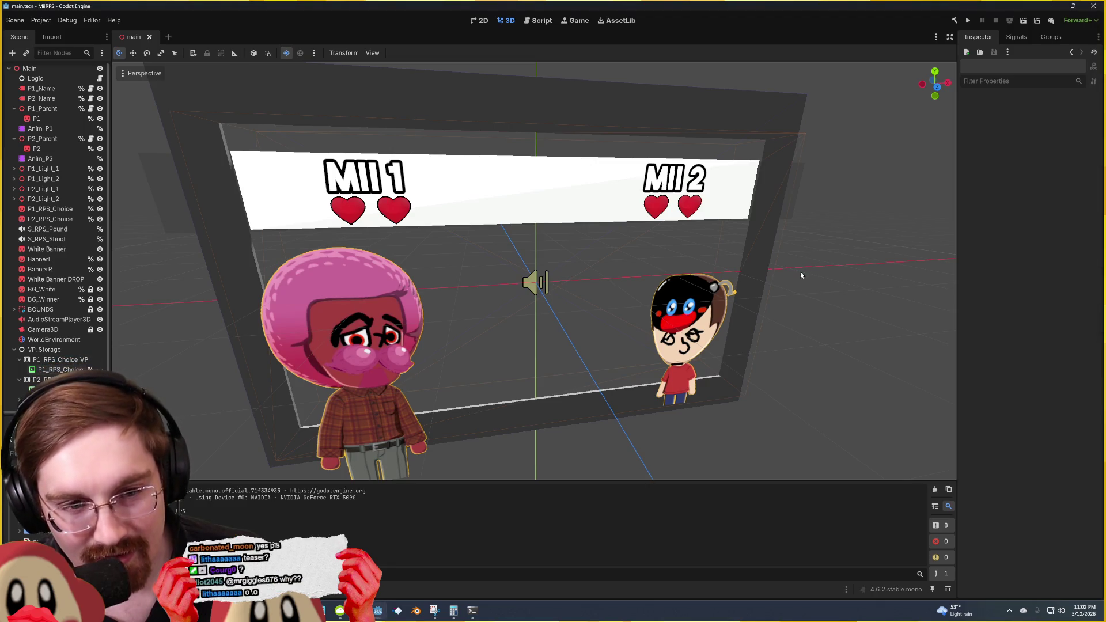
mouse_move(535, 282)
left_mouse_down()
mouse_move(524, 282)
mouse_move(831, 257)
left_mouse_up()
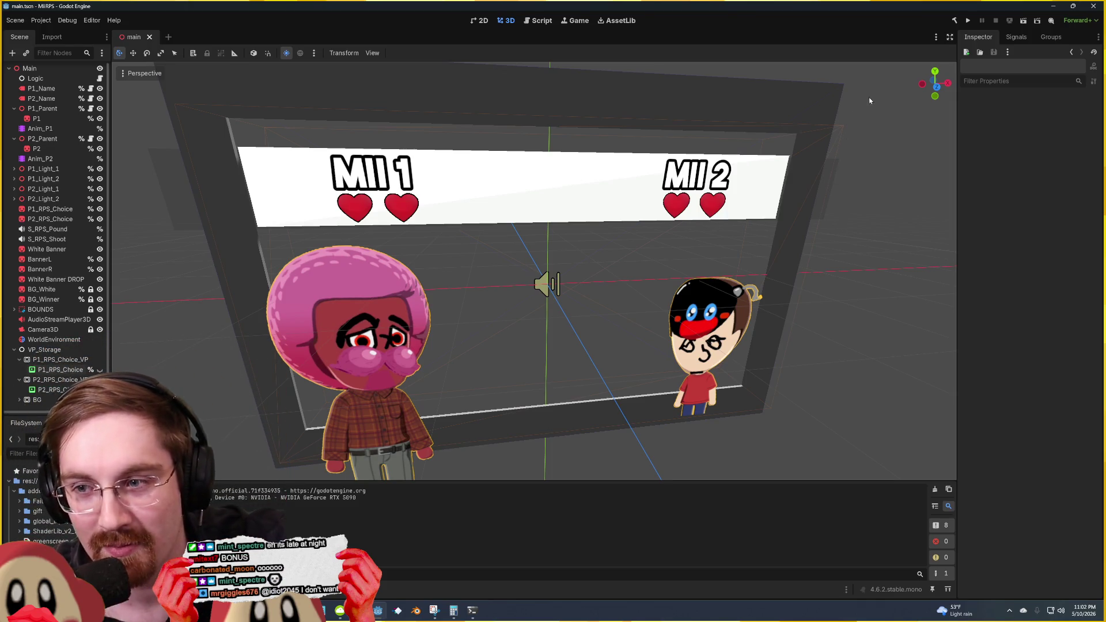
Step: Close the MiiRPS editor window
left_click(1095, 7)
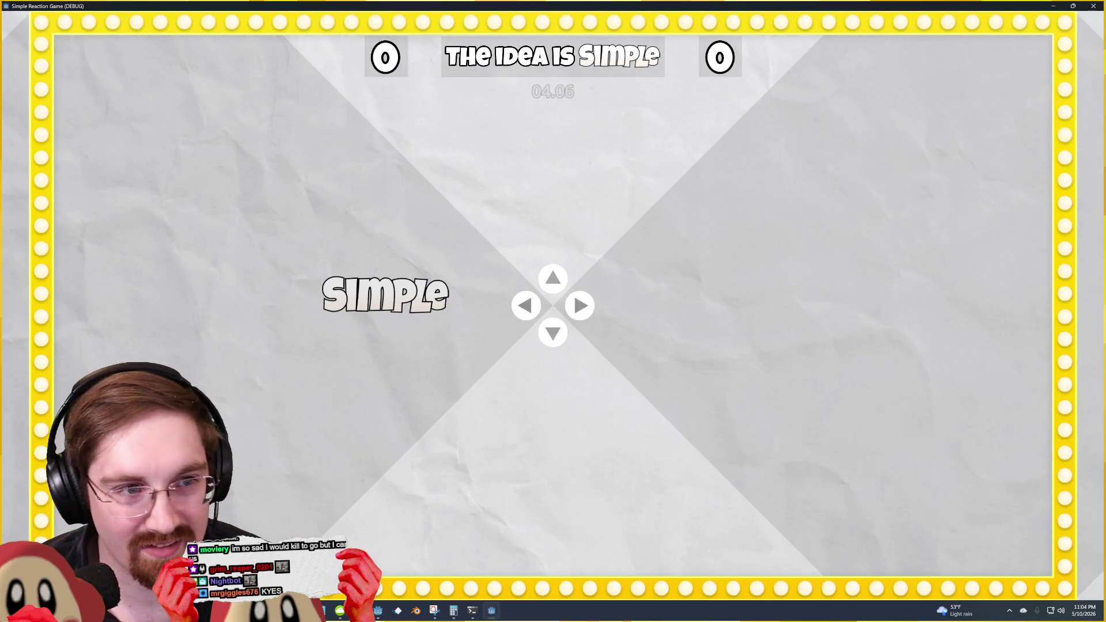
Step: Answer the rounds with arrow keys: Simple, Simple, Simple, Changed, Changed, Wrong, then the top cow
key("Left")
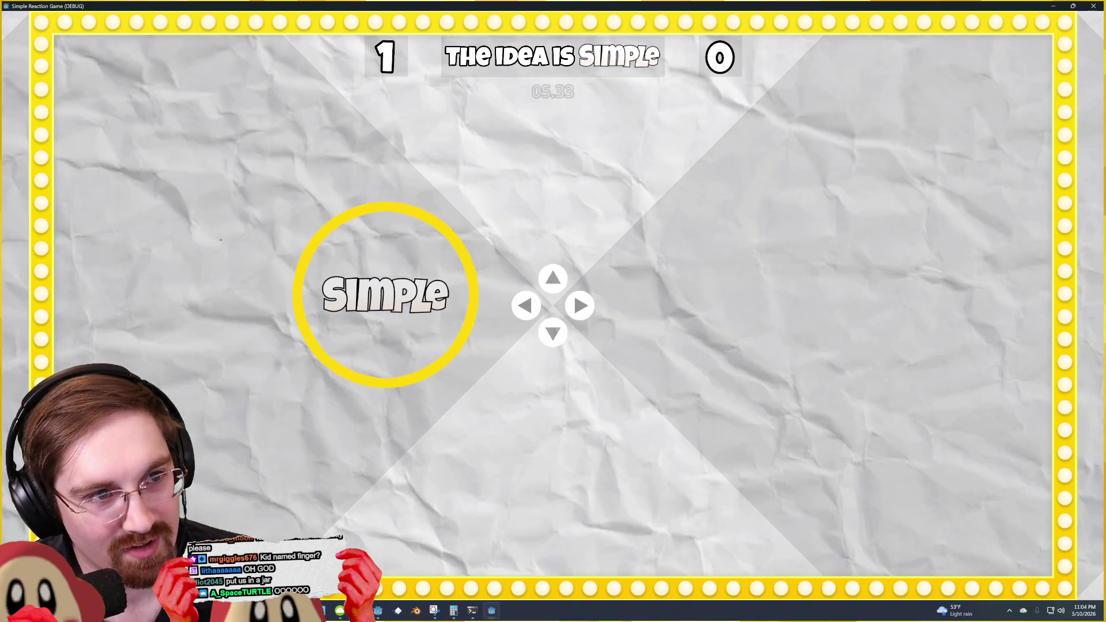
key("Left")
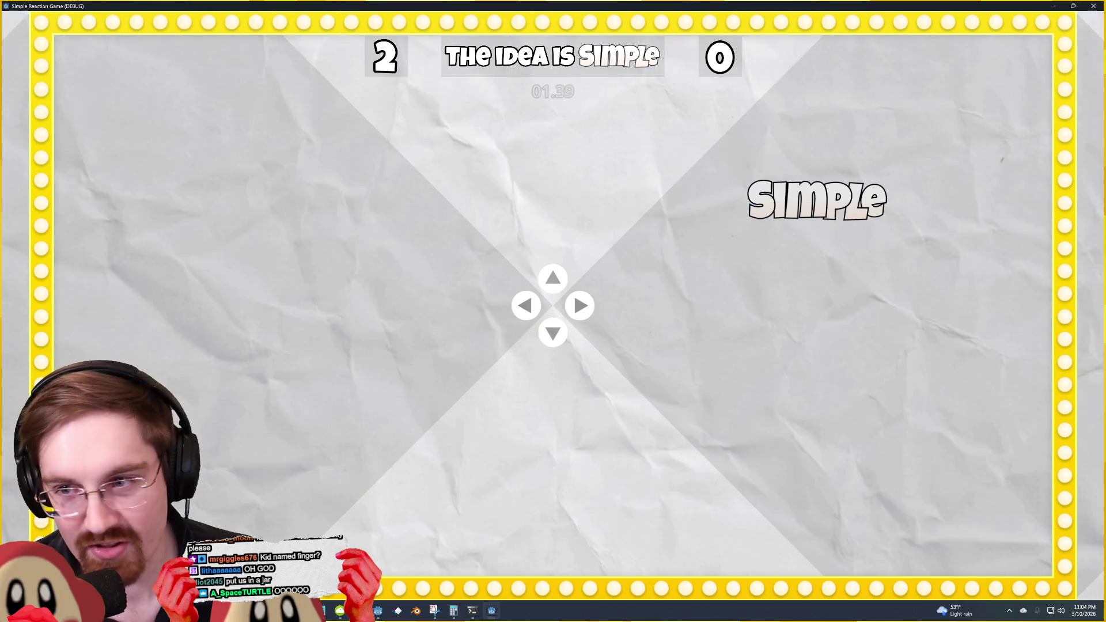
key("Right")
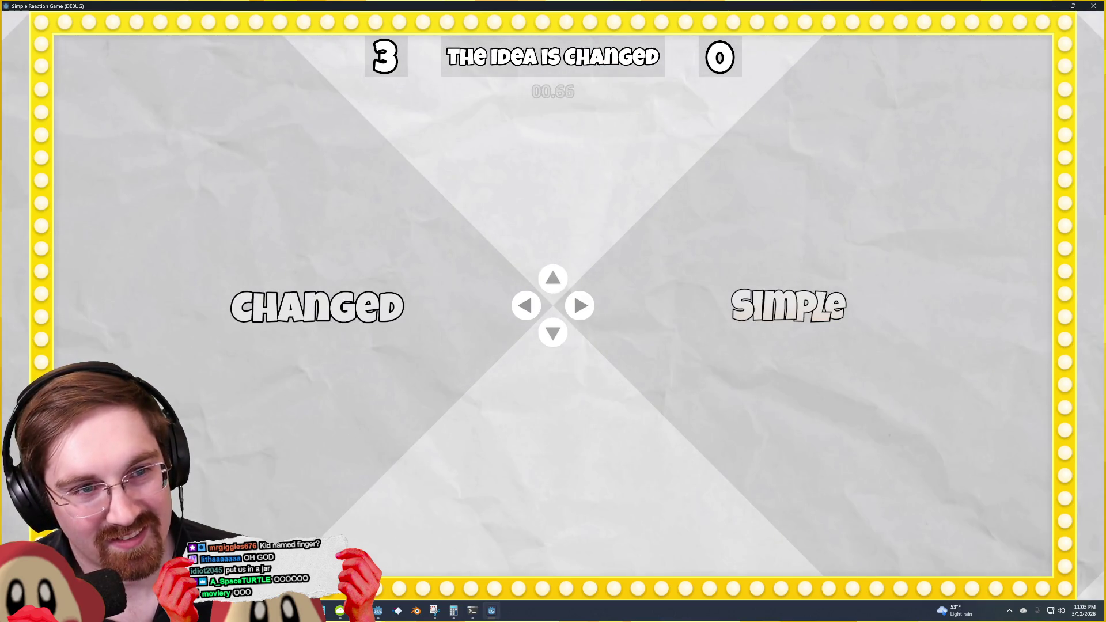
key("Right")
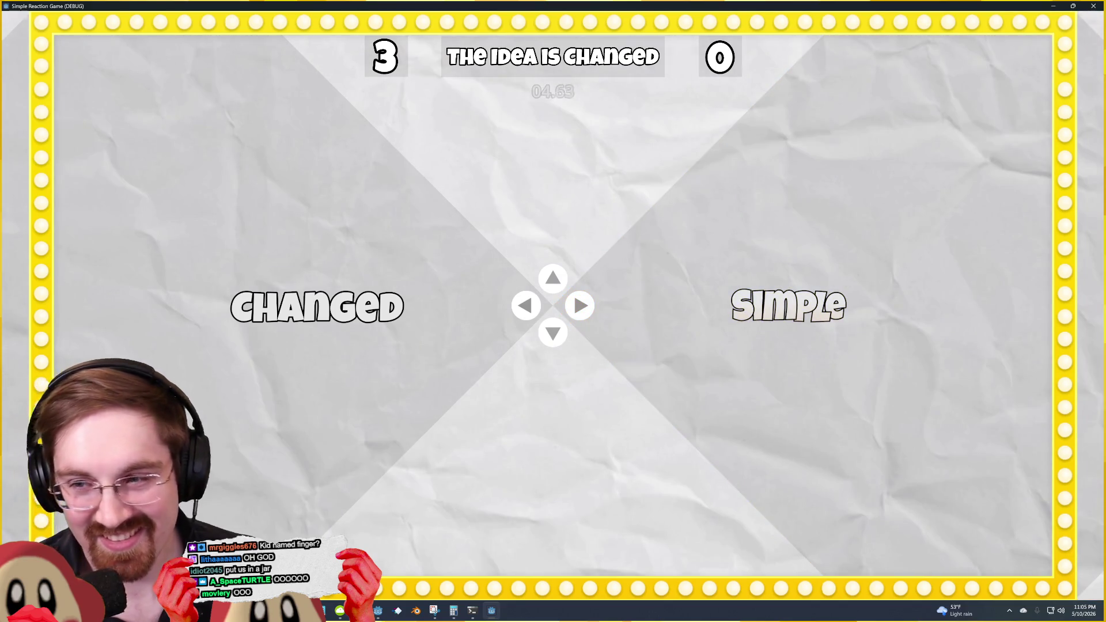
key("Left")
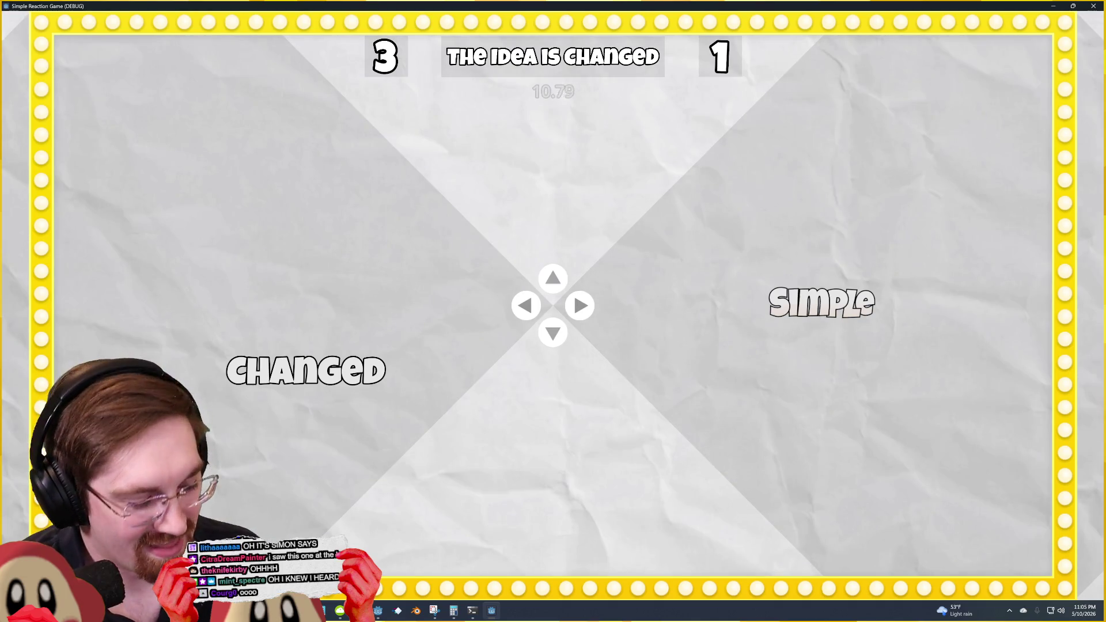
key("Left")
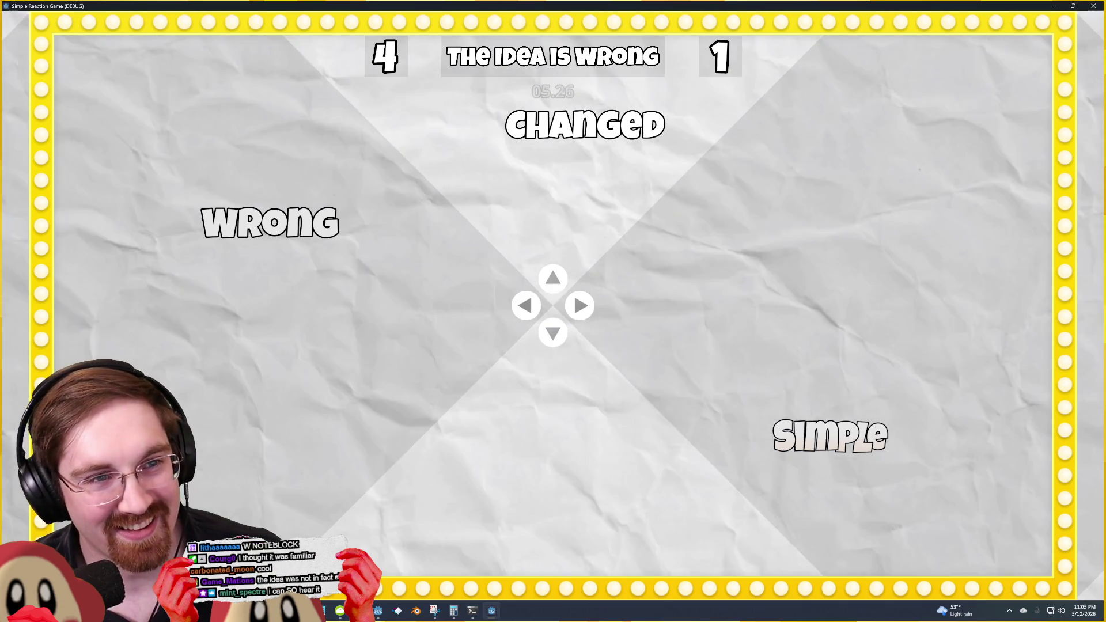
key("Left")
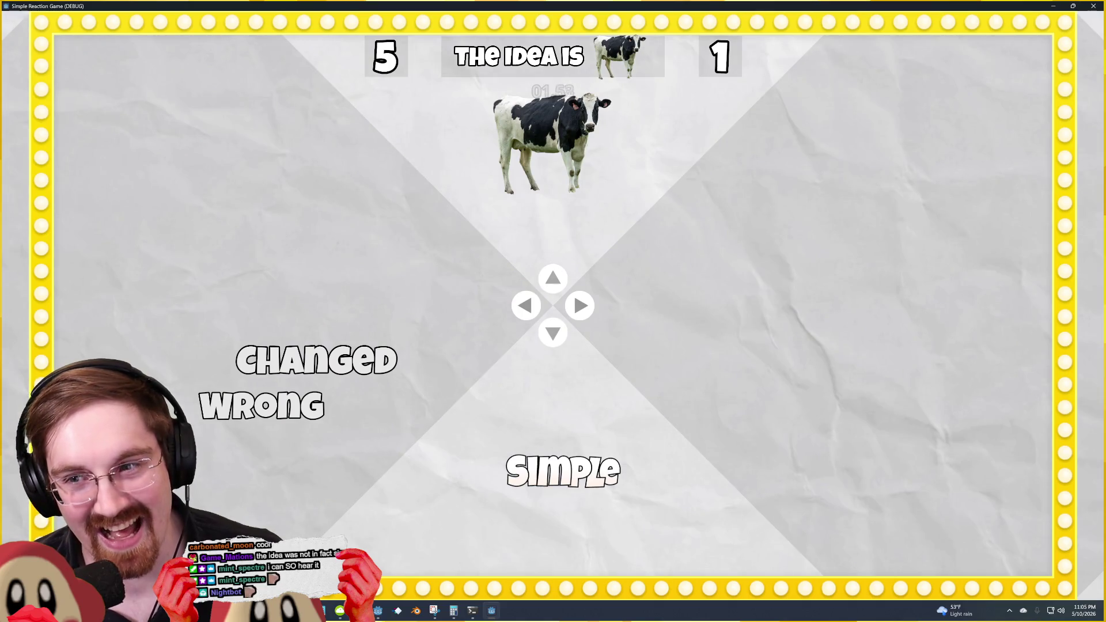
key("Up")
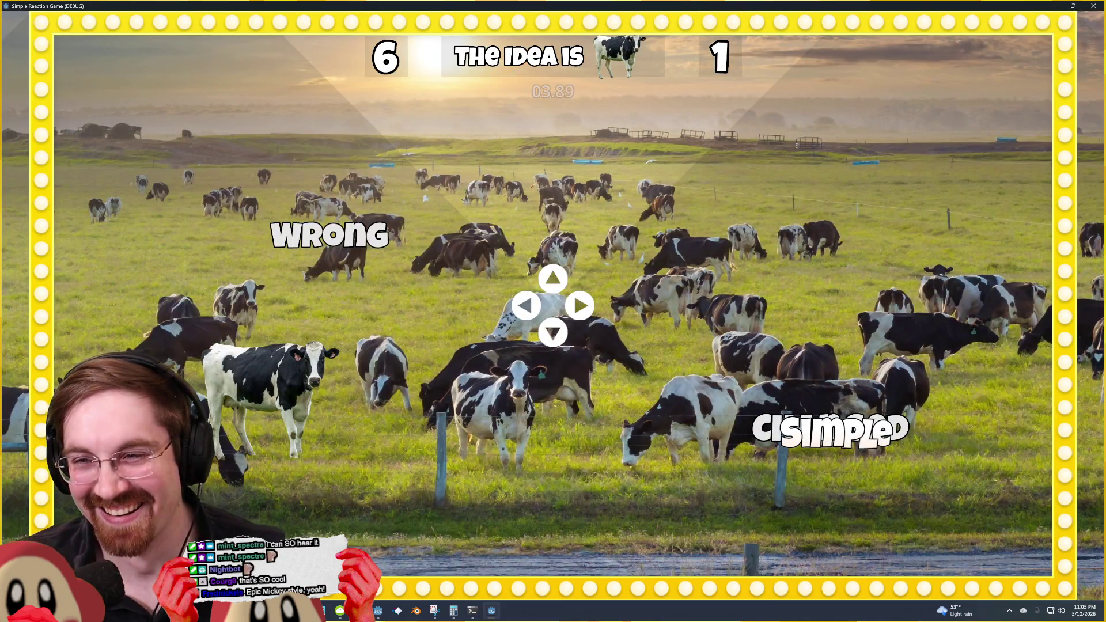
Step: Answer the cow, COW, CHANGED, WRONG and WALDO rounds, then close the game
key("Left")
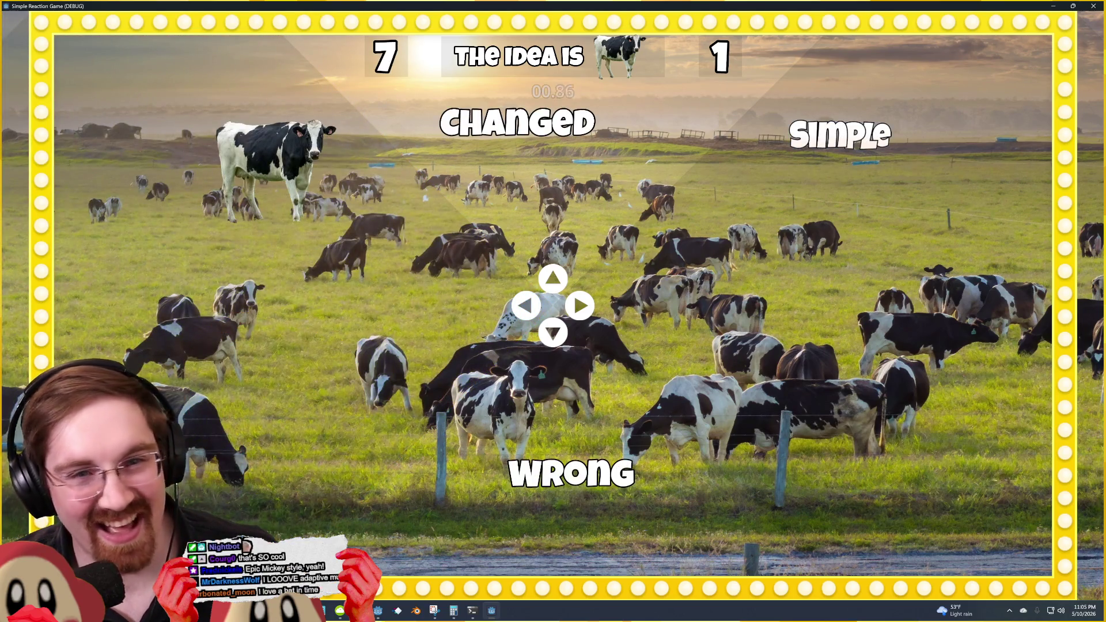
key("Left")
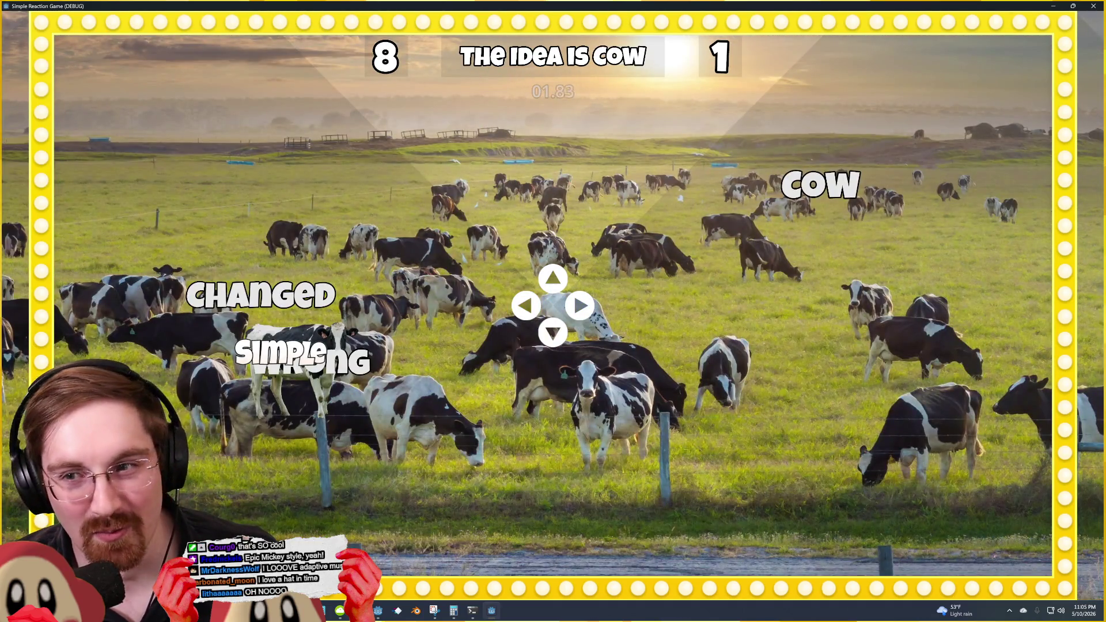
key("Right")
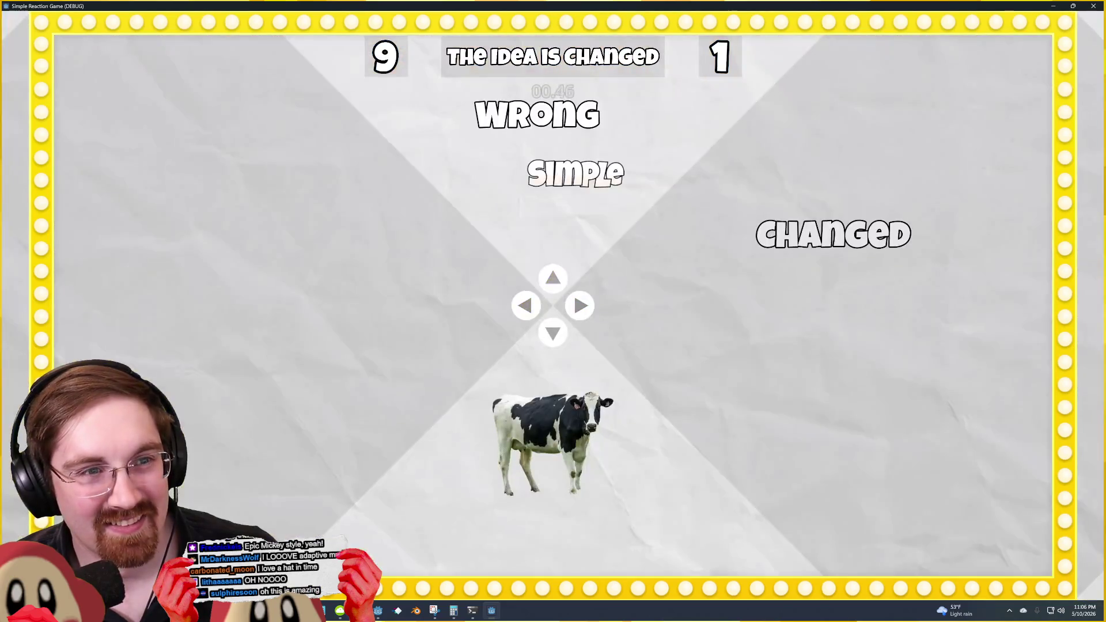
key("Right")
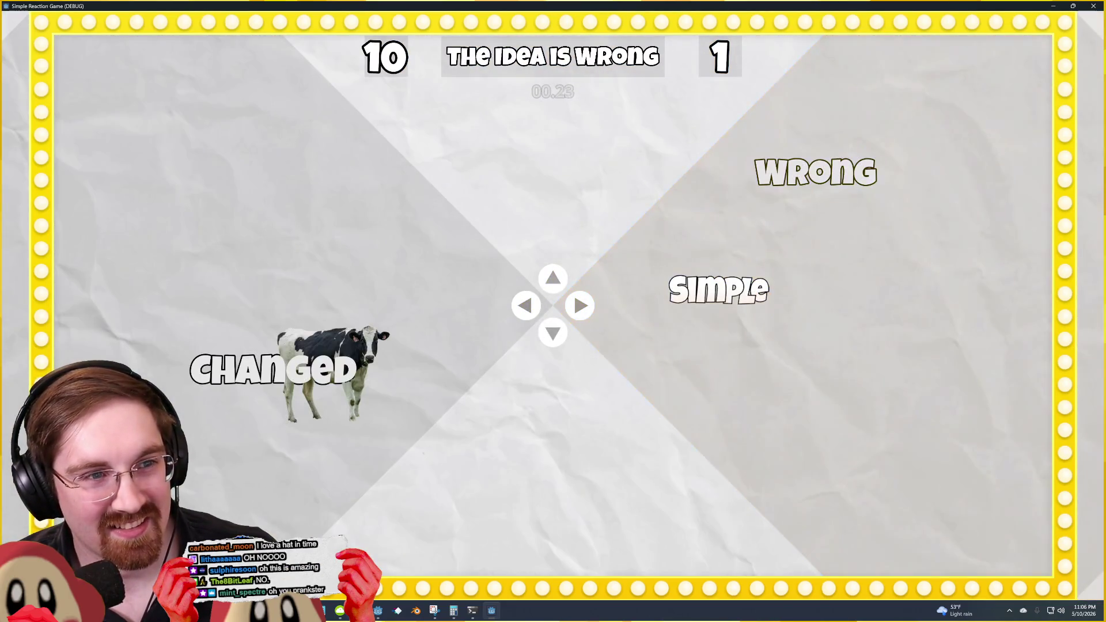
key("Right")
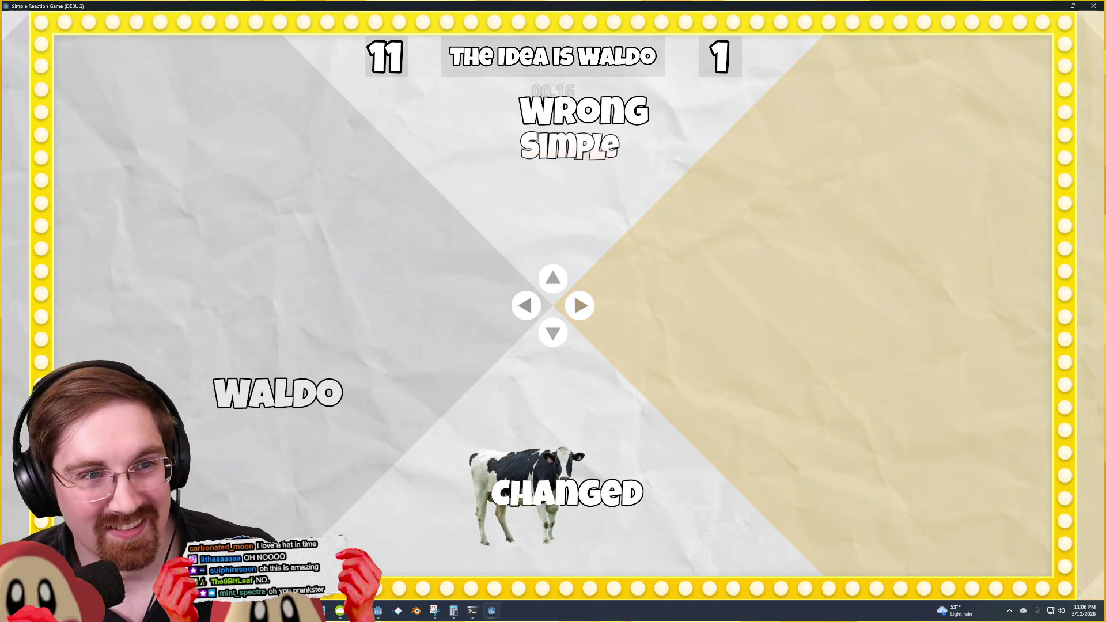
key("Left")
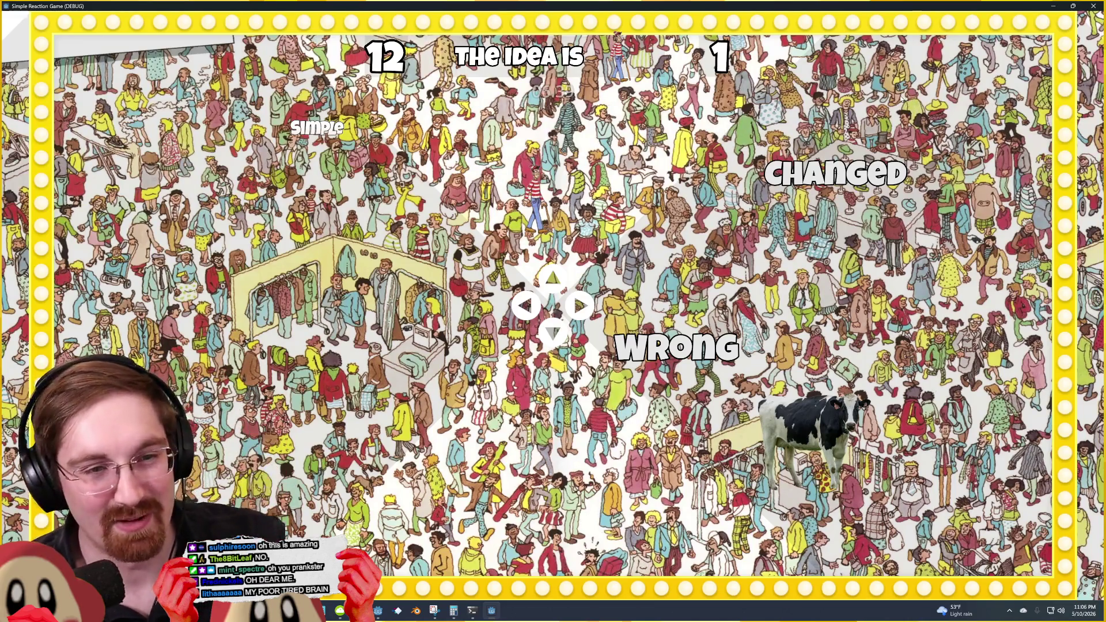
left_click(1092, 6)
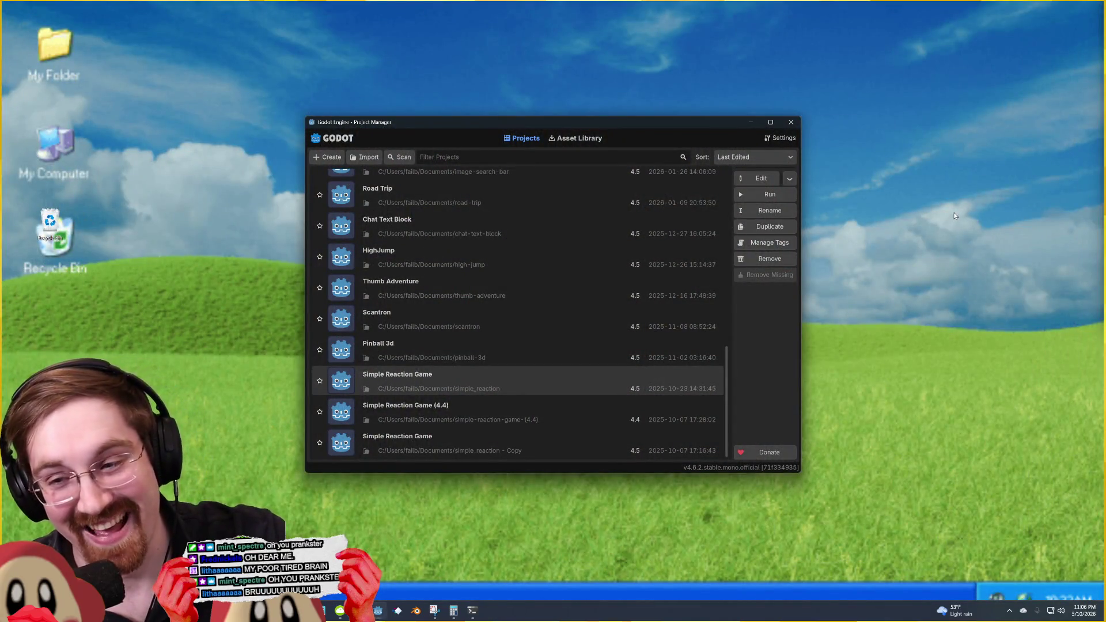
Step: Select MiiRPS at the top of the Project Manager list and edit it
scroll(562, 305, "up", 10)
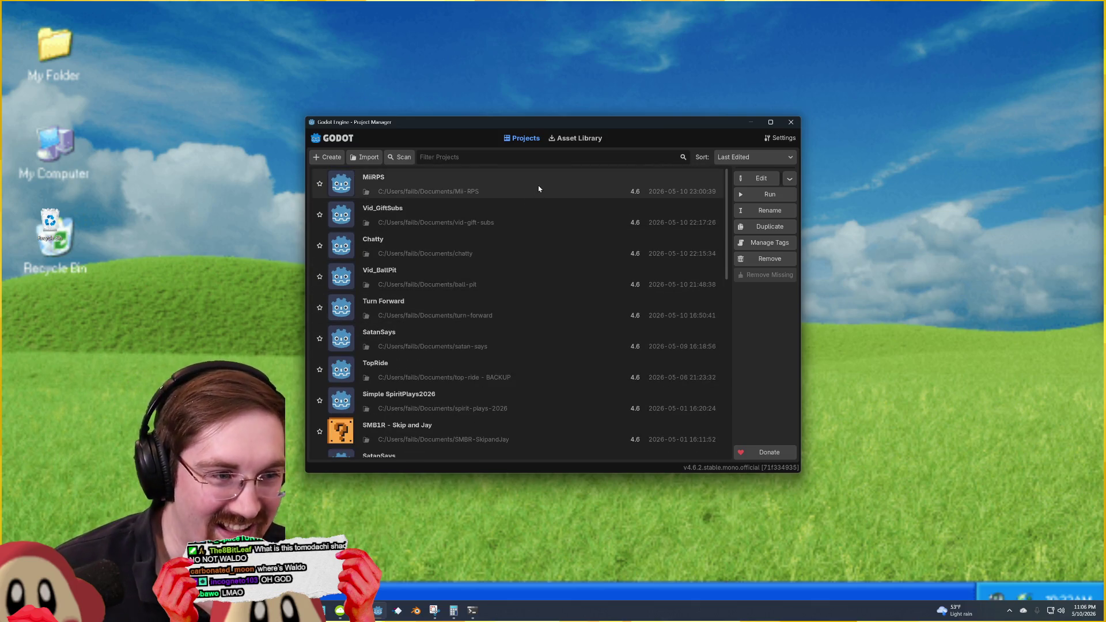
left_click(545, 188)
left_click(752, 178)
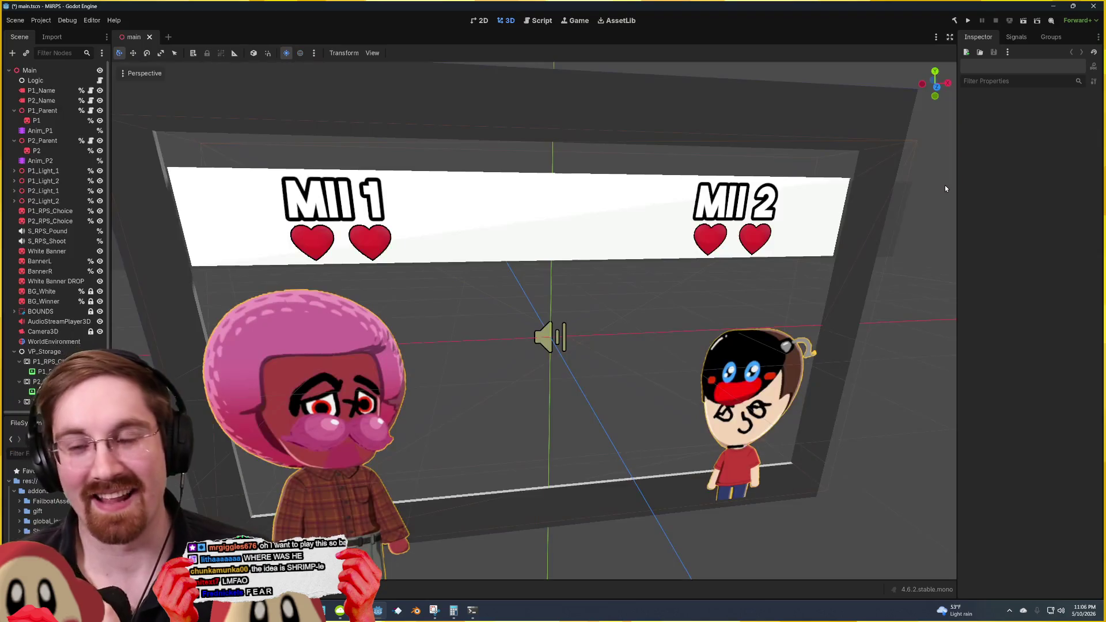
Step: Save main.tscn in MiiRPS, then close the MiiRPS editor
scroll(945, 185, "down", 5)
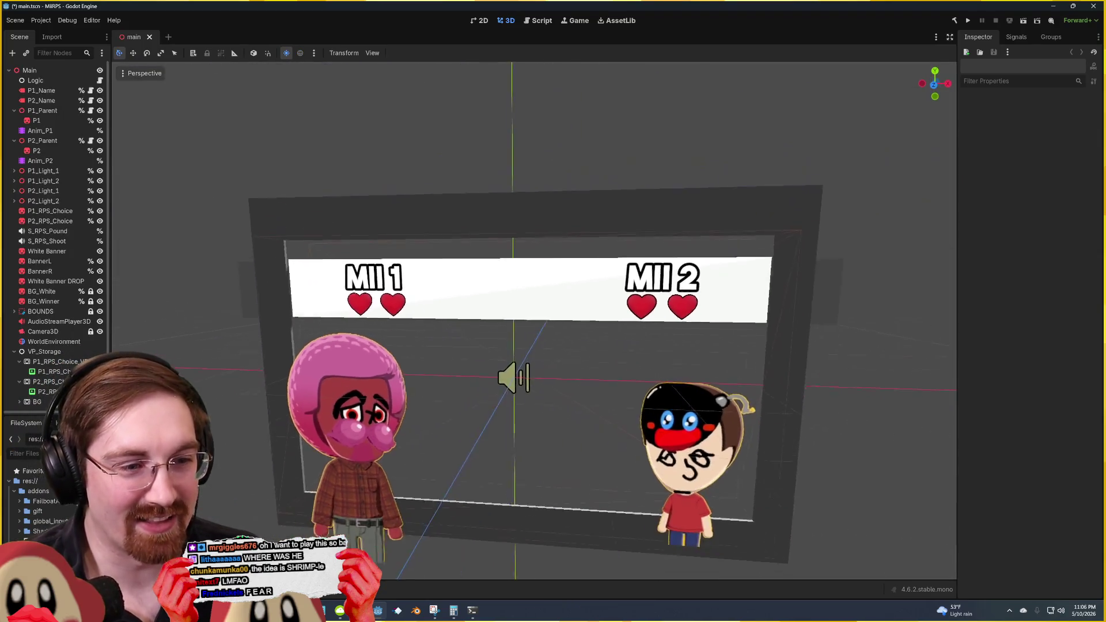
key("ctrl+s")
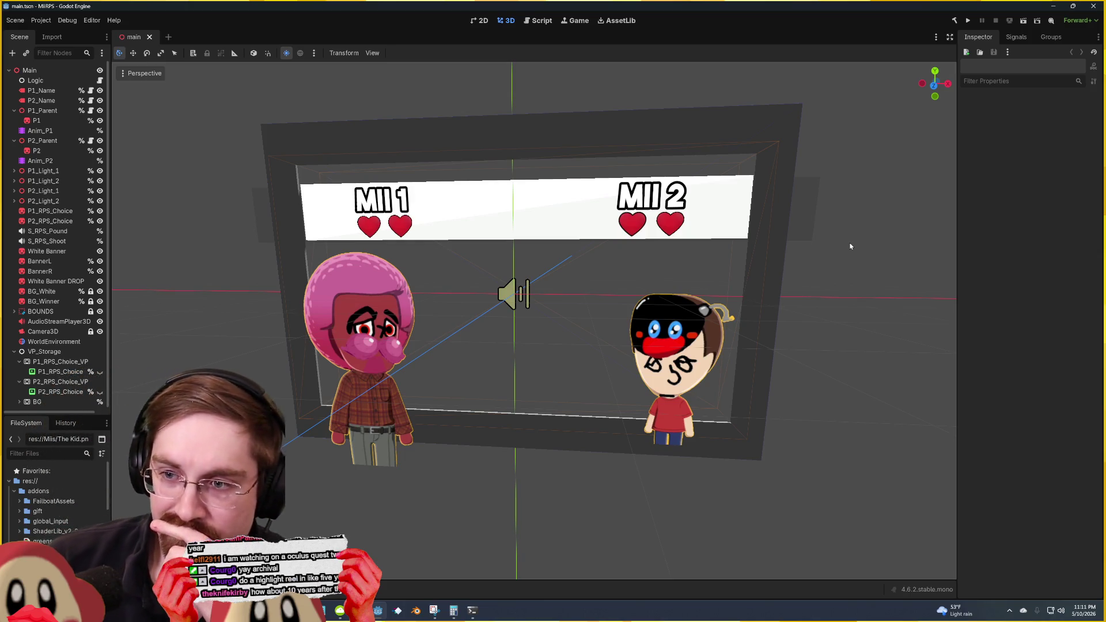
left_click(1093, 6)
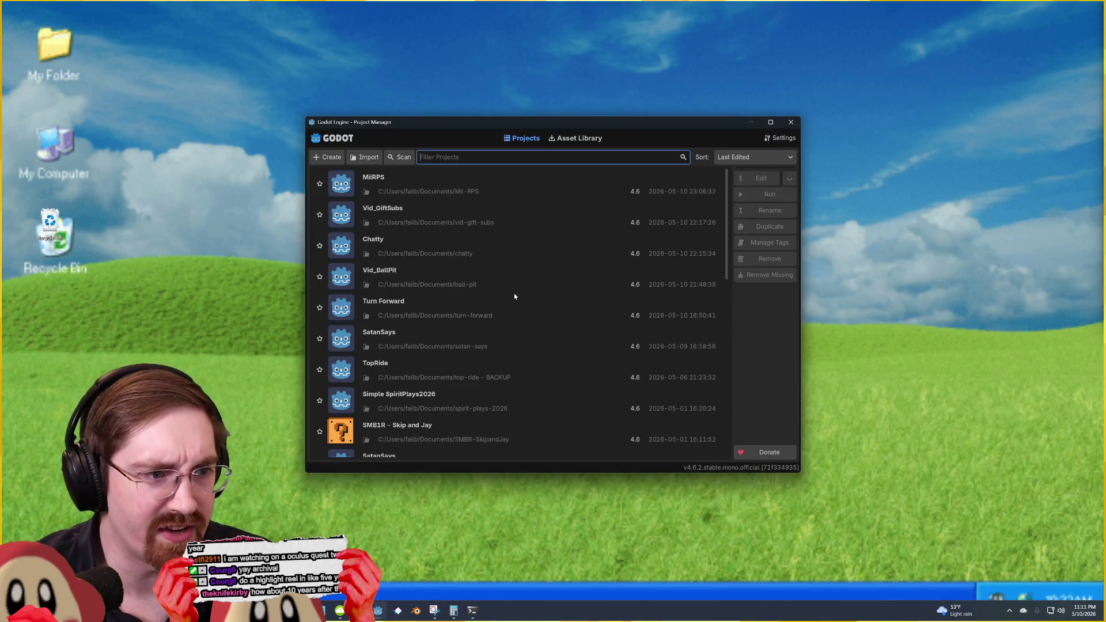
Step: Run Simple DVD Game from the Project Manager and maximise its debug window
scroll(513, 299, "down", 5)
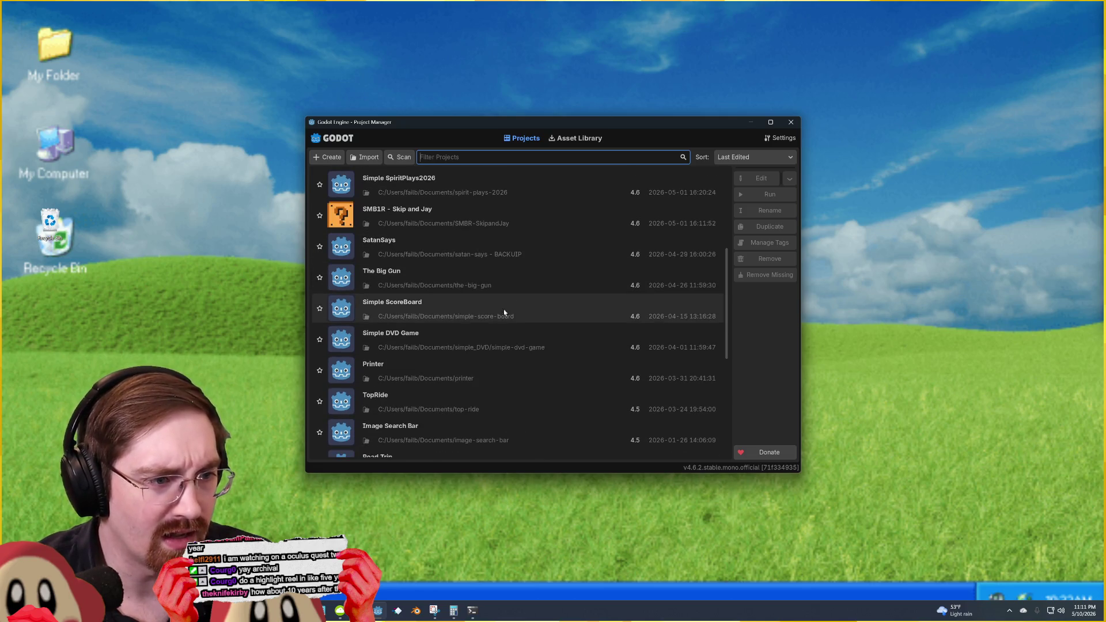
left_click(490, 340)
left_click(781, 194)
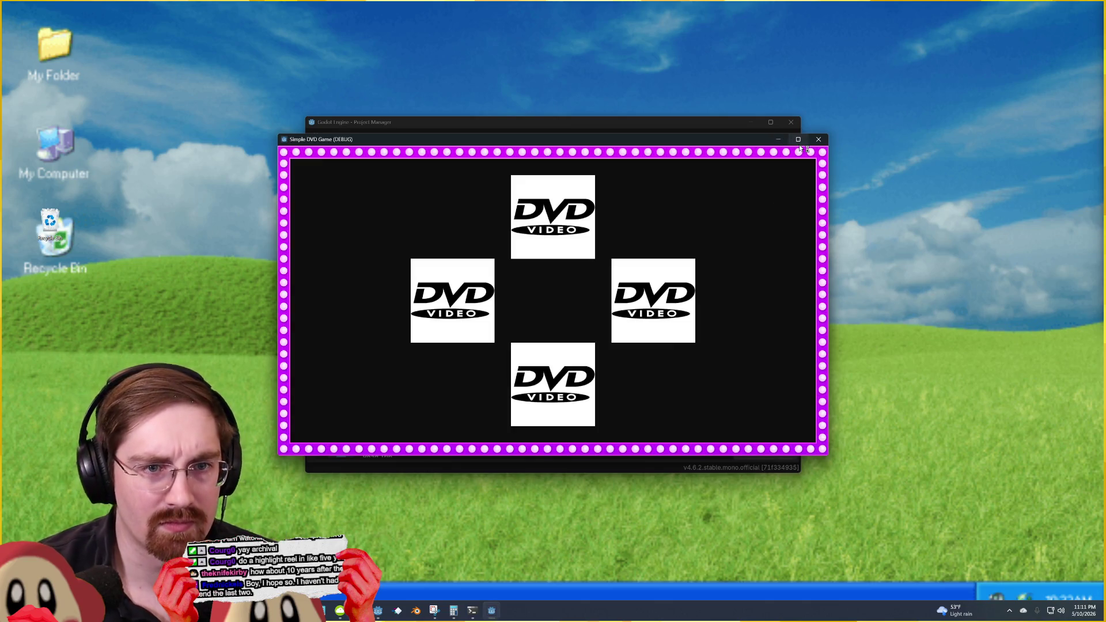
left_click(798, 139)
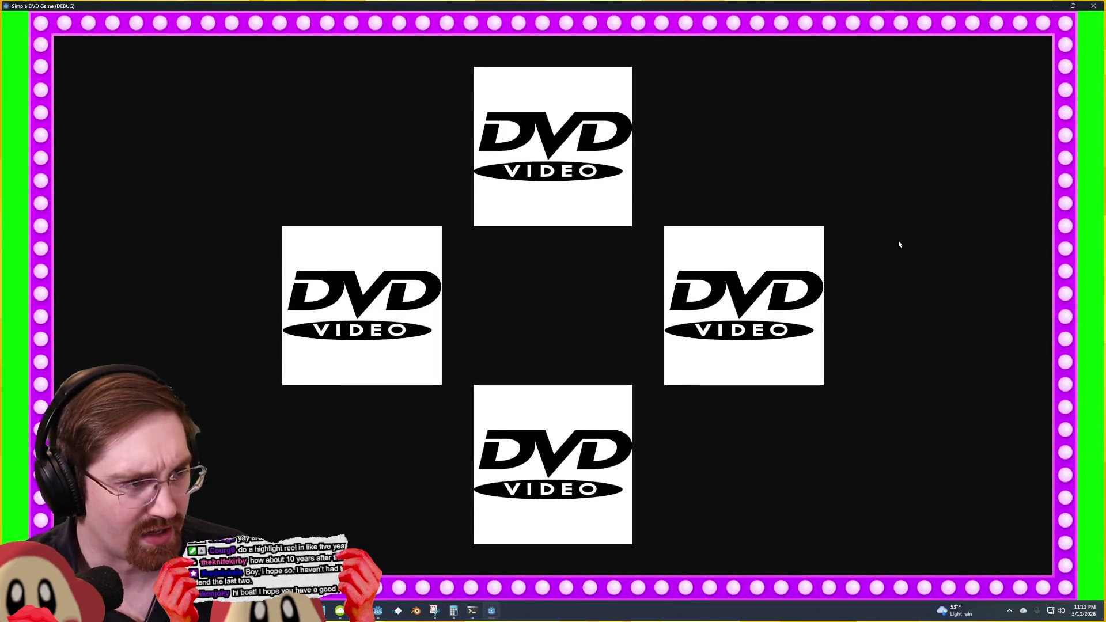
Step: Turn all four DVD logos into faces, then close the game and edit the project
key("Up")
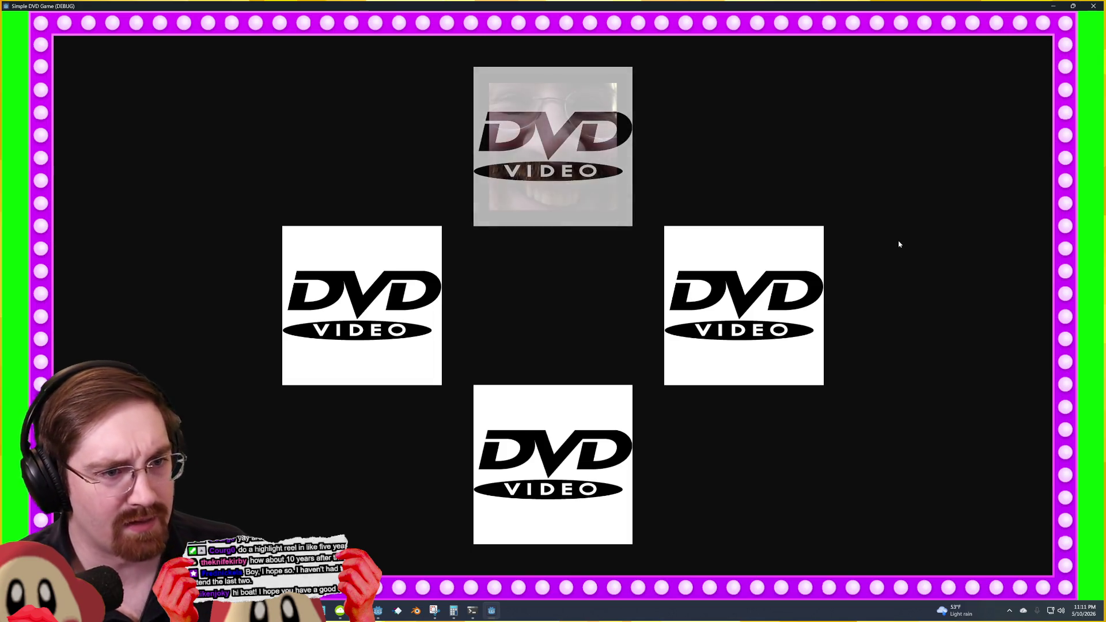
key("Right")
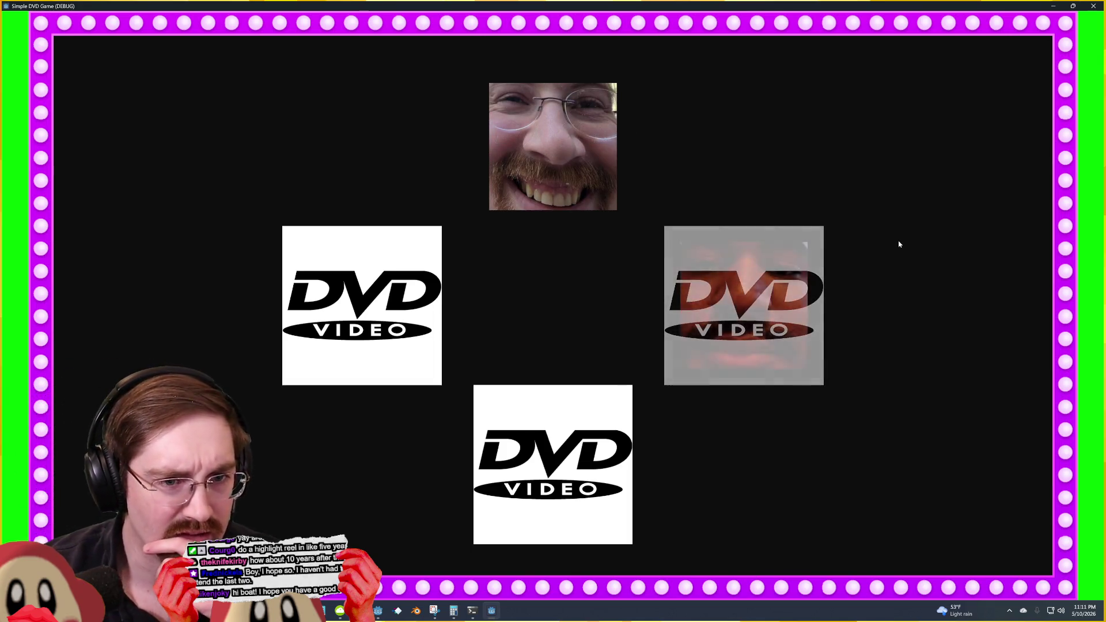
key("Down")
key("Left")
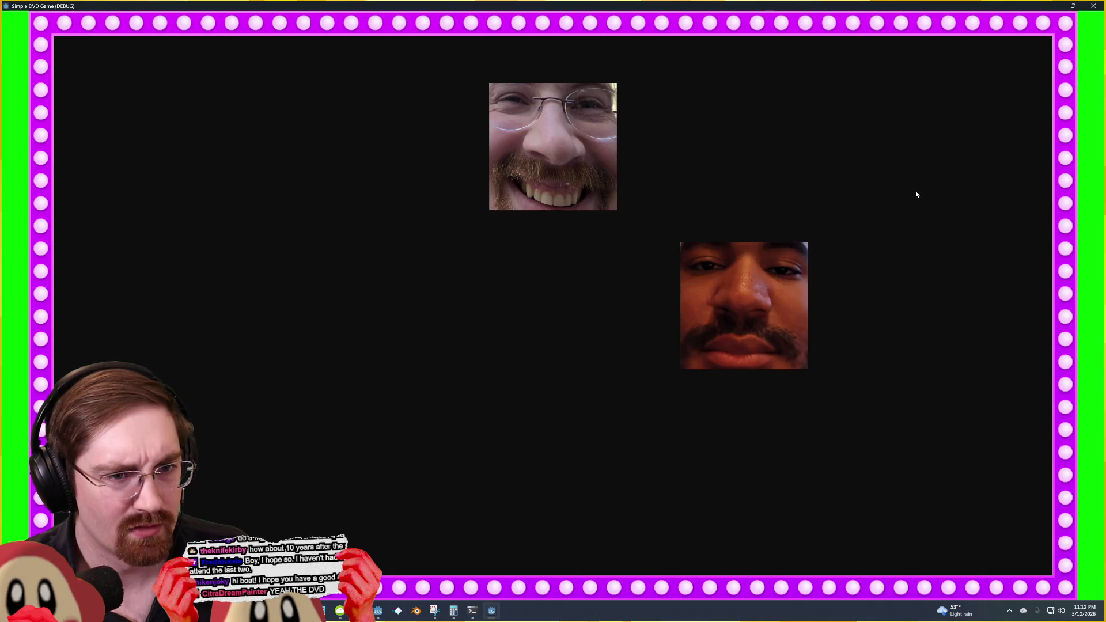
left_click(1098, 6)
left_click(769, 176)
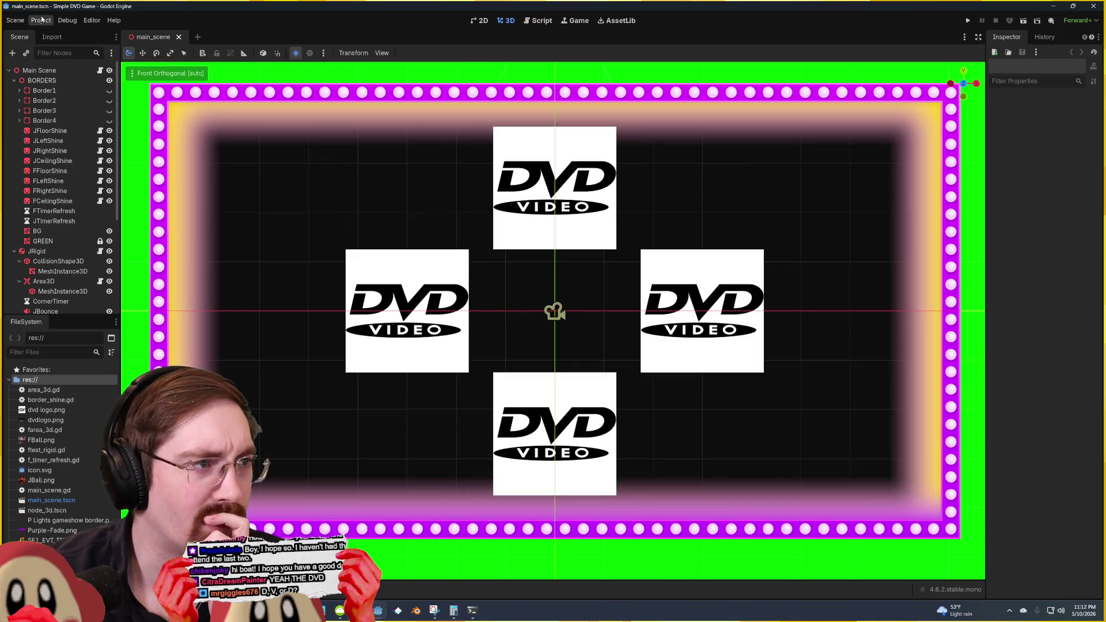
Step: Review the project's input actions in the Project Settings Input Map
left_click(43, 23)
left_click(55, 31)
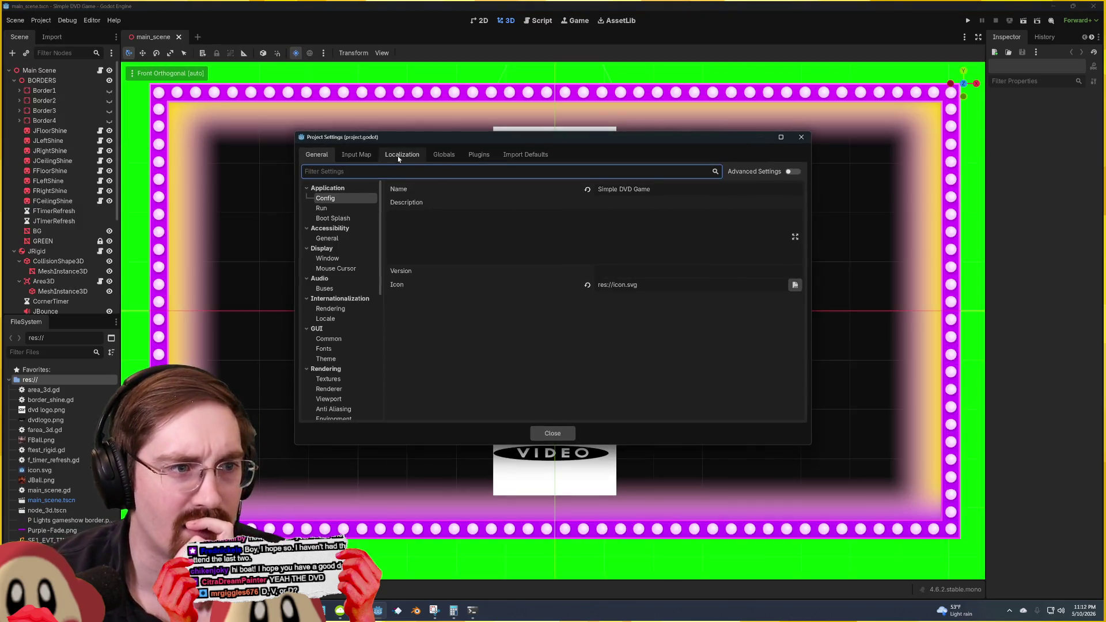
left_click(356, 154)
scroll(470, 322, "down", 5)
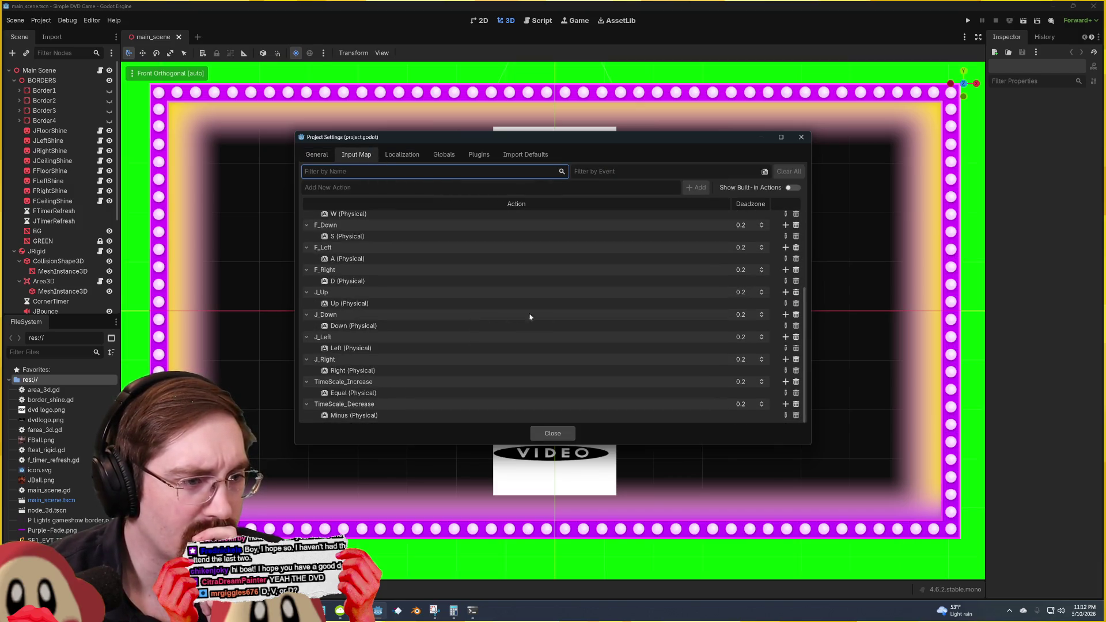
scroll(682, 316, "up", 5)
scroll(682, 315, "down", 5)
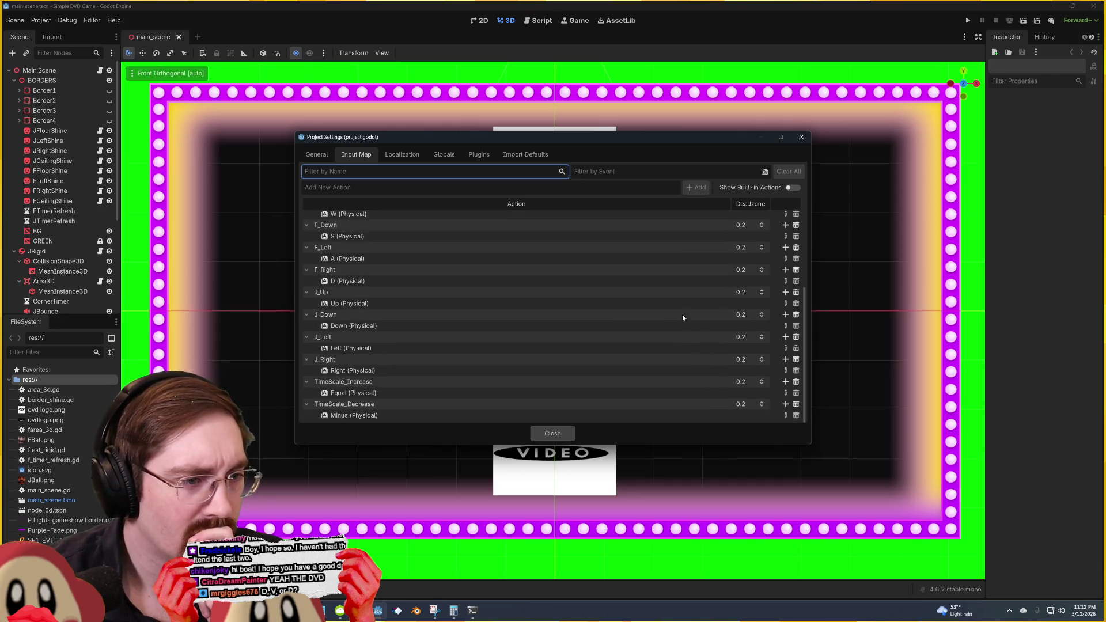
scroll(683, 317, "up", 4)
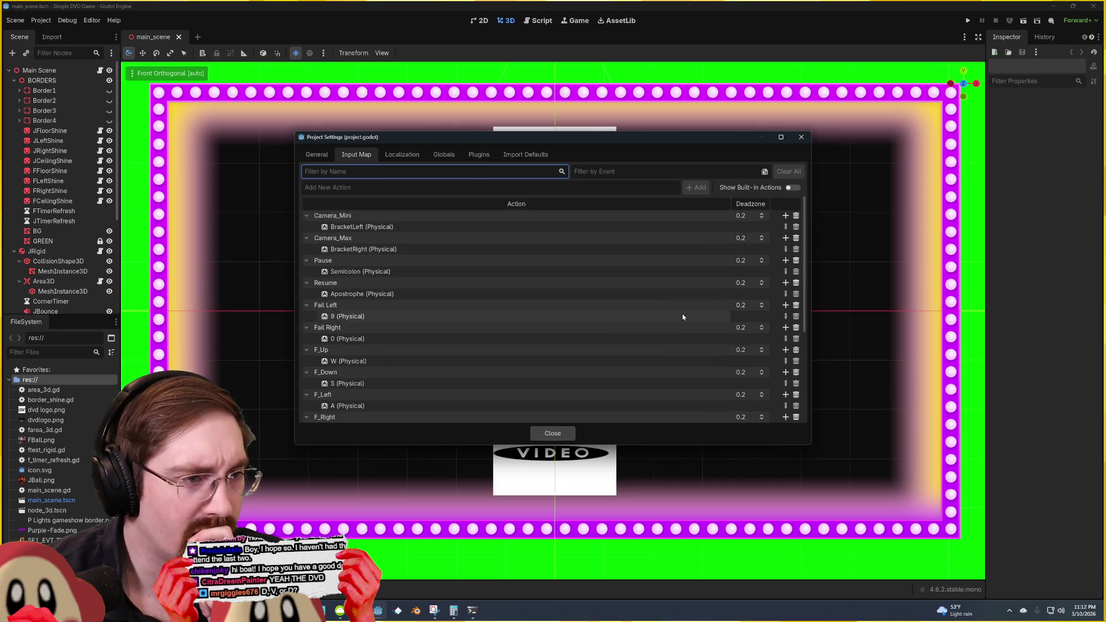
Step: Save the scene, run the game with F5, and maximize the debug window showing four DVD logos
left_click(801, 137)
key("F5")
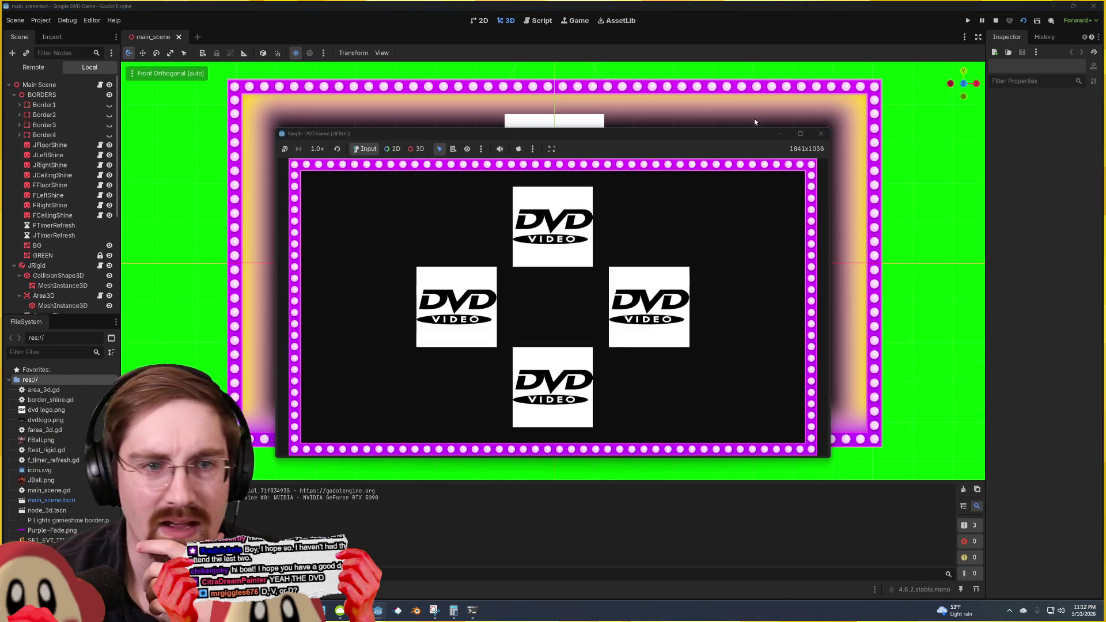
left_click(800, 133)
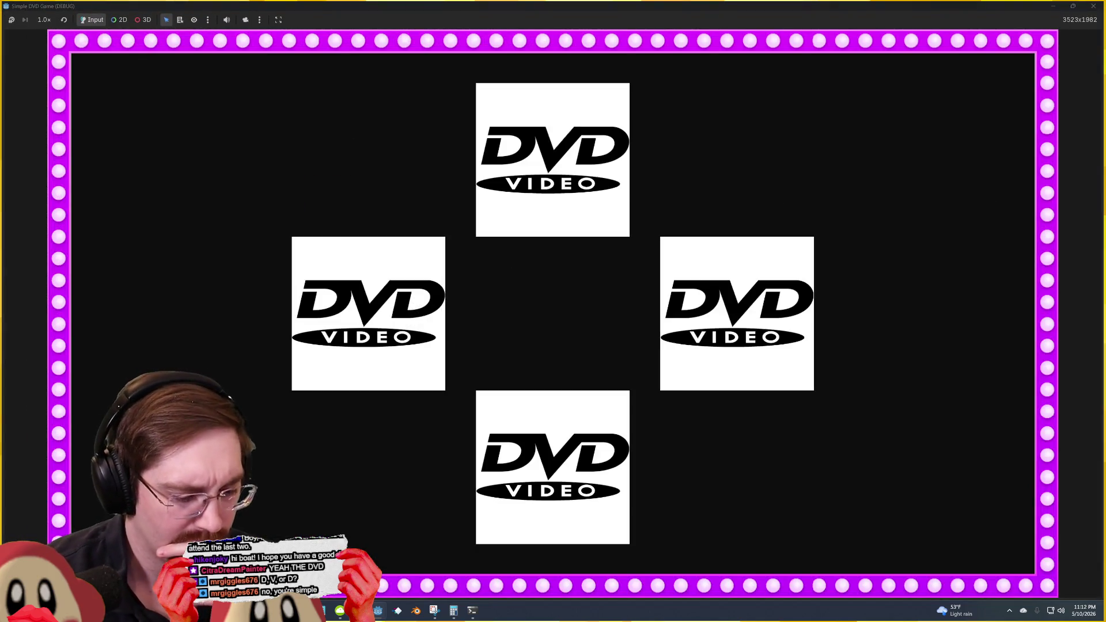